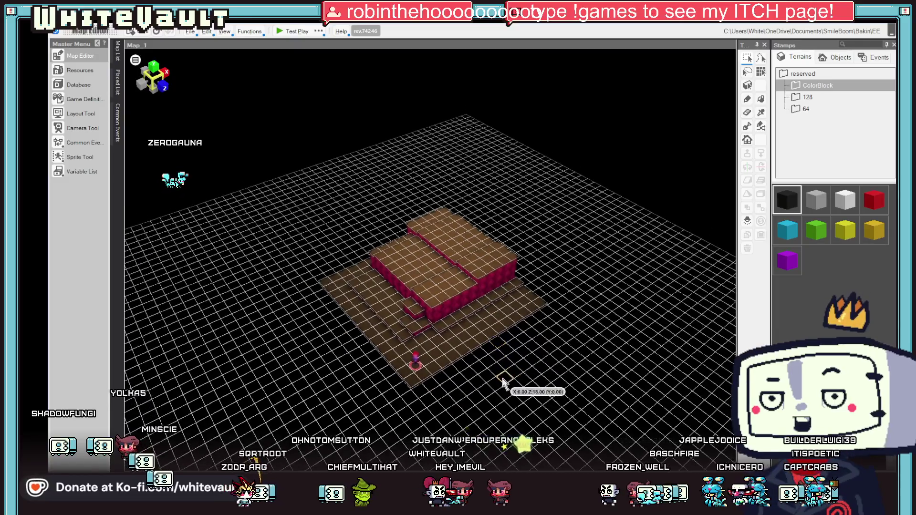
# - Zoom, orbit and tilt the map view to look down on the brick block, selecting a tile on it
pyautogui.scroll(1, 481, 361)
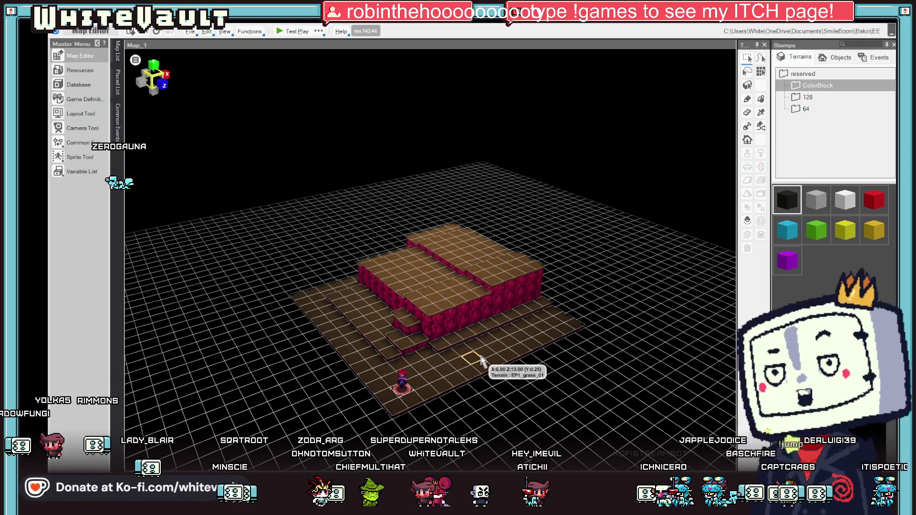
pyautogui.moveTo(434, 403)
pyautogui.mouseDown()
pyautogui.moveTo(476, 402)
pyautogui.moveTo(480, 418)
pyautogui.moveTo(436, 401)
pyautogui.moveTo(474, 399)
pyautogui.moveTo(501, 380)
pyautogui.moveTo(436, 374)
pyautogui.mouseUp()
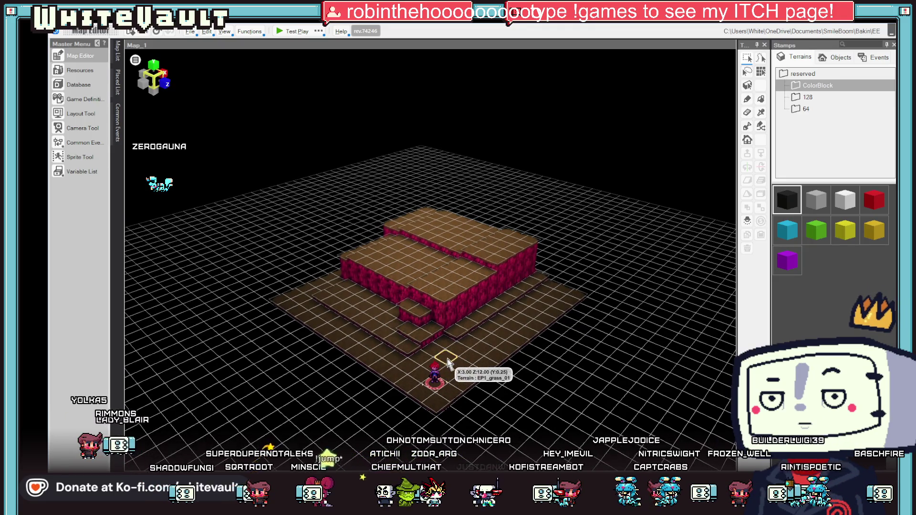
pyautogui.moveTo(552, 333)
pyautogui.mouseDown()
pyautogui.moveTo(515, 342)
pyautogui.moveTo(517, 364)
pyautogui.moveTo(434, 287)
pyautogui.mouseUp()
pyautogui.click(443, 281)
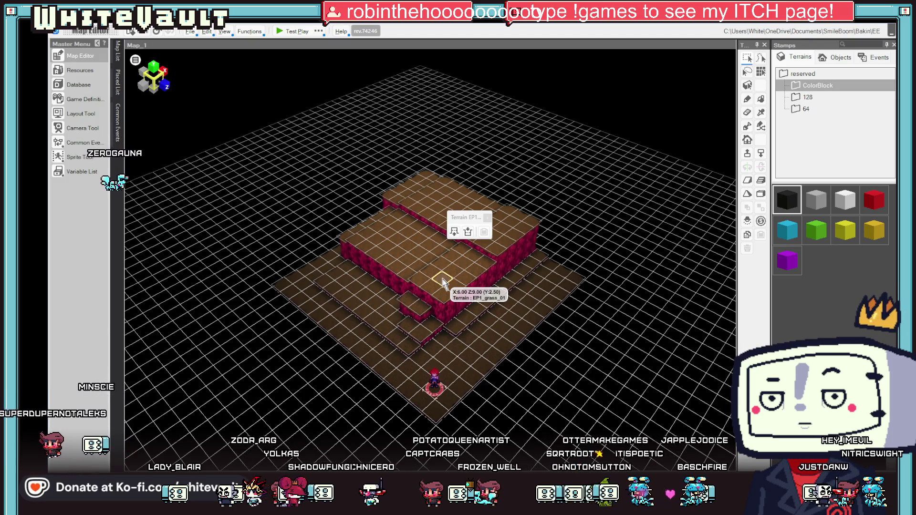
# - Place a Custom Event on the brick block, set to Automatically Start (Only Once), and name it Camera
pyautogui.click(877, 57)
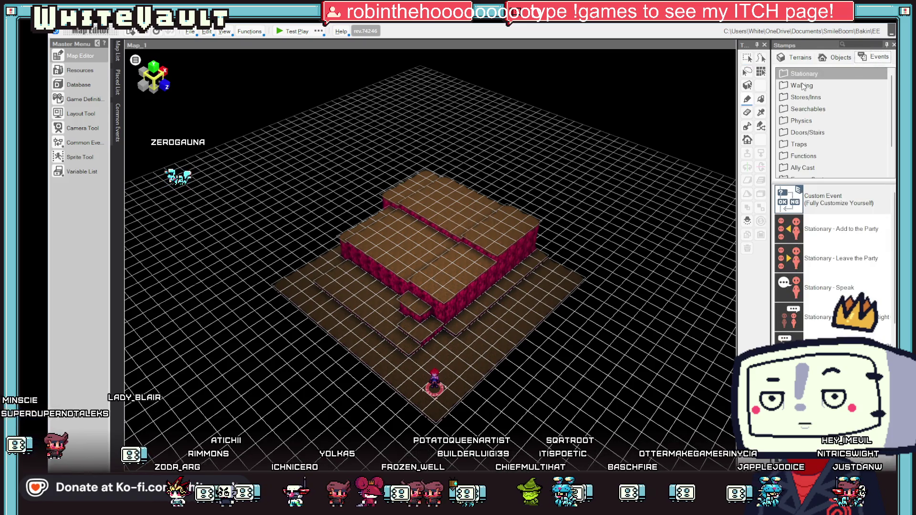
pyautogui.click(822, 200)
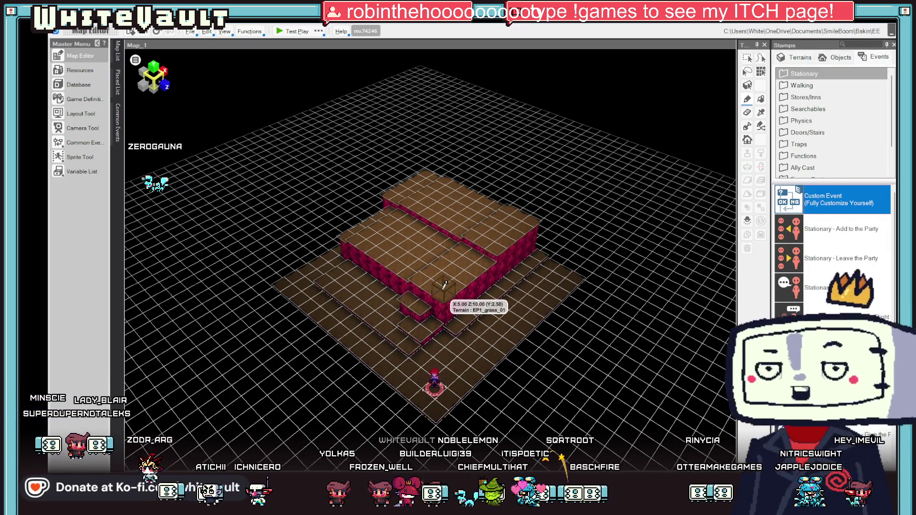
pyautogui.click(547, 261)
pyautogui.click(363, 85)
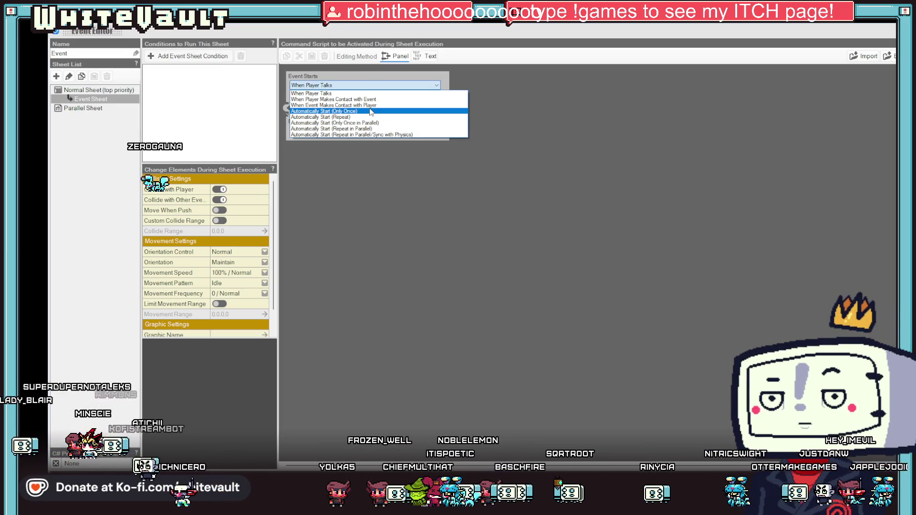
pyautogui.click(370, 111)
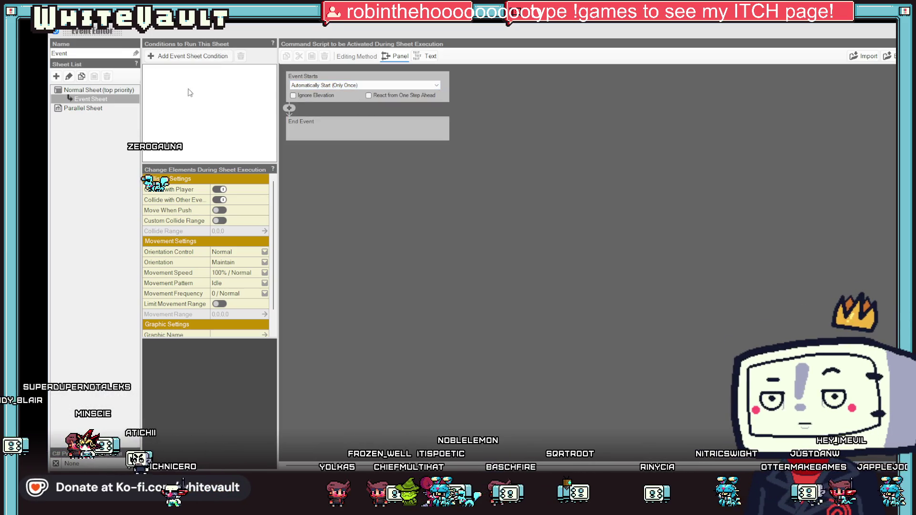
pyautogui.doubleClick(87, 51)
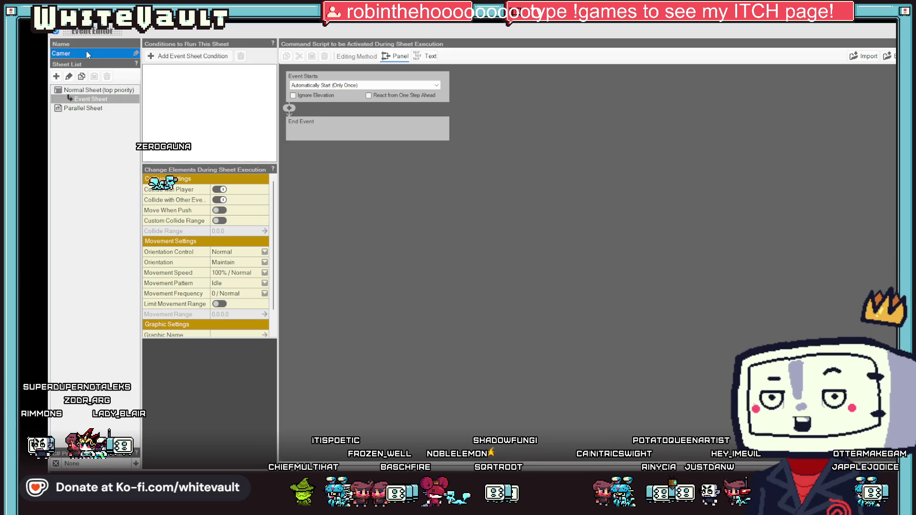
pyautogui.click(87, 53)
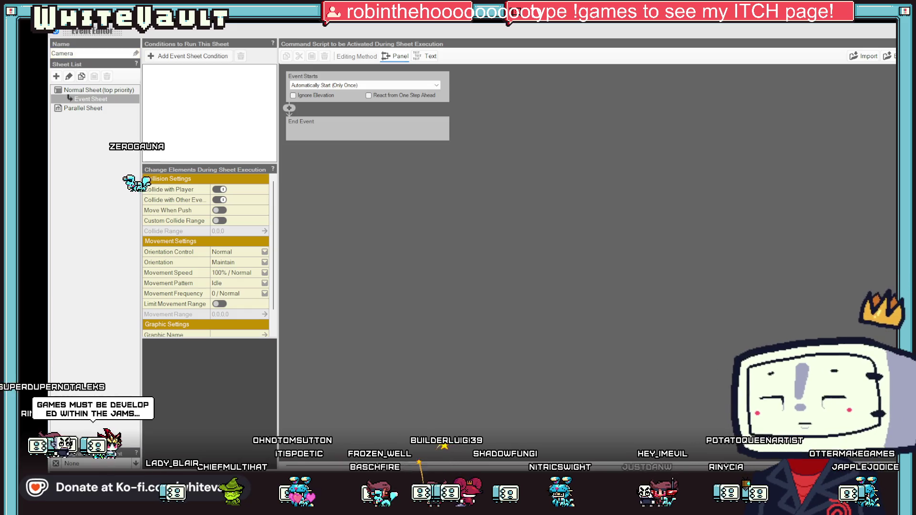
pyautogui.press('Escape')
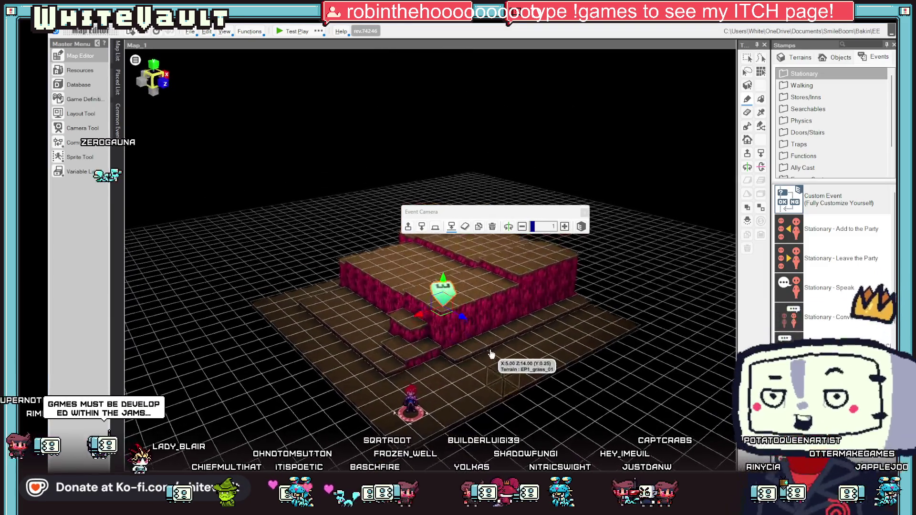
# - In the Camera Tool, add a camera named Map_1 alongside Map_1's Default camera
pyautogui.click(82, 127)
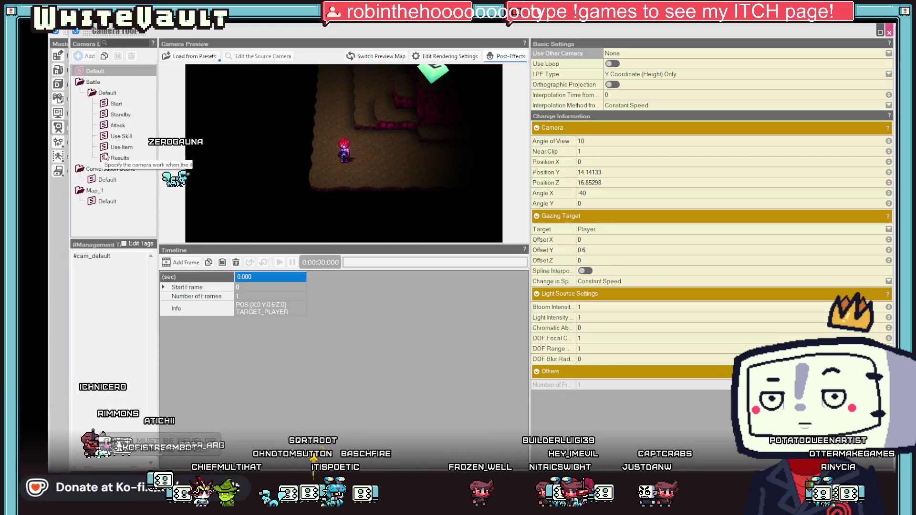
pyautogui.doubleClick(93, 82)
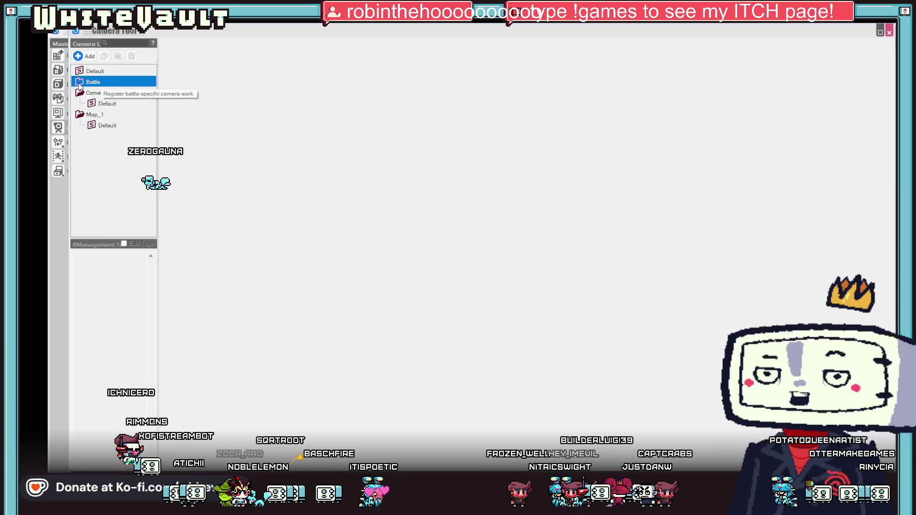
pyautogui.click(106, 126)
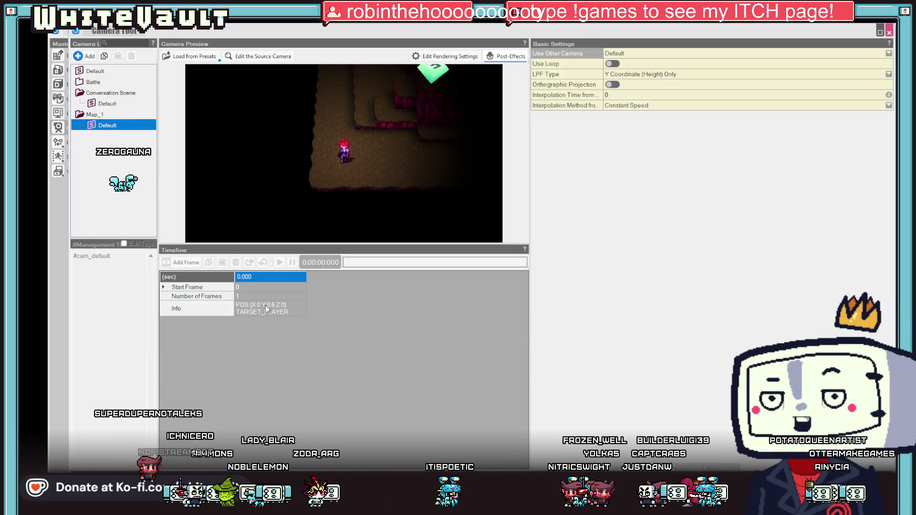
pyautogui.click(85, 56)
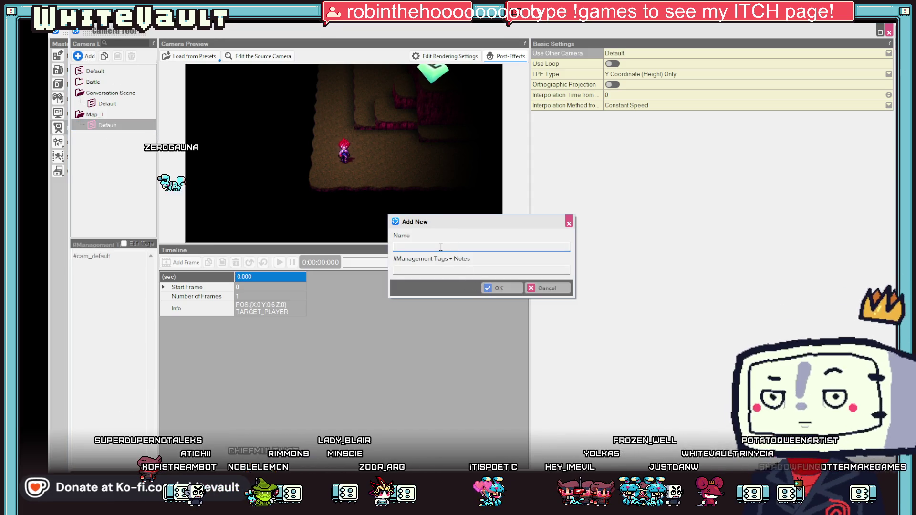
pyautogui.write('Map_1')
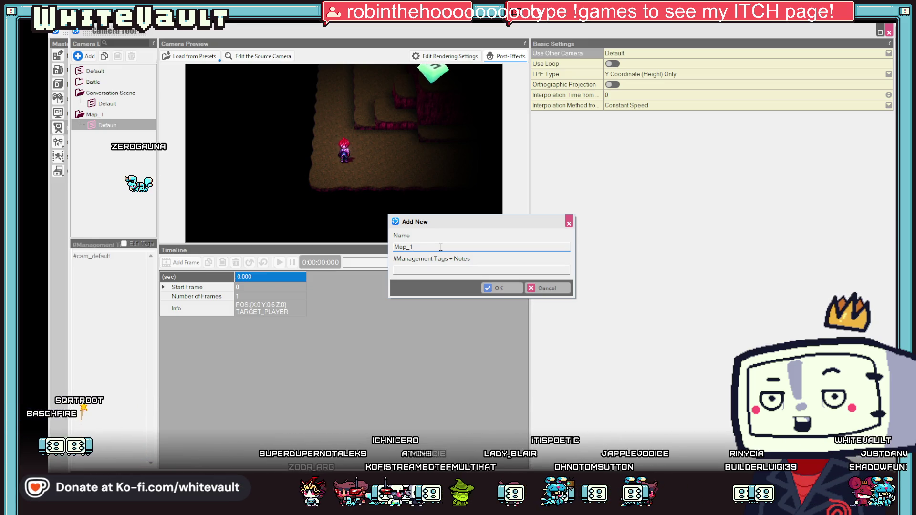
pyautogui.click(489, 286)
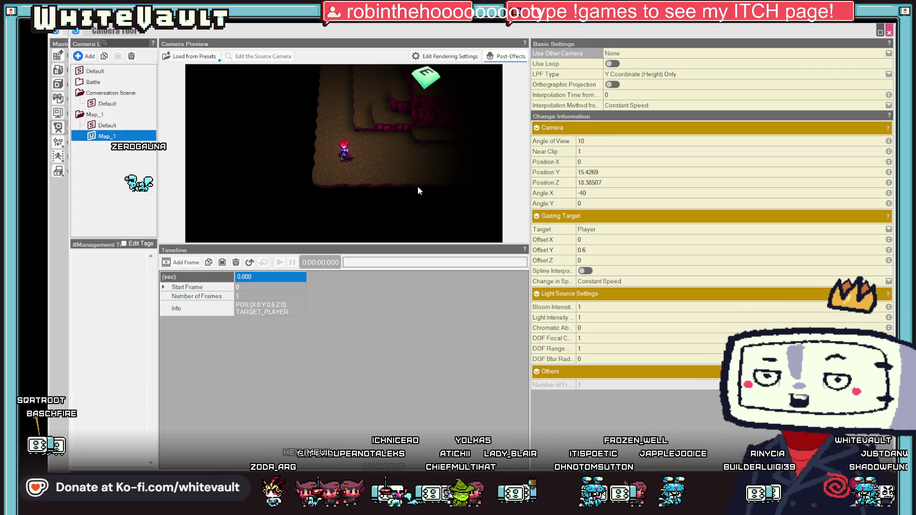
# - Orbit the Map_1 camera preview to a diagonal view of the brick block
pyautogui.moveTo(428, 186)
pyautogui.mouseDown()
pyautogui.moveTo(458, 135)
pyautogui.moveTo(521, 102)
pyautogui.mouseUp()
pyautogui.moveTo(402, 145); pyautogui.dragTo(491, 97)
pyautogui.moveTo(422, 122)
pyautogui.mouseDown()
pyautogui.moveTo(409, 145)
pyautogui.moveTo(423, 139)
pyautogui.moveTo(444, 161)
pyautogui.moveTo(431, 181)
pyautogui.moveTo(387, 157)
pyautogui.moveTo(376, 179)
pyautogui.moveTo(336, 133)
pyautogui.moveTo(335, 148)
pyautogui.mouseUp()
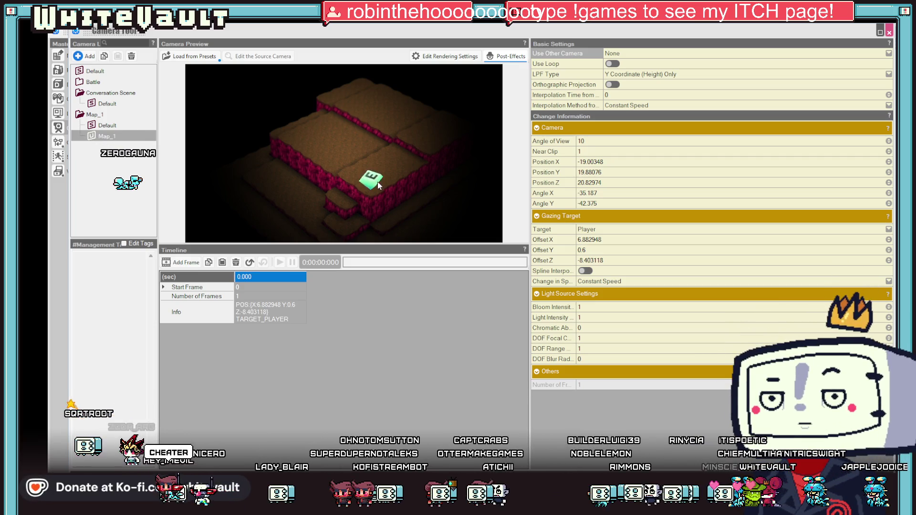
# - Set the camera's Gazing Target to the Camera event, nudge the angle, and return to the map
pyautogui.click(607, 231)
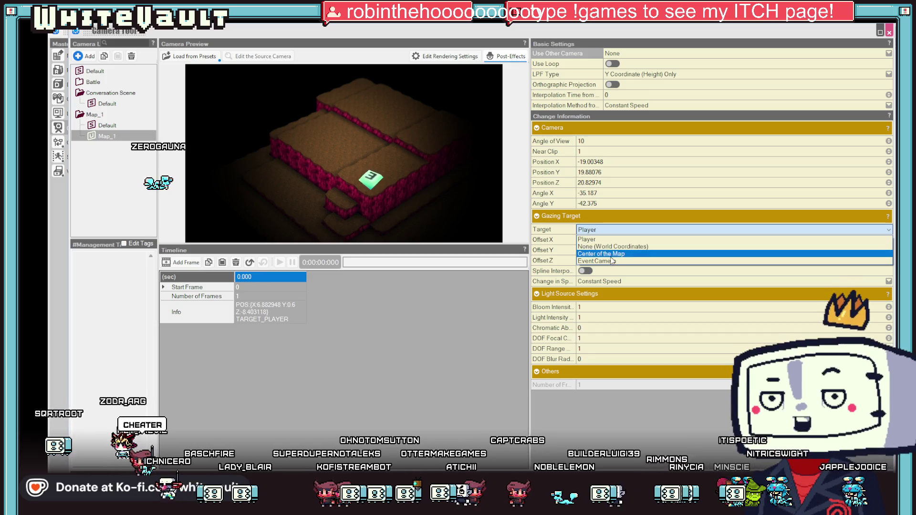
pyautogui.click(632, 255)
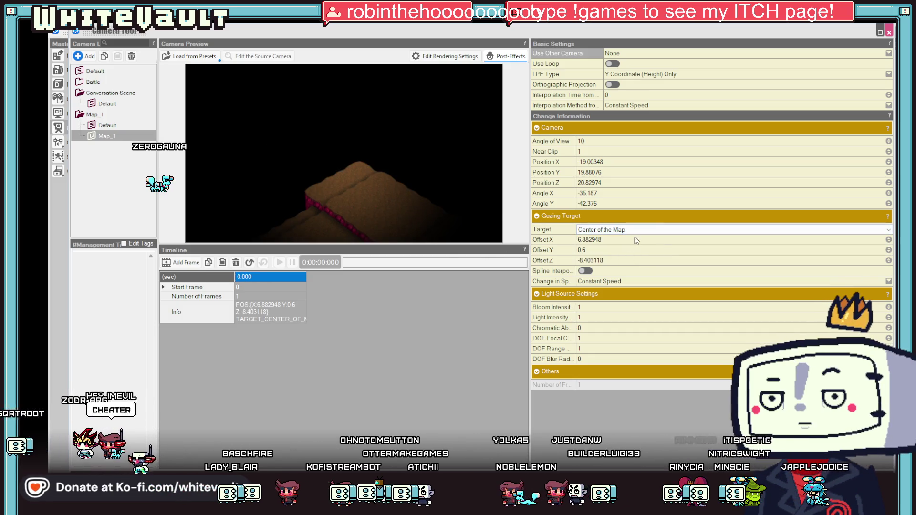
pyautogui.click(647, 229)
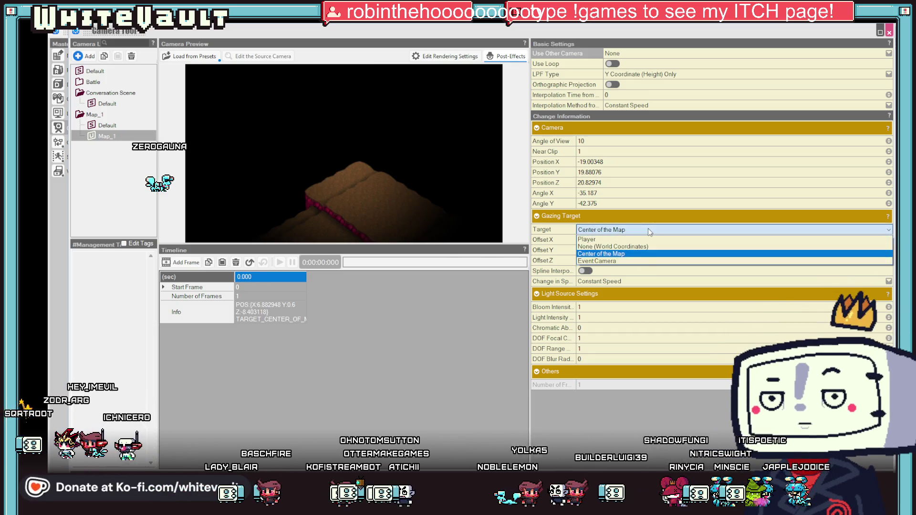
pyautogui.click(636, 261)
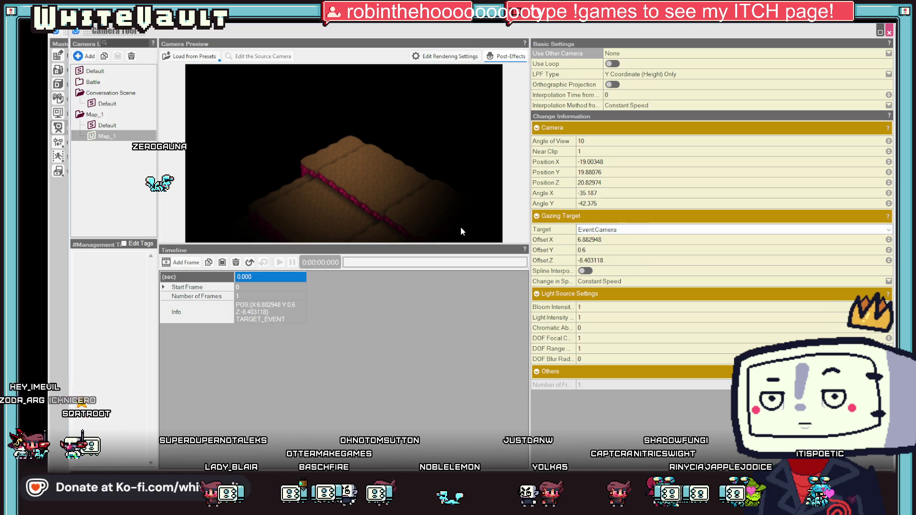
pyautogui.moveTo(457, 225)
pyautogui.mouseDown()
pyautogui.moveTo(411, 190)
pyautogui.moveTo(418, 162)
pyautogui.moveTo(418, 175)
pyautogui.mouseUp()
pyautogui.scroll(1, 377, 206)
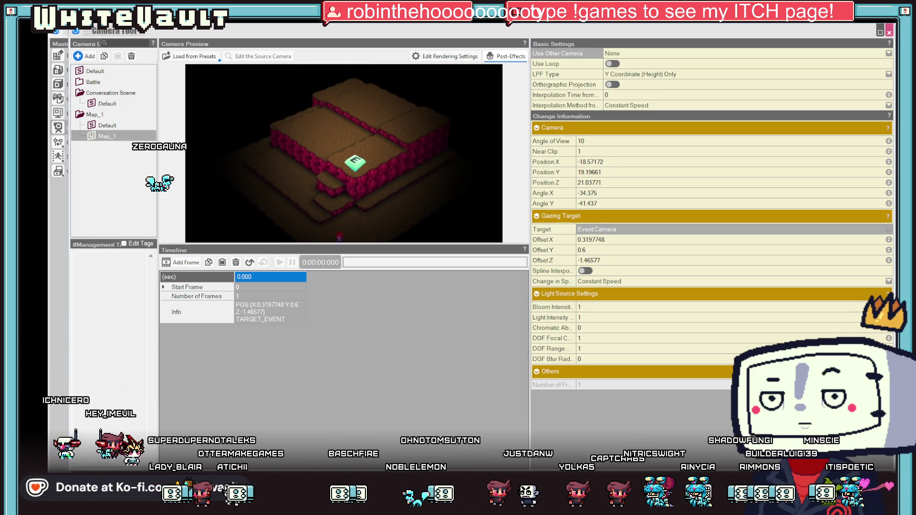
pyautogui.click(889, 32)
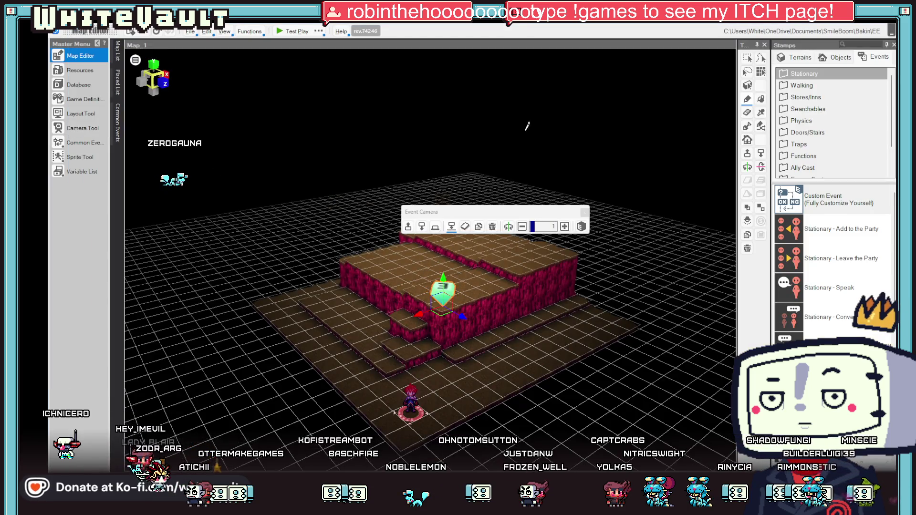
# - Add a Camera Playback command using the Map_1 camera to the Camera event
pyautogui.doubleClick(435, 297)
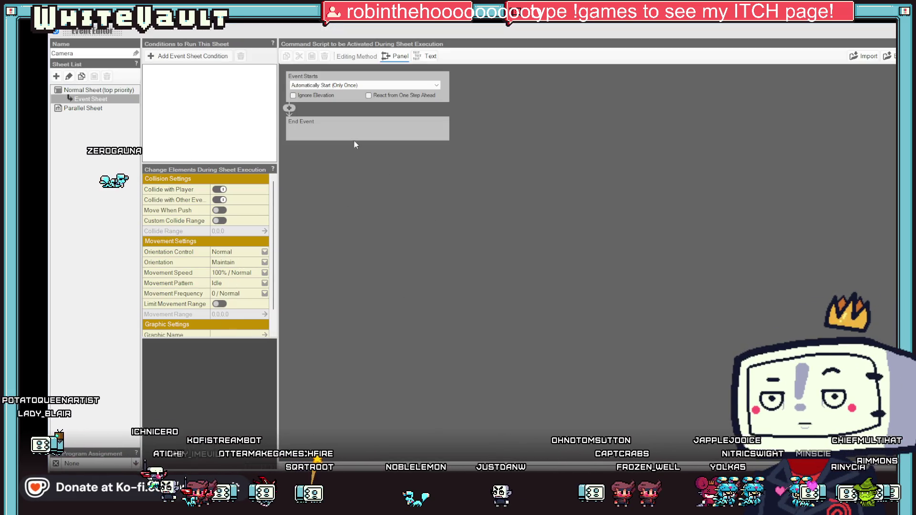
pyautogui.click(292, 108)
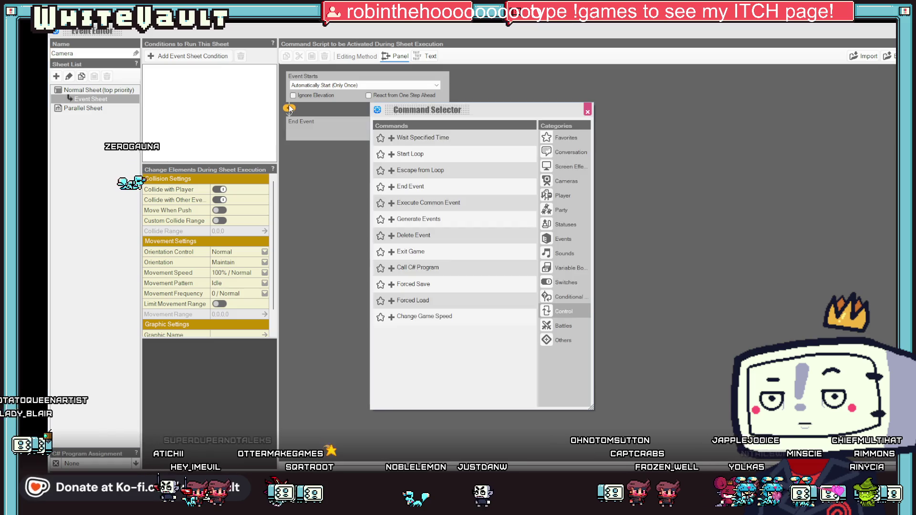
pyautogui.click(560, 180)
pyautogui.click(426, 139)
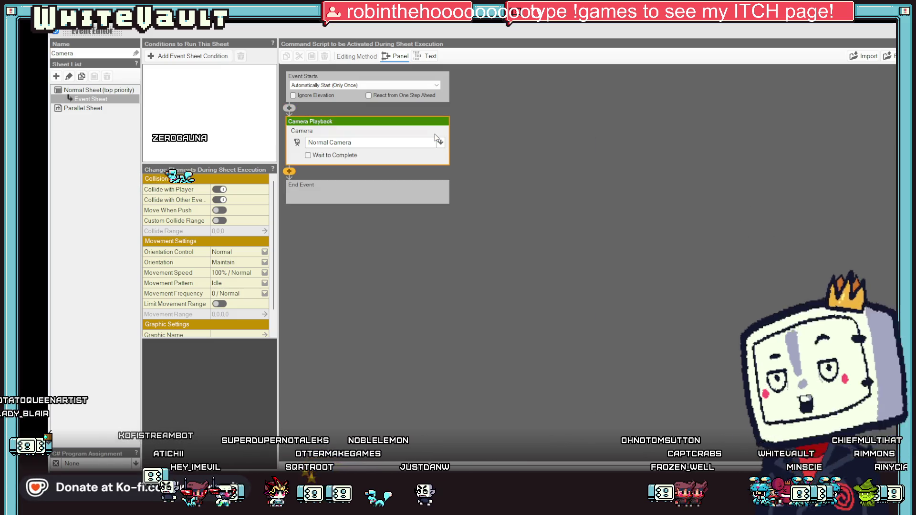
pyautogui.click(442, 143)
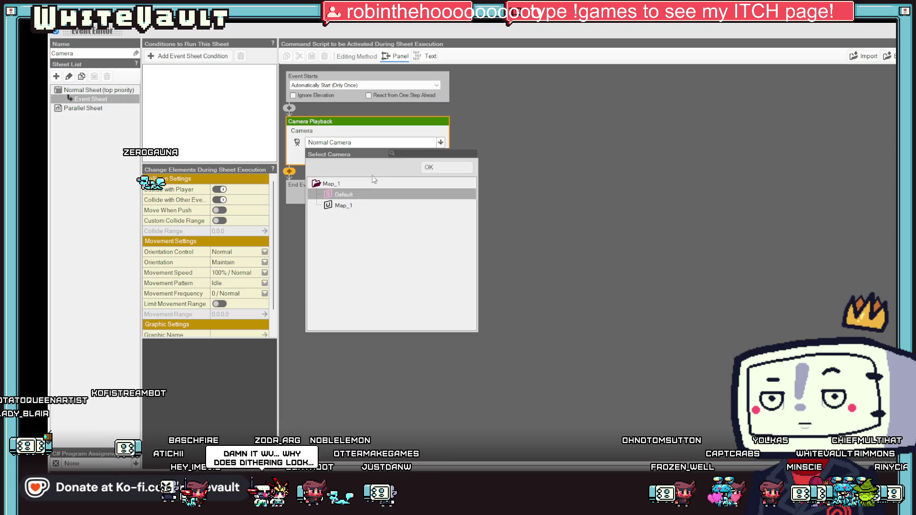
pyautogui.click(339, 207)
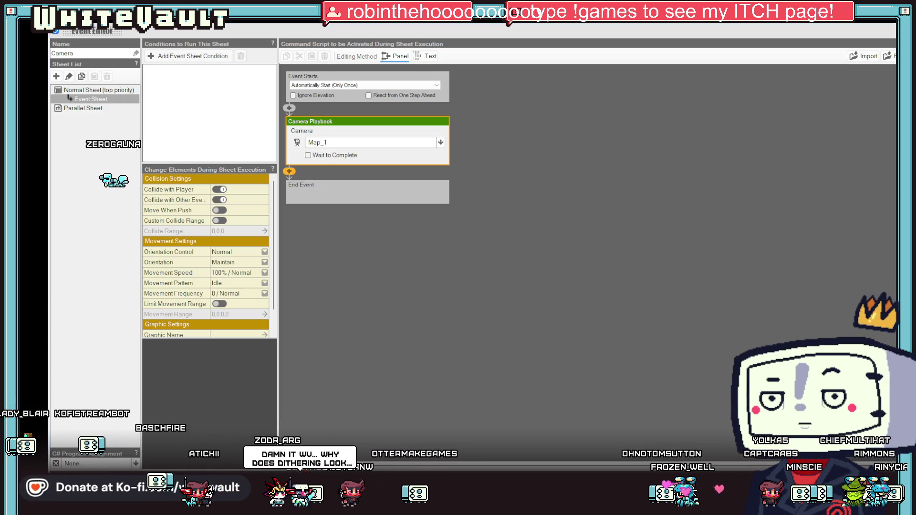
pyautogui.press('Return')
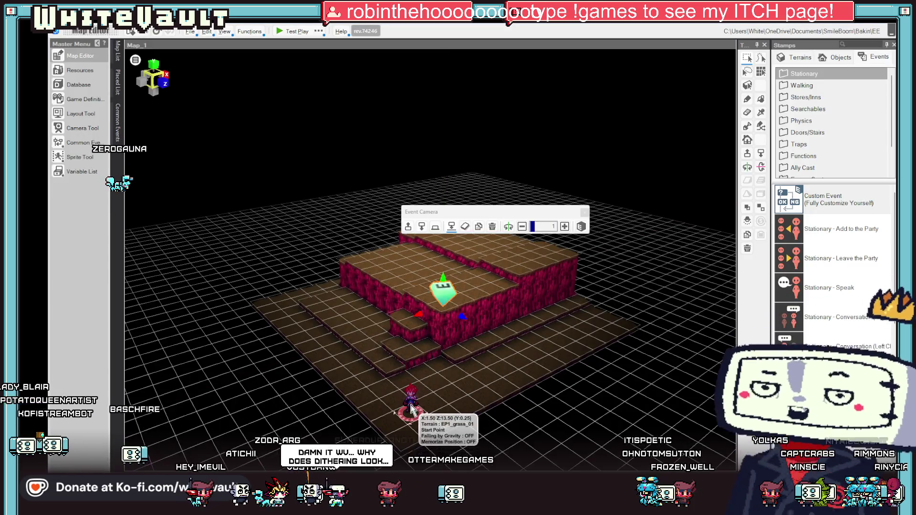
# - Start a test play and walk the character up and left along the lower step
pyautogui.click(361, 338)
pyautogui.click(290, 32)
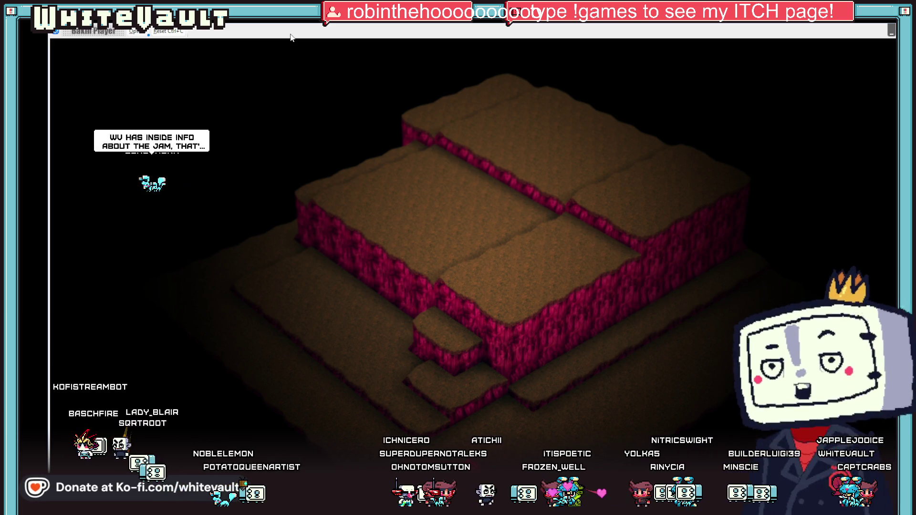
pyautogui.press('Up')
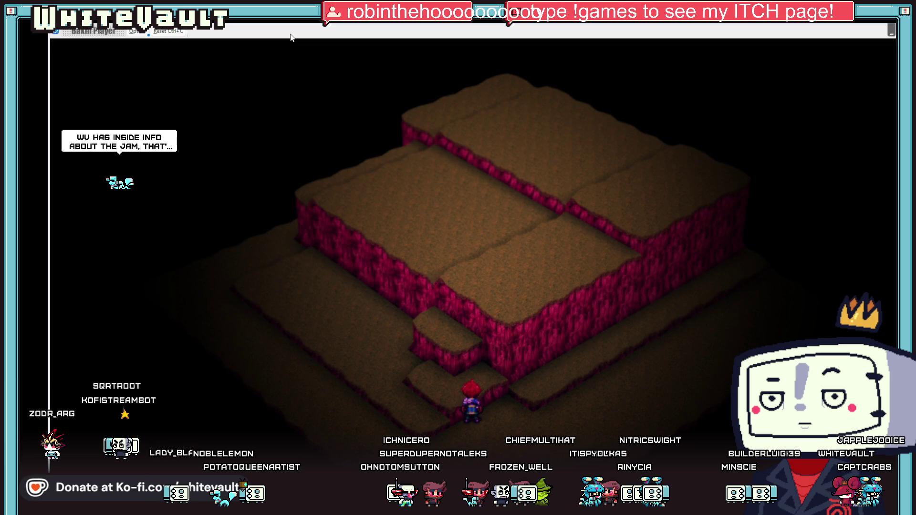
pyautogui.press('Left')
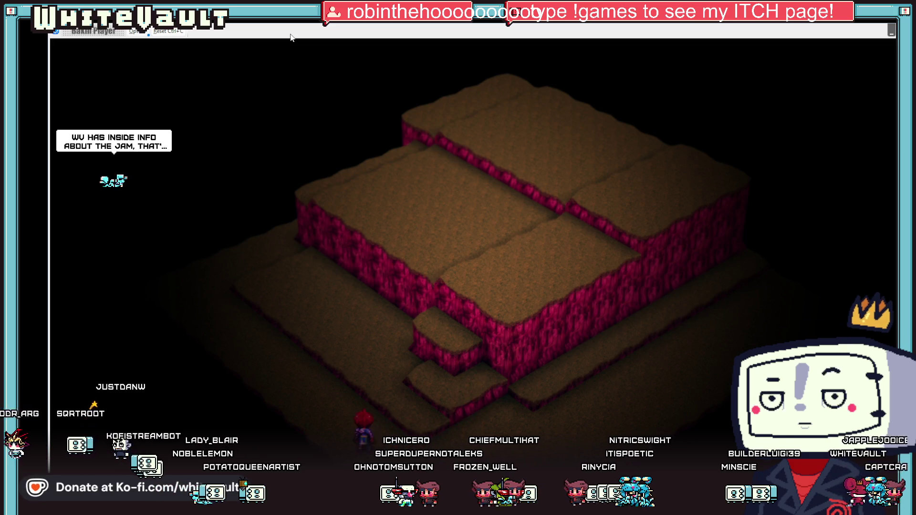
# - Walk the character around the block's base path, then end the test play
pyautogui.press('Left')
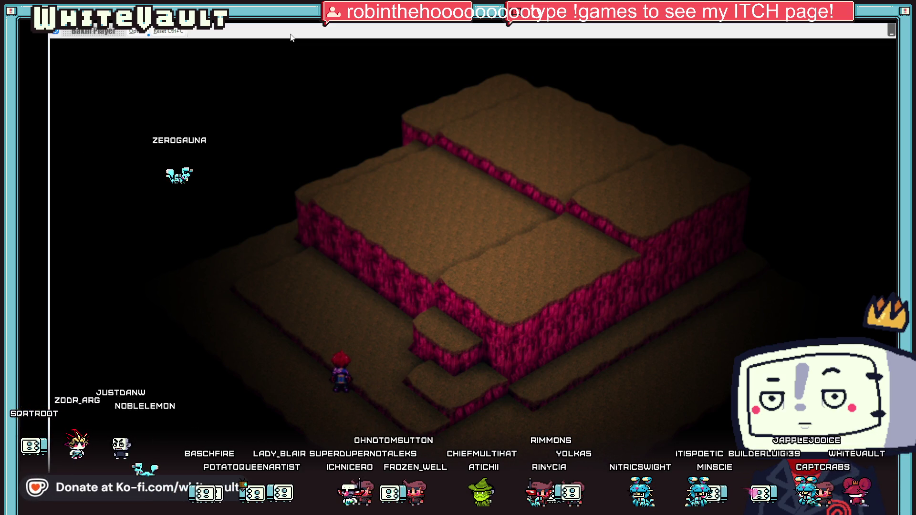
pyautogui.press('Down')
pyautogui.press('Up')
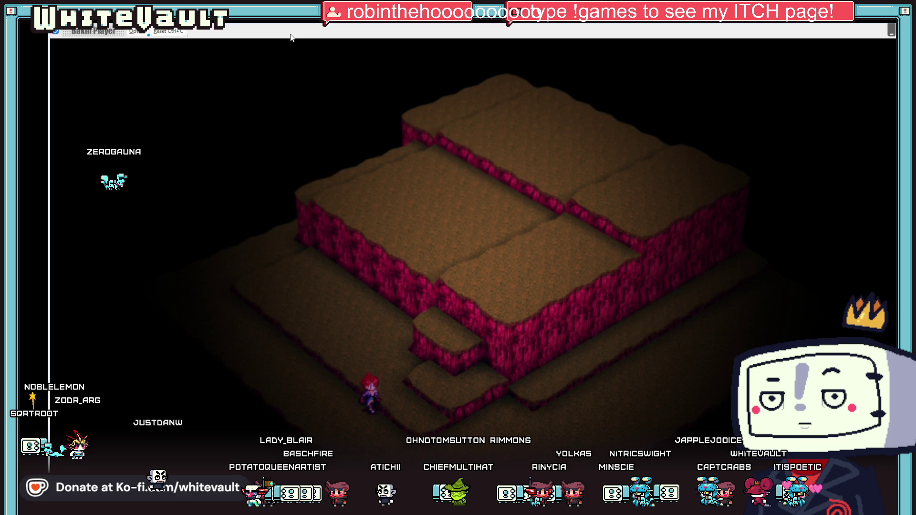
pyautogui.press('Right')
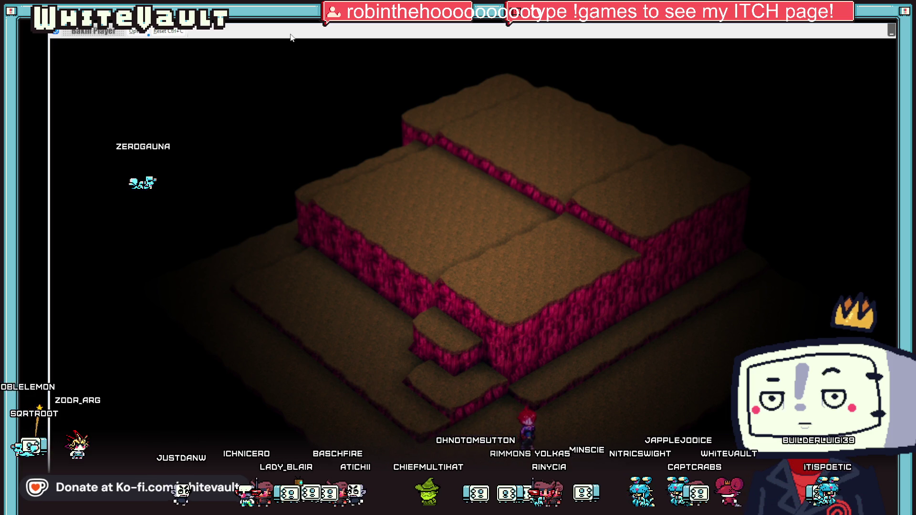
pyautogui.press('Left')
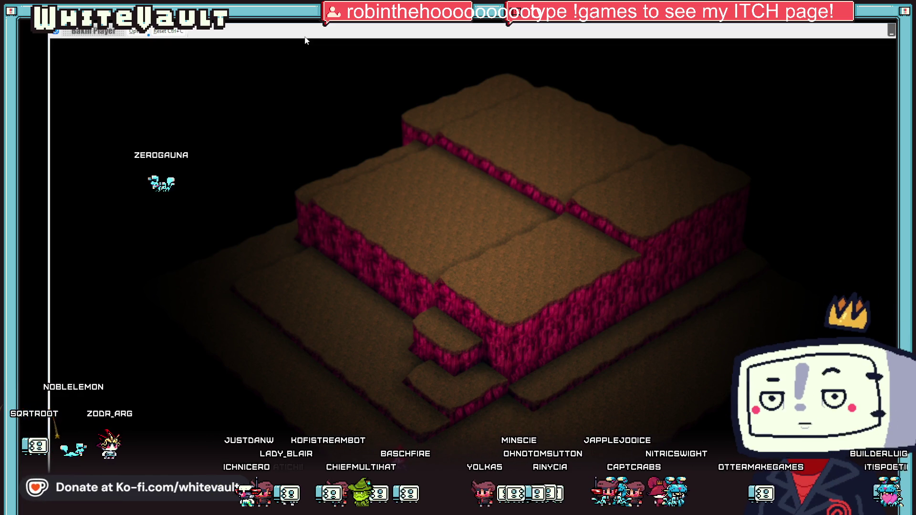
pyautogui.hotkey('alt', 'F4')
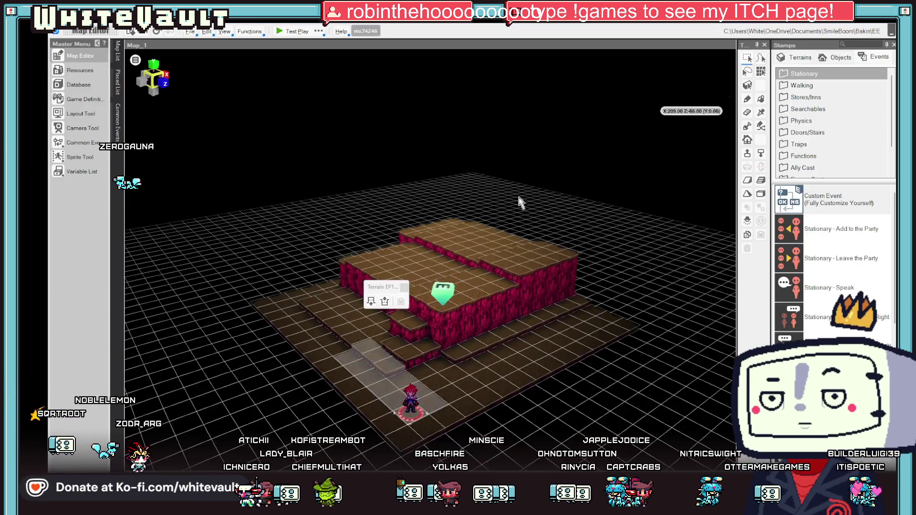
pyautogui.doubleClick(444, 289)
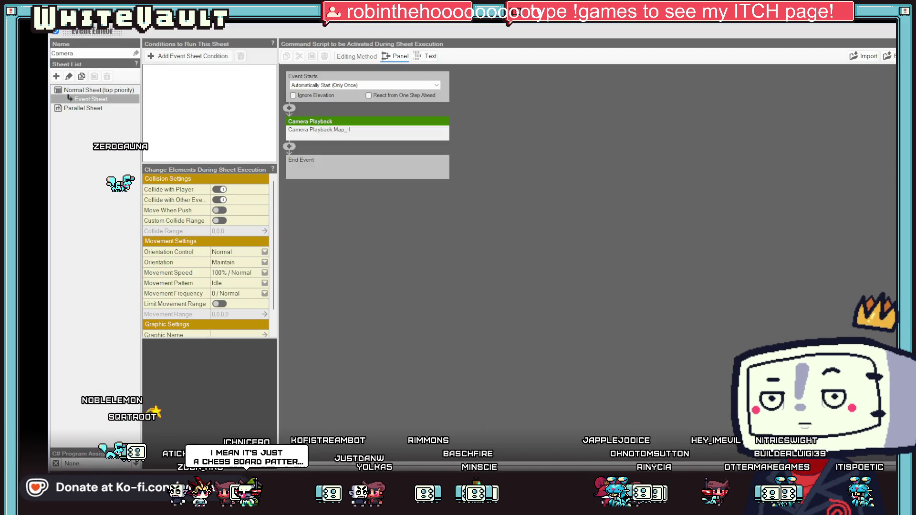
pyautogui.press('Escape')
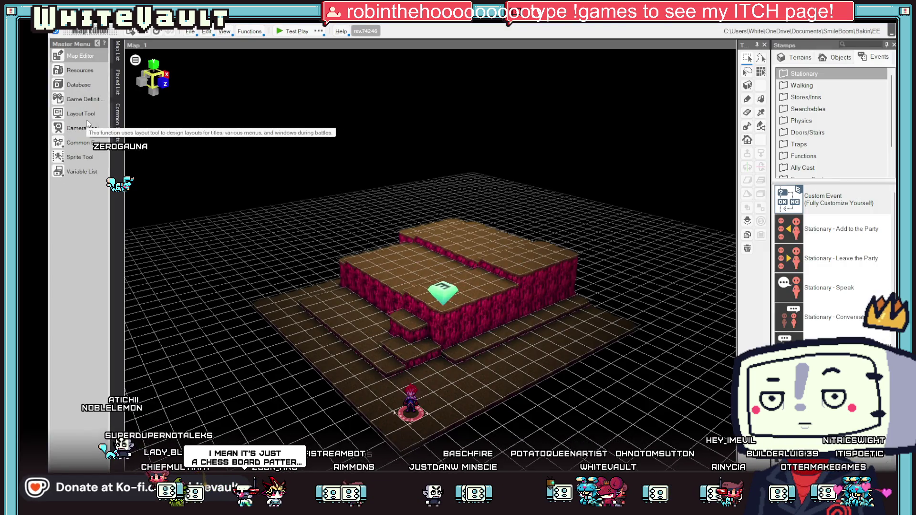
pyautogui.click(85, 98)
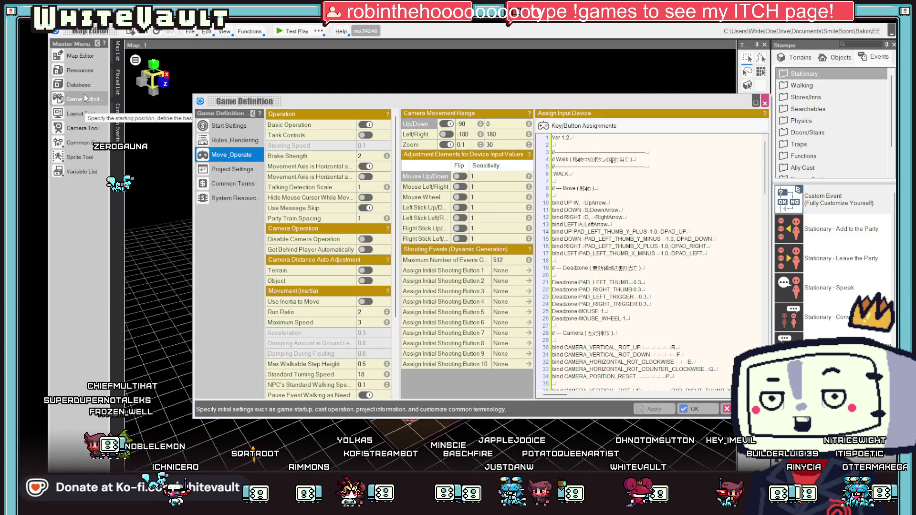
# - Close the Move_Operate Game Definition settings and flatten the terrain near the stairs with Make it Flat
pyautogui.scroll(-4, 310, 305)
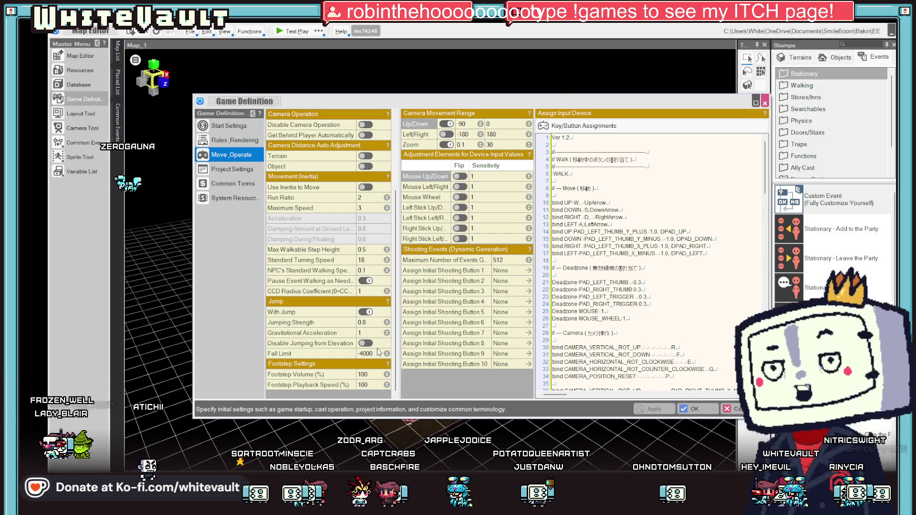
pyautogui.press('Escape')
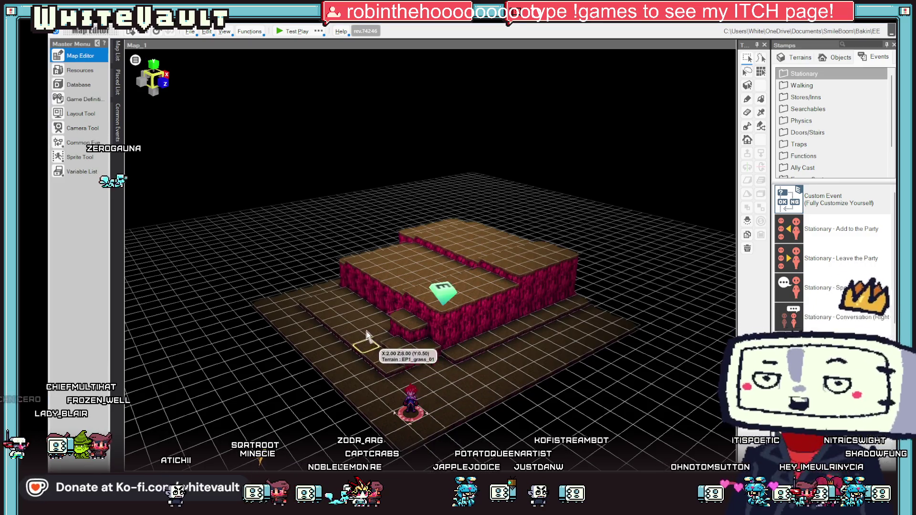
pyautogui.rightClick(365, 248)
pyautogui.click(462, 366)
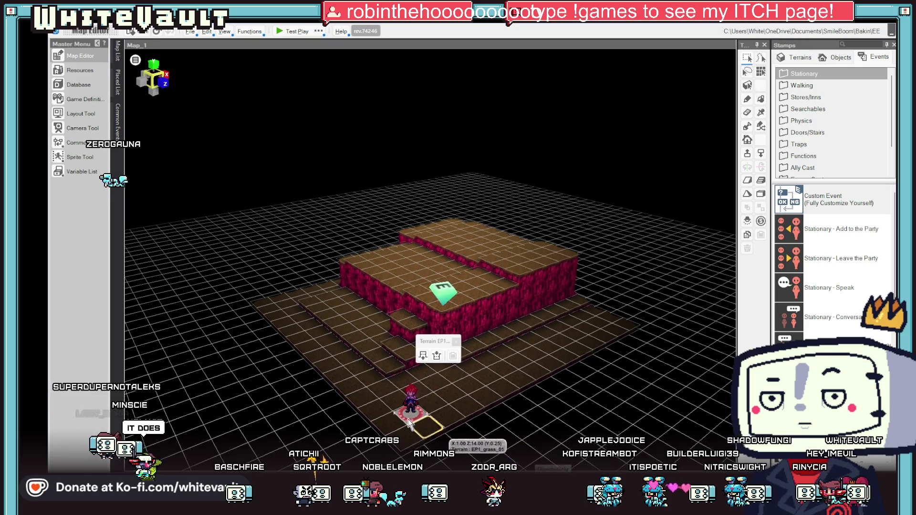
# - Select the Start Point, set an option on its toolbar, and launch a test play of Map_1
pyautogui.click(411, 405)
pyautogui.click(407, 342)
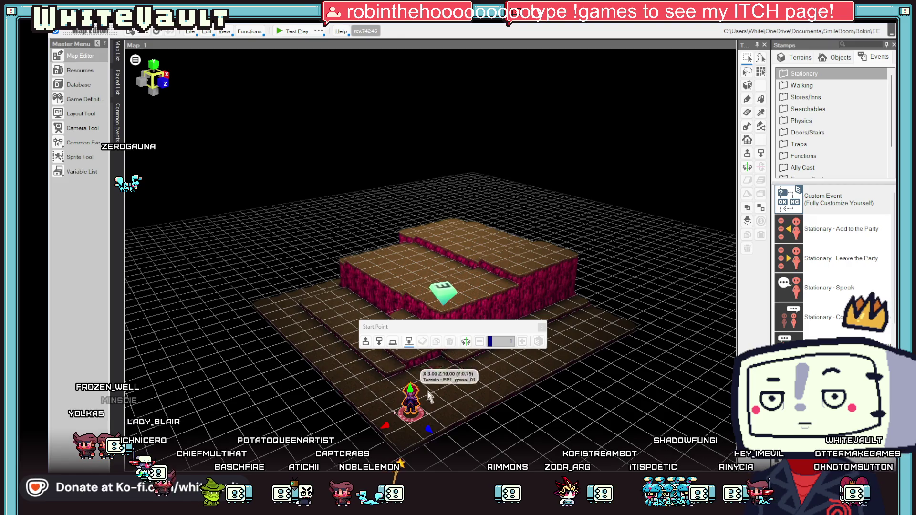
pyautogui.click(288, 36)
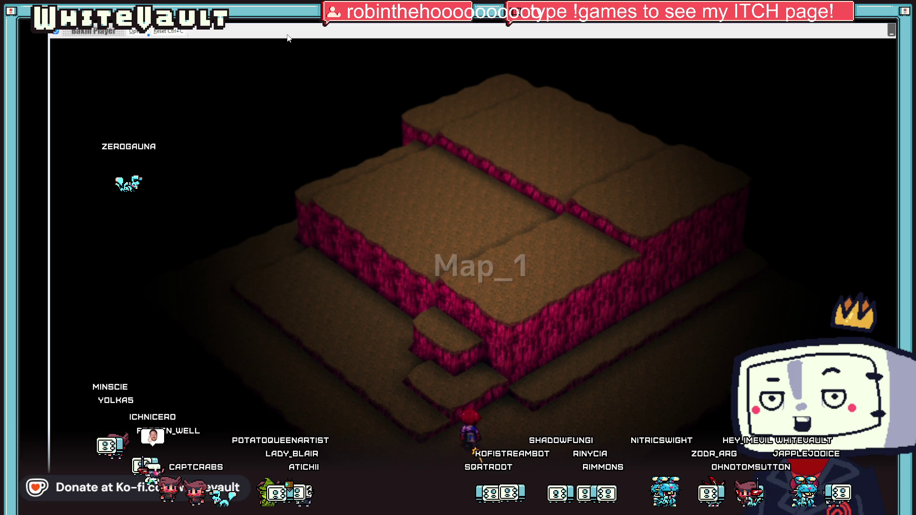
# - Walk the character up the stairs and right along the ledges onto the top ledge
pyautogui.press('Up')
pyautogui.press('Up')
pyautogui.press('Up')
pyautogui.press('Left')
pyautogui.press('Up')
pyautogui.press('Left')
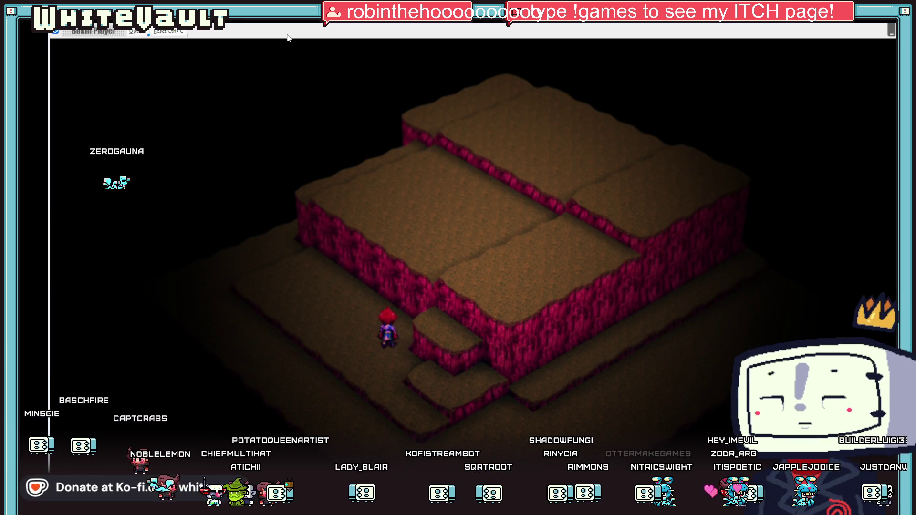
pyautogui.press('Right')
pyautogui.press('Up')
pyautogui.press('Up')
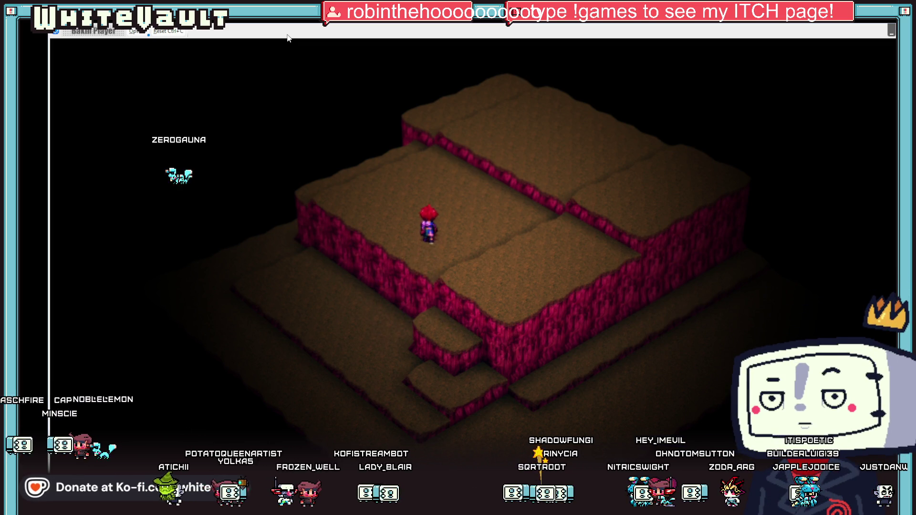
pyautogui.press('Right')
pyautogui.press('Up')
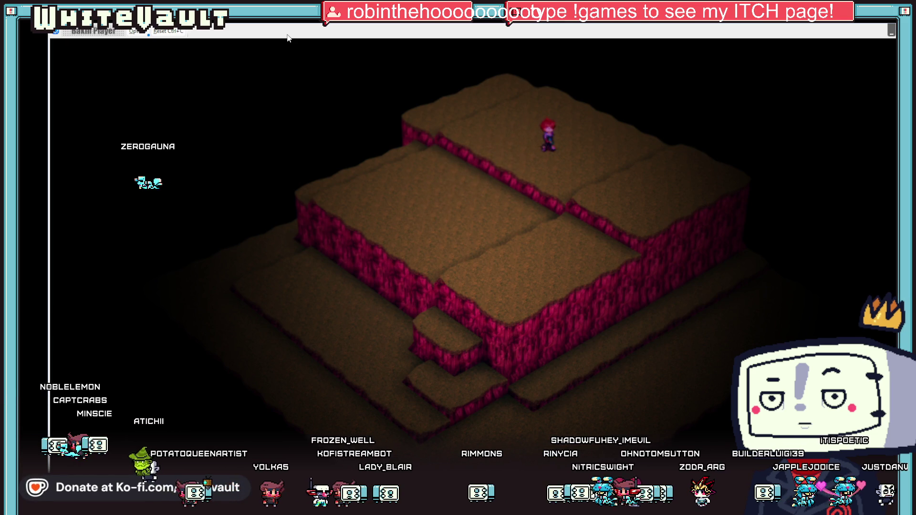
pyautogui.press('Right')
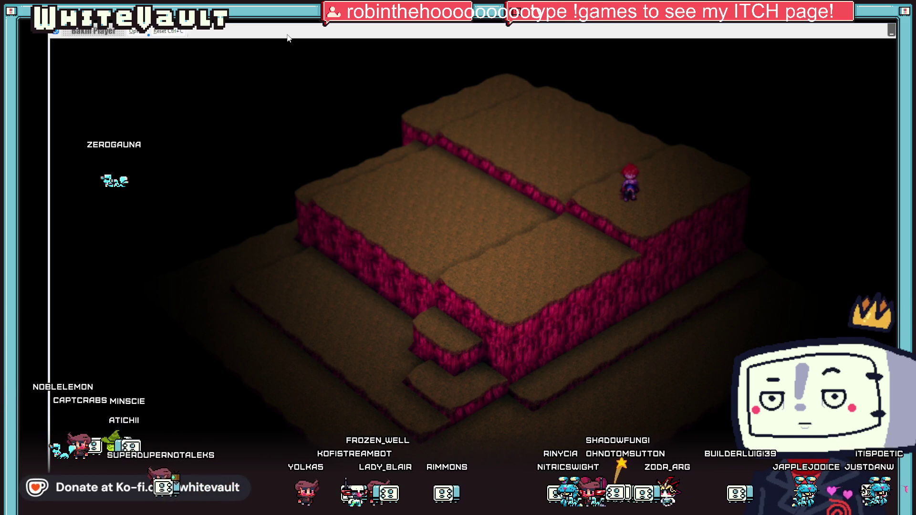
pyautogui.press('Left')
pyautogui.press('Left')
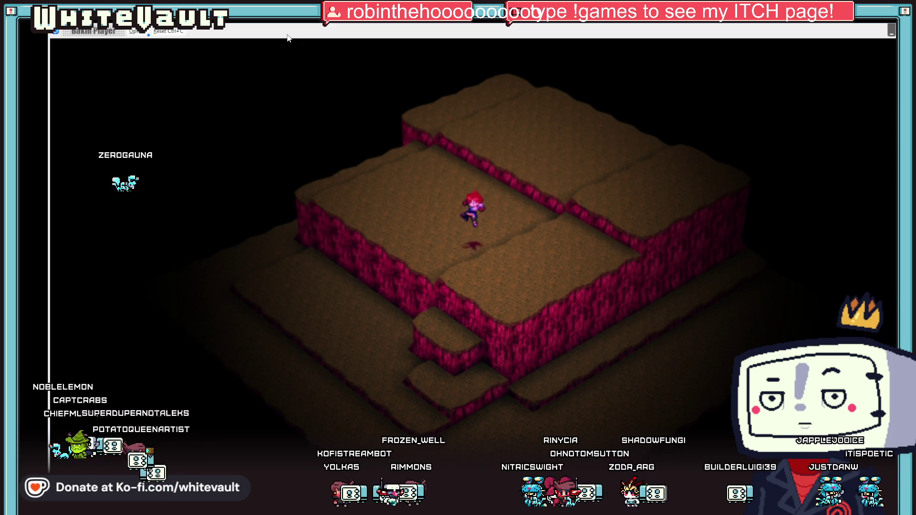
# - Walk across the upper ledge, down the steps, then back up-right onto the plateau
pyautogui.press('Down')
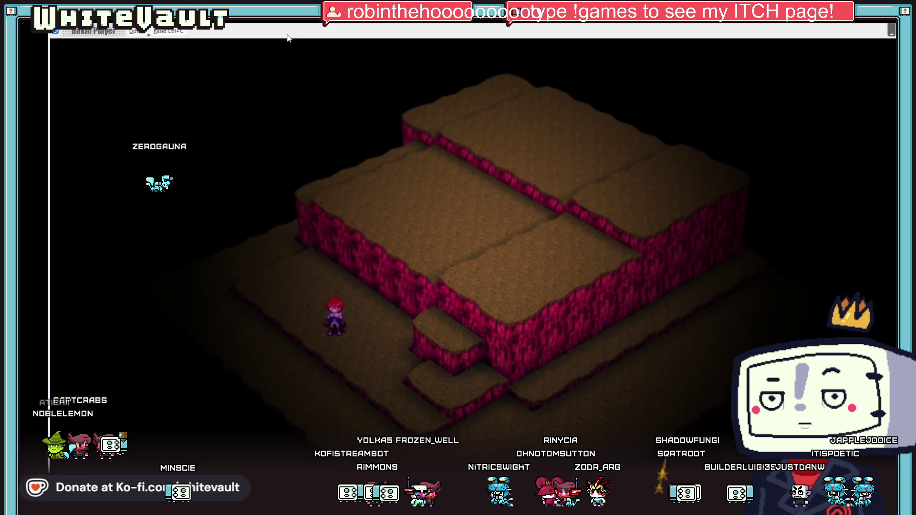
pyautogui.press('Right')
pyautogui.press('Up')
pyautogui.press('Right')
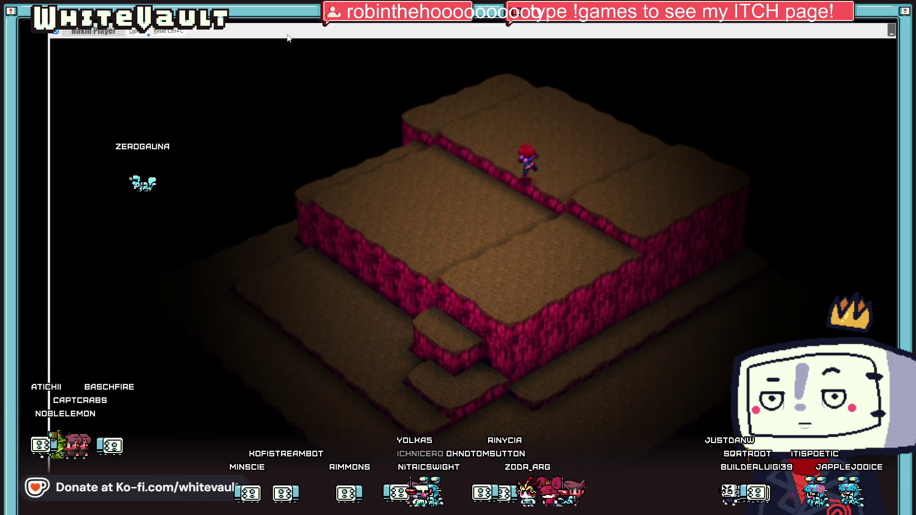
pyautogui.press('Right')
pyautogui.press('Down')
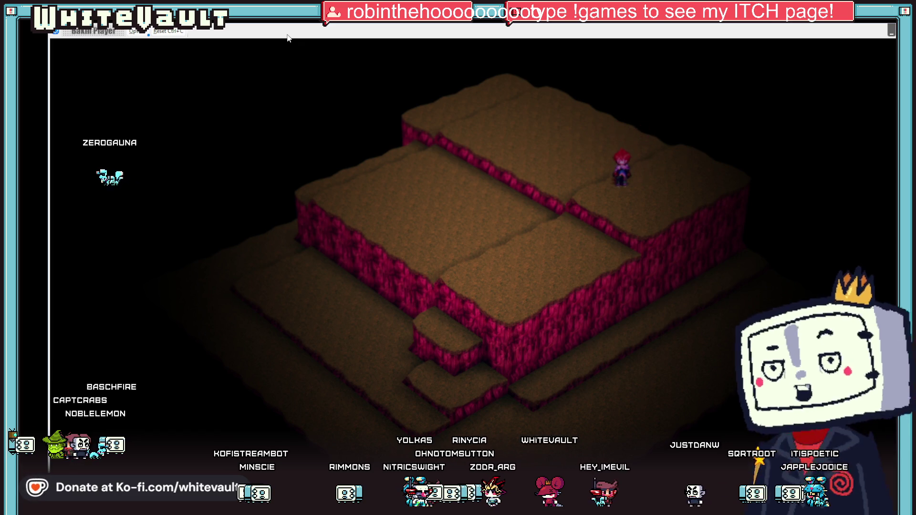
pyautogui.press('Down')
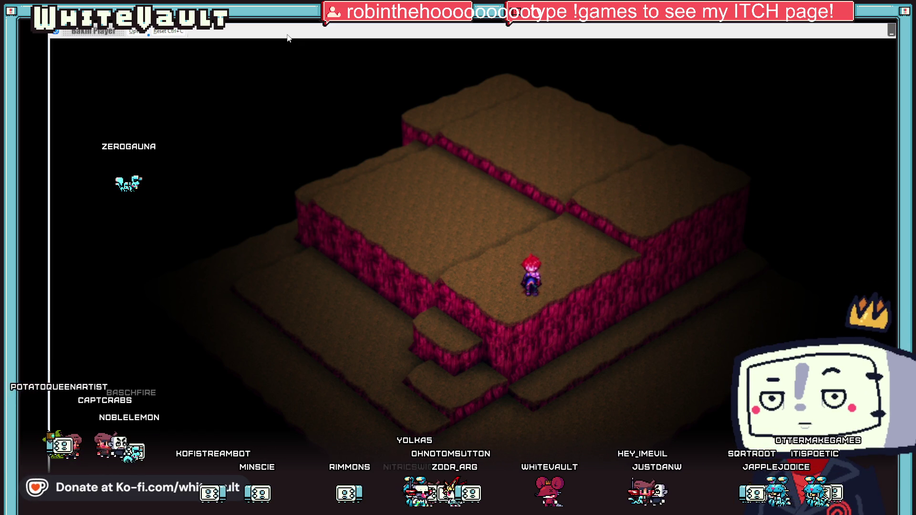
pyautogui.press('Down')
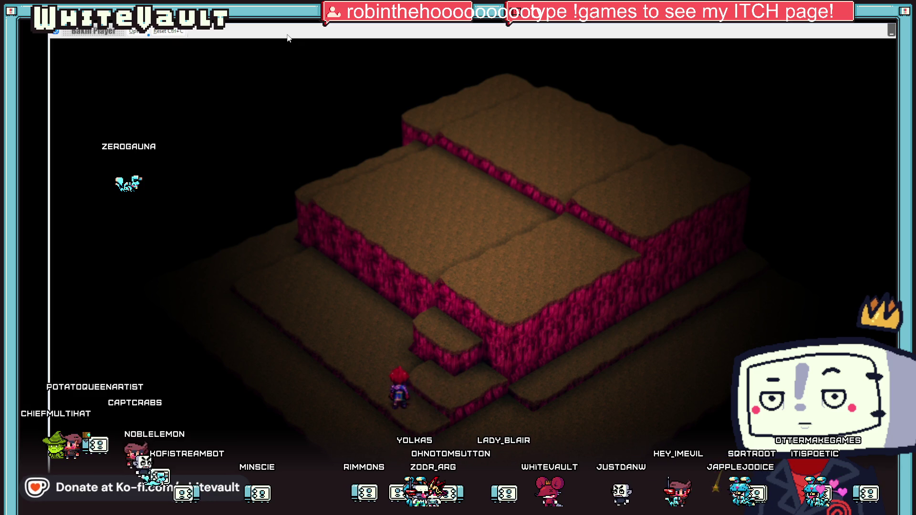
pyautogui.press('Up')
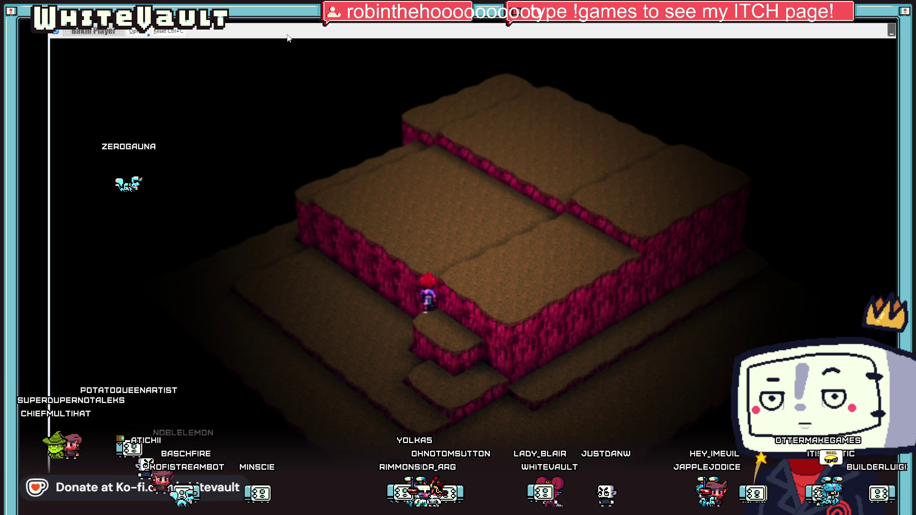
pyautogui.press('Up')
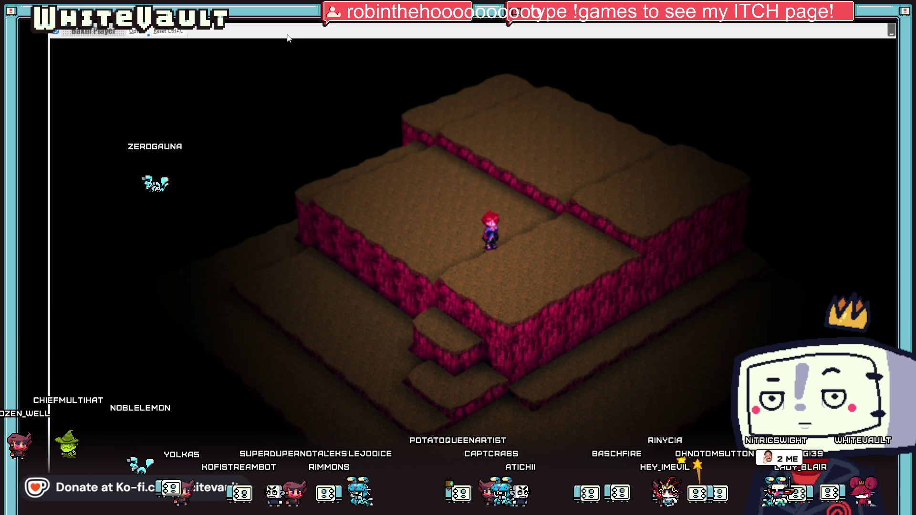
# - Walk the hero onto the upper right ledge and back and forth across the plateau
pyautogui.press('Up')
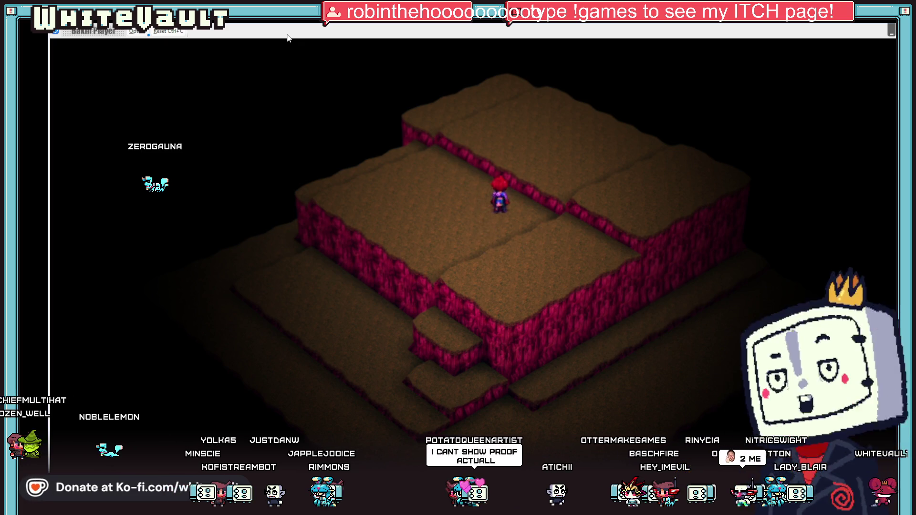
pyautogui.press('Right')
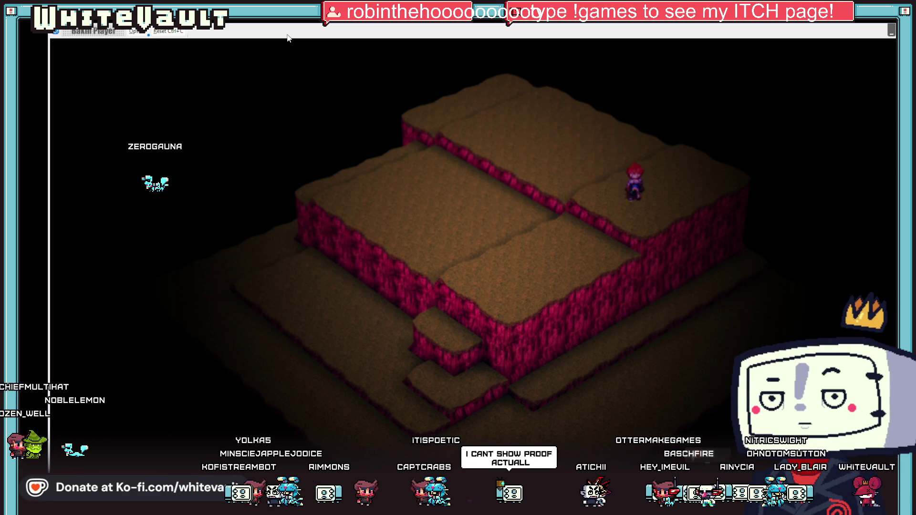
pyautogui.press('Left')
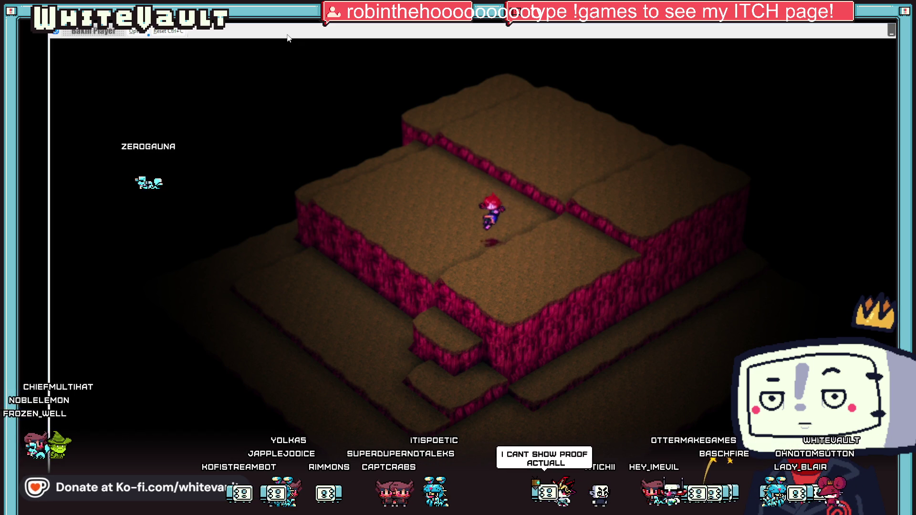
pyautogui.press('Right')
pyautogui.press('Left')
pyautogui.press('Down')
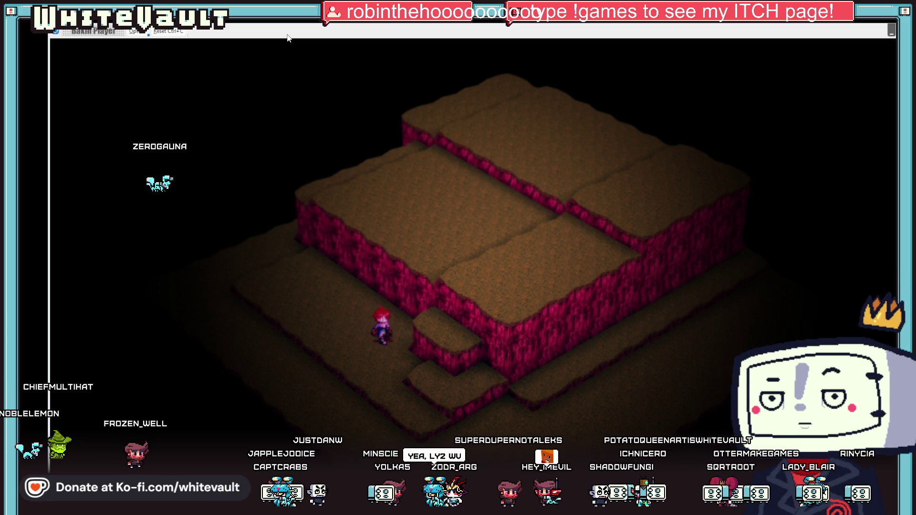
pyautogui.press('Up')
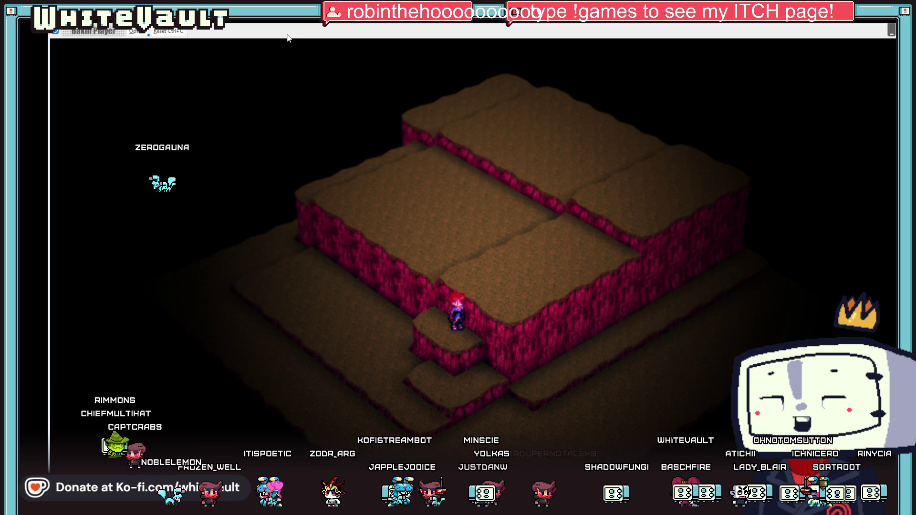
pyautogui.press('Left')
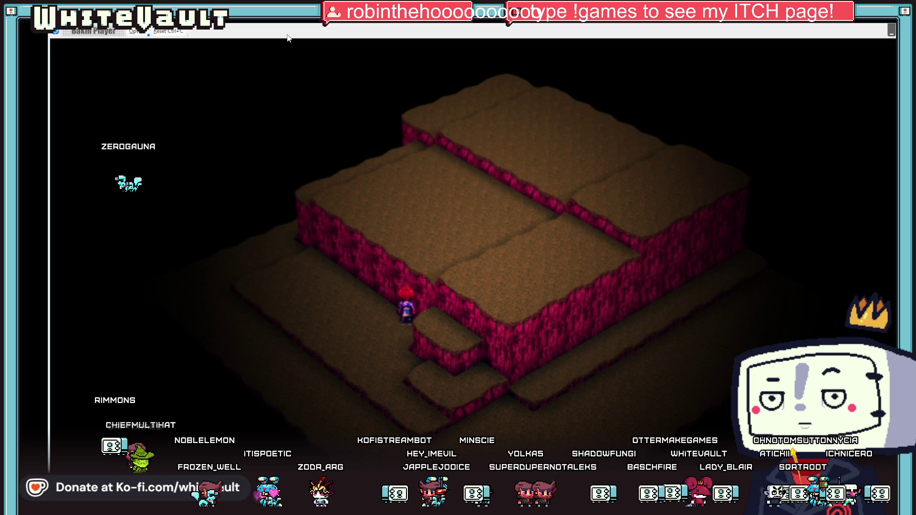
# - Walk the hero along the wall, over the upper ledge down to the lower platform, then end the test play
pyautogui.press('Down')
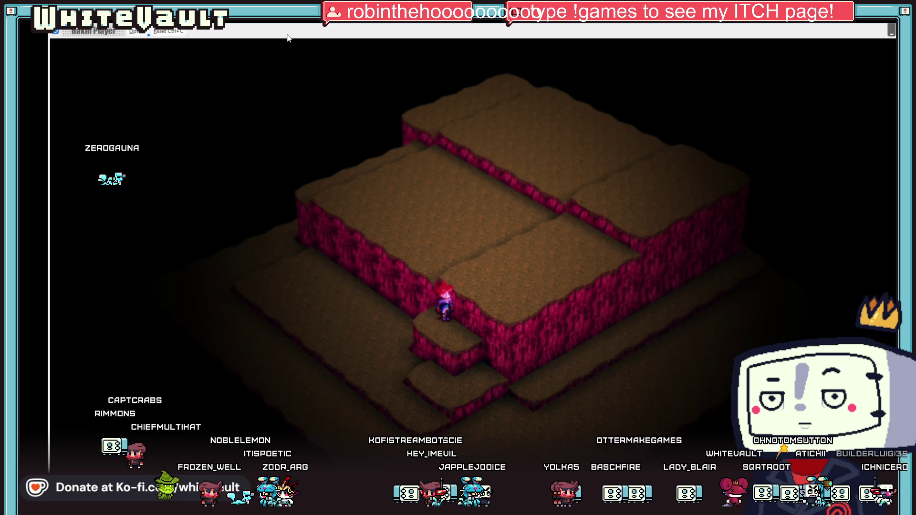
pyautogui.press('Left')
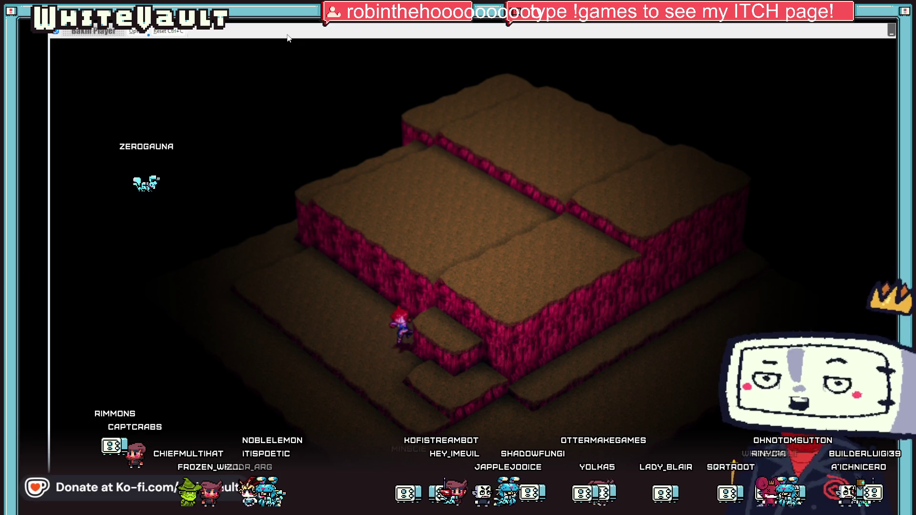
pyautogui.press('Up')
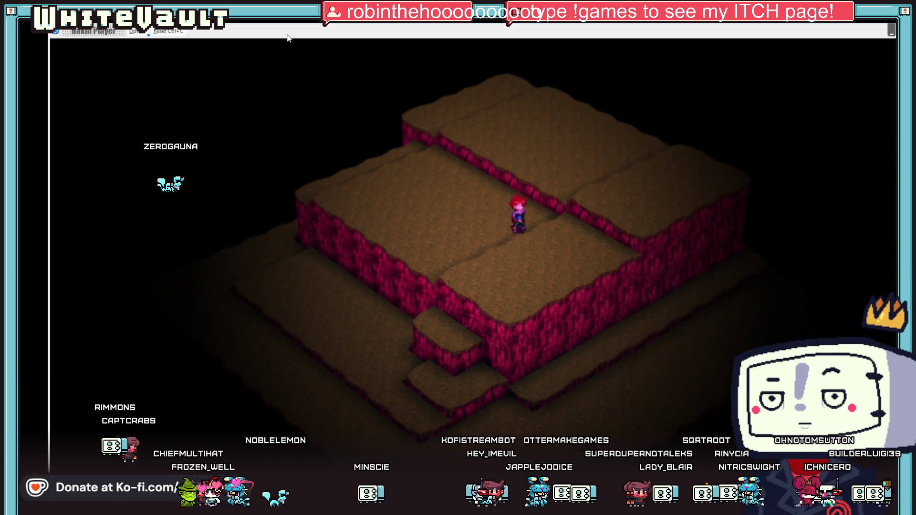
pyautogui.press('Left')
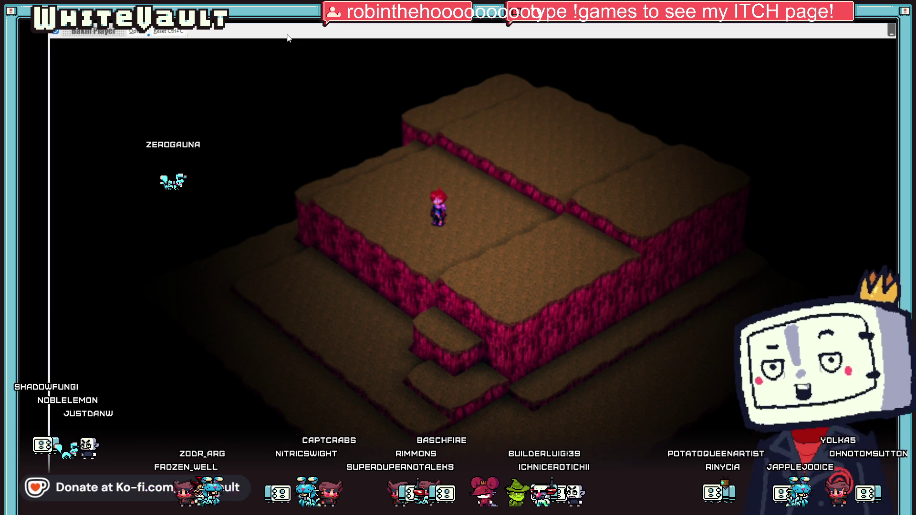
pyautogui.press('Up')
pyautogui.press('Down')
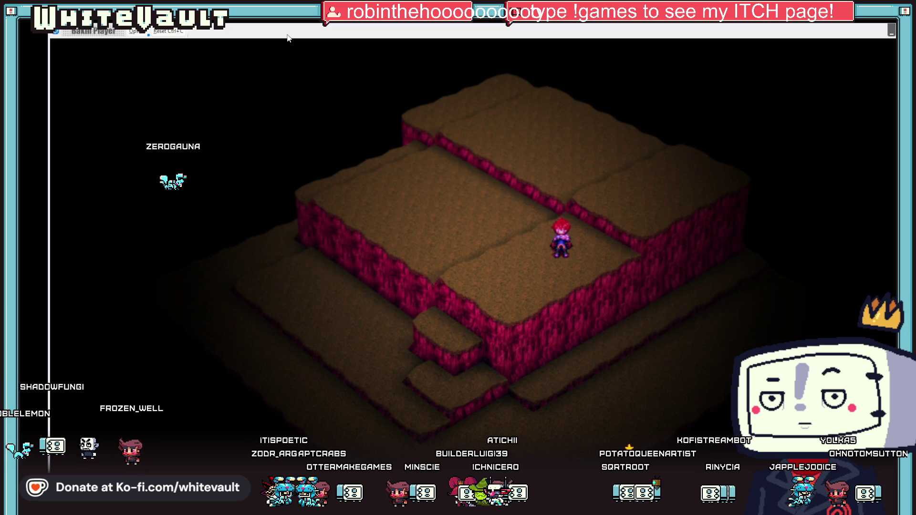
pyautogui.press('Left')
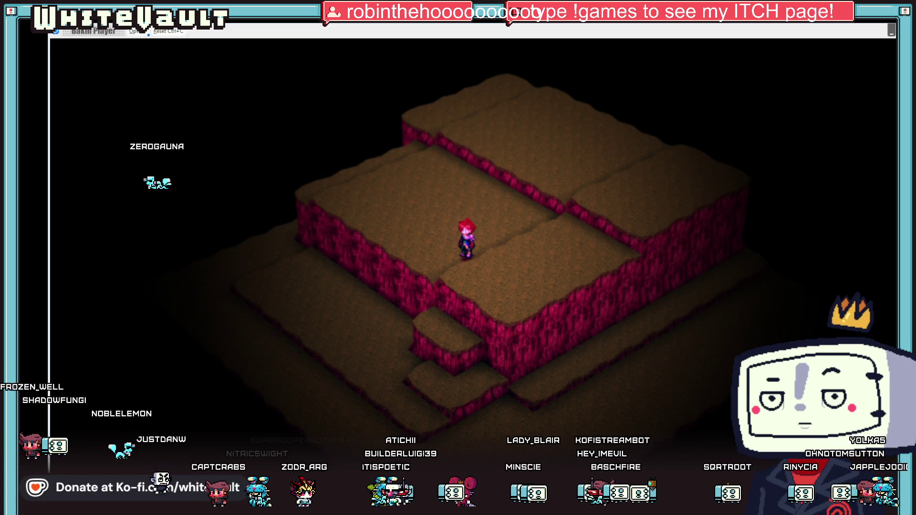
pyautogui.press('Escape')
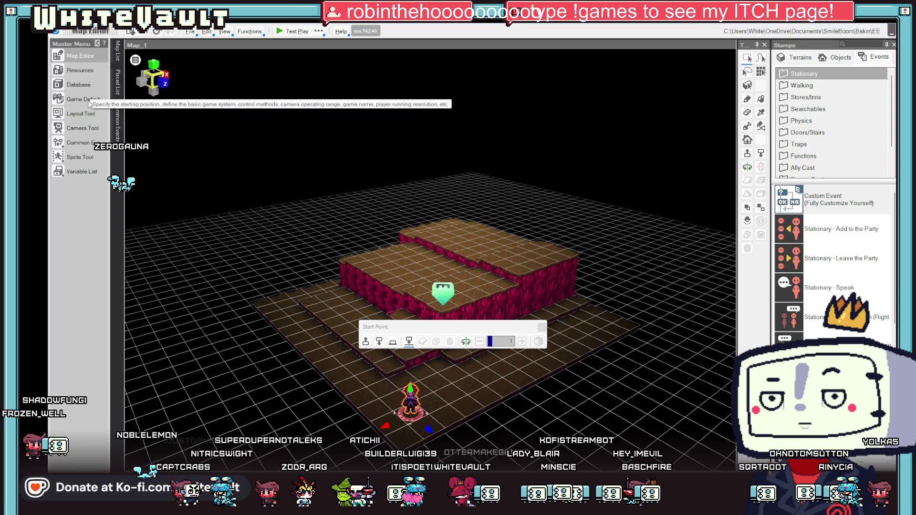
pyautogui.click(88, 100)
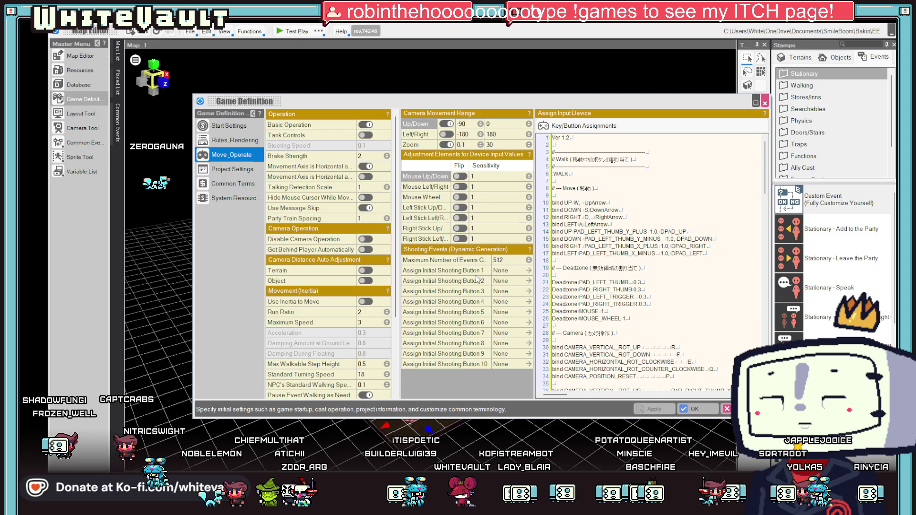
pyautogui.click(507, 268)
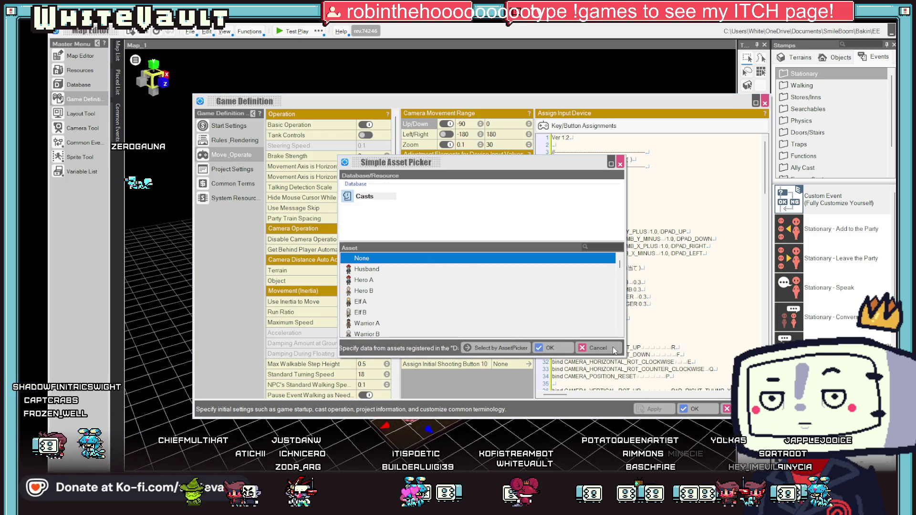
pyautogui.click(598, 347)
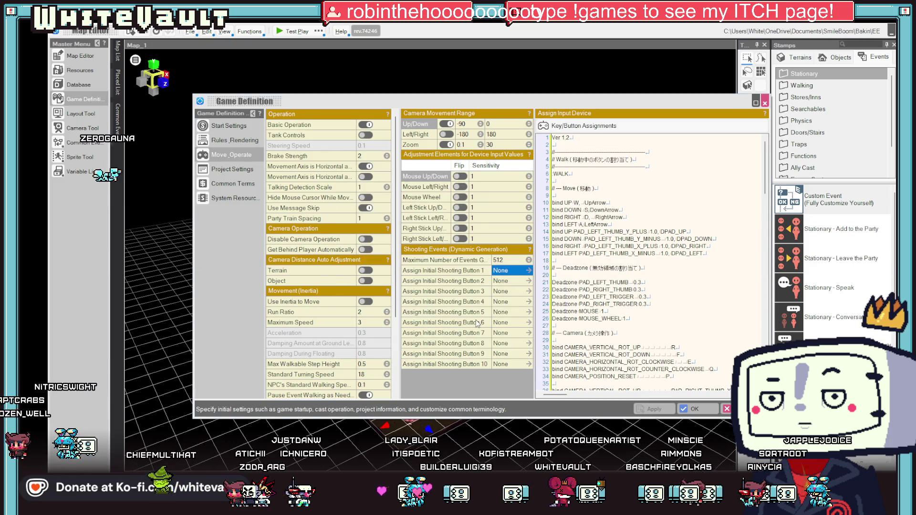
pyautogui.click(497, 270)
pyautogui.scroll(-10, 467, 286)
pyautogui.scroll(-5, 516, 335)
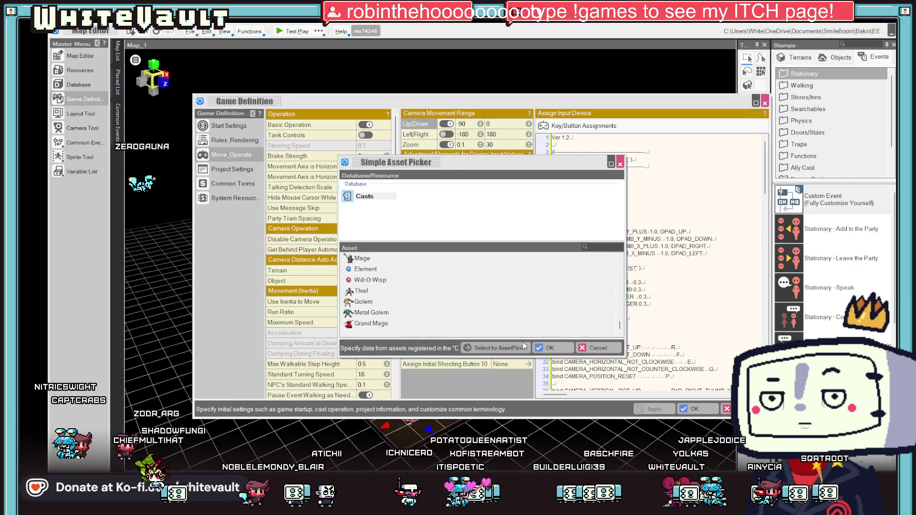
pyautogui.click(591, 347)
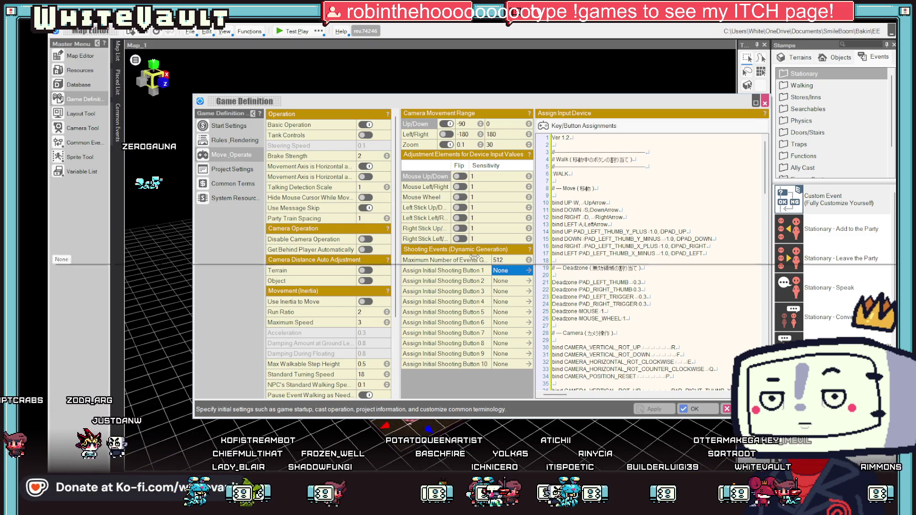
pyautogui.click(80, 55)
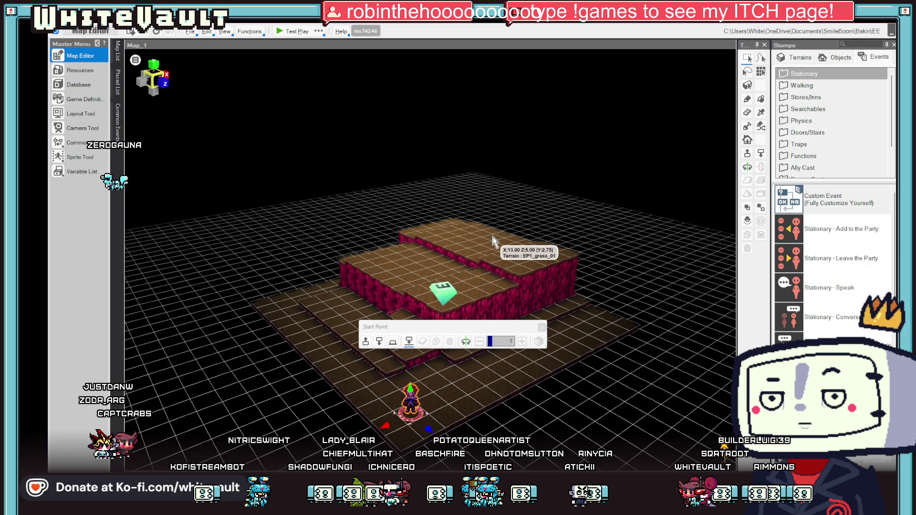
# - Tilt the view over the block and drag the Start Point onto the raised block at X:6 Z:5
pyautogui.moveTo(542, 367)
pyautogui.mouseDown()
pyautogui.moveTo(547, 410)
pyautogui.moveTo(531, 357)
pyautogui.mouseUp()
pyautogui.moveTo(507, 326); pyautogui.dragTo(683, 86)
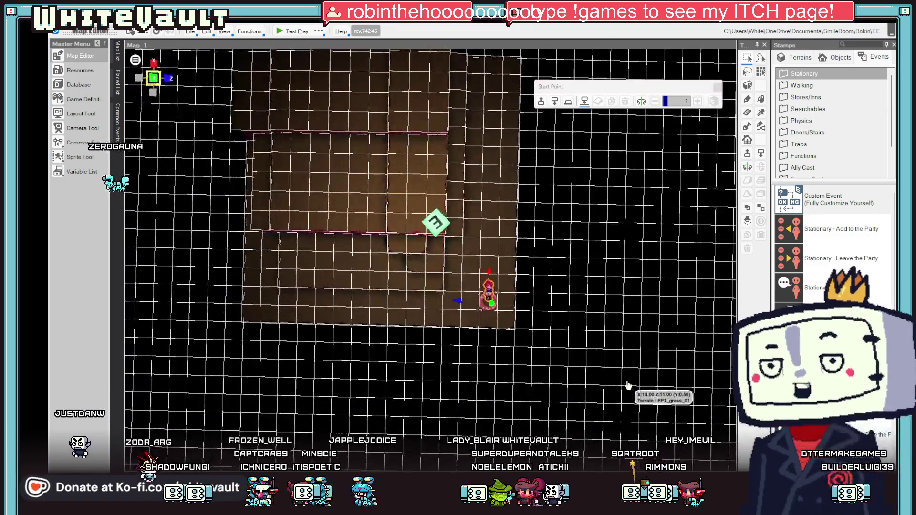
pyautogui.moveTo(628, 386); pyautogui.dragTo(615, 340)
pyautogui.moveTo(502, 370)
pyautogui.mouseDown()
pyautogui.moveTo(334, 300)
pyautogui.moveTo(327, 307)
pyautogui.moveTo(357, 220)
pyautogui.mouseUp()
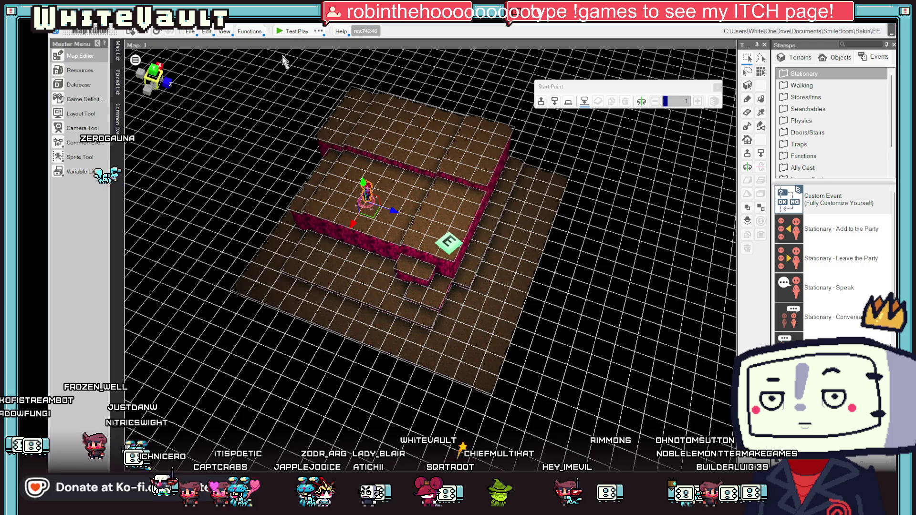
# - Set Map_1's size to 10 by 10 tiles in Map Settings > Basic and apply it to the terrain
pyautogui.click(135, 60)
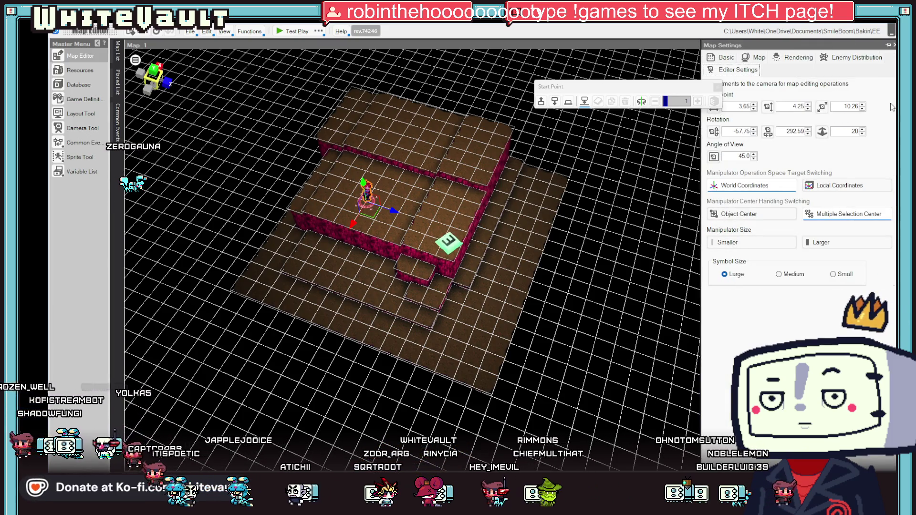
pyautogui.click(725, 58)
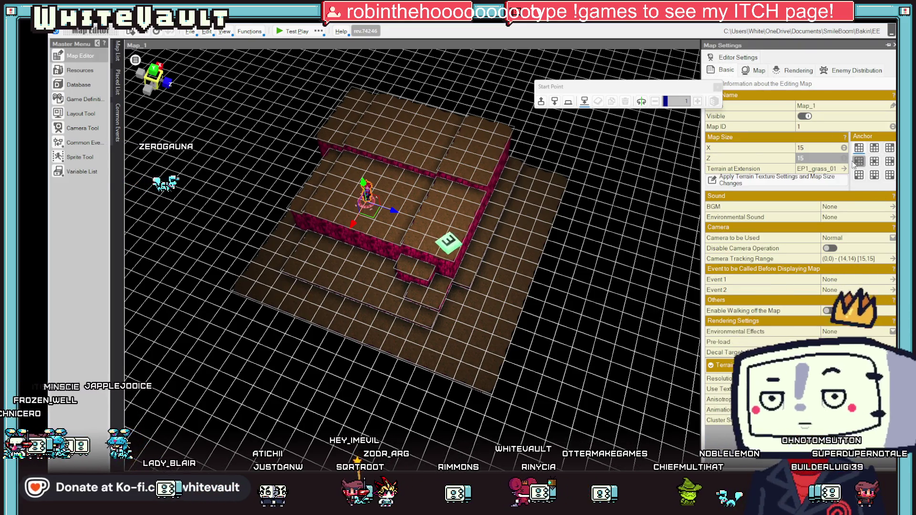
pyautogui.click(825, 146)
pyautogui.write('1')
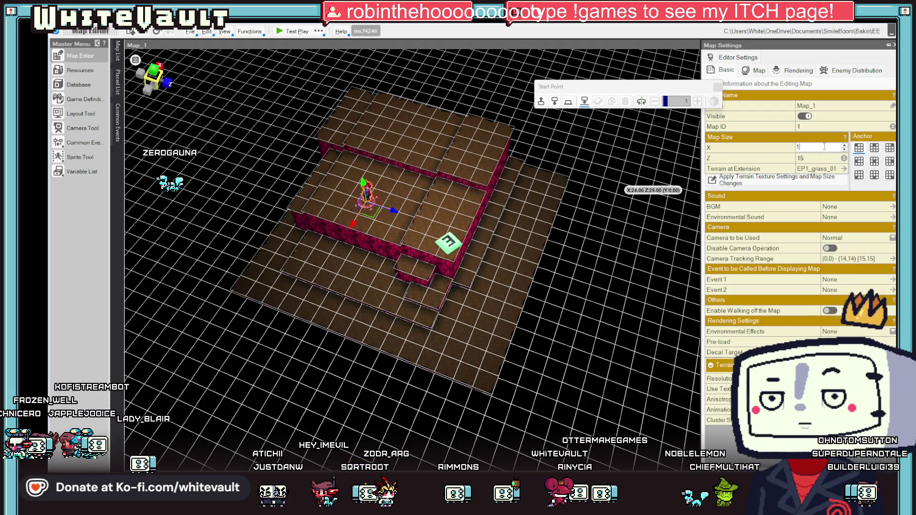
pyautogui.click(813, 161)
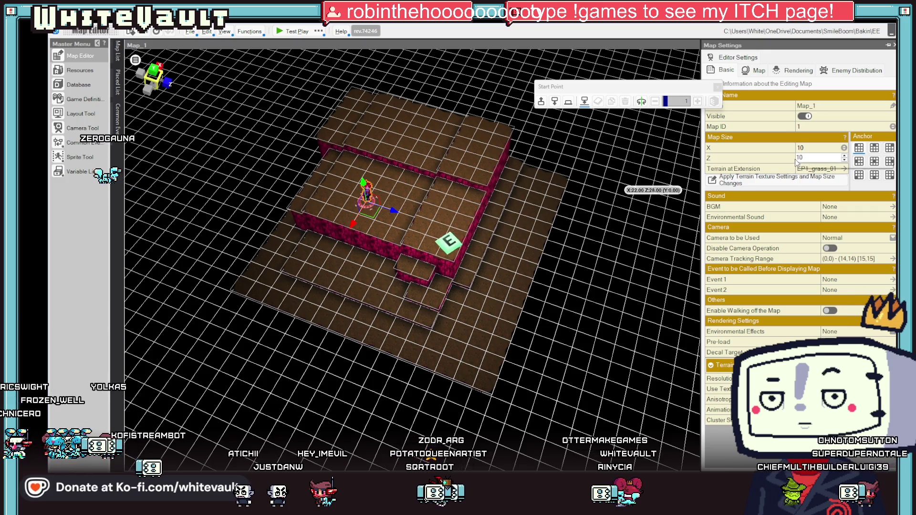
pyautogui.write('0')
pyautogui.click(781, 178)
# - Move the Camera event left onto the brick block beside the start point, then open Camera Tool
pyautogui.moveTo(546, 267)
pyautogui.mouseDown()
pyautogui.moveTo(579, 348)
pyautogui.moveTo(568, 264)
pyautogui.moveTo(555, 298)
pyautogui.moveTo(587, 329)
pyautogui.moveTo(479, 272)
pyautogui.moveTo(510, 317)
pyautogui.moveTo(514, 275)
pyautogui.mouseUp()
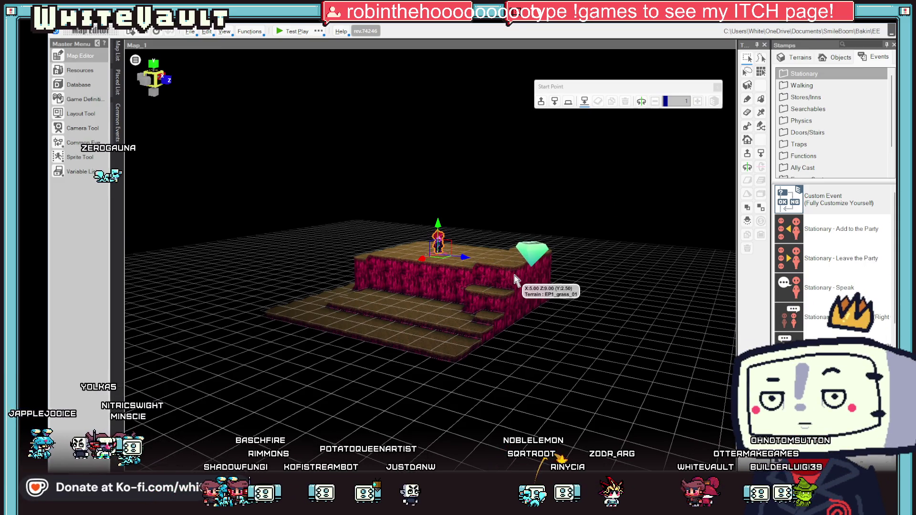
pyautogui.moveTo(514, 275)
pyautogui.mouseDown()
pyautogui.moveTo(544, 312)
pyautogui.moveTo(546, 412)
pyautogui.moveTo(529, 300)
pyautogui.moveTo(555, 358)
pyautogui.moveTo(512, 260)
pyautogui.moveTo(501, 269)
pyautogui.mouseUp()
pyautogui.click(517, 261)
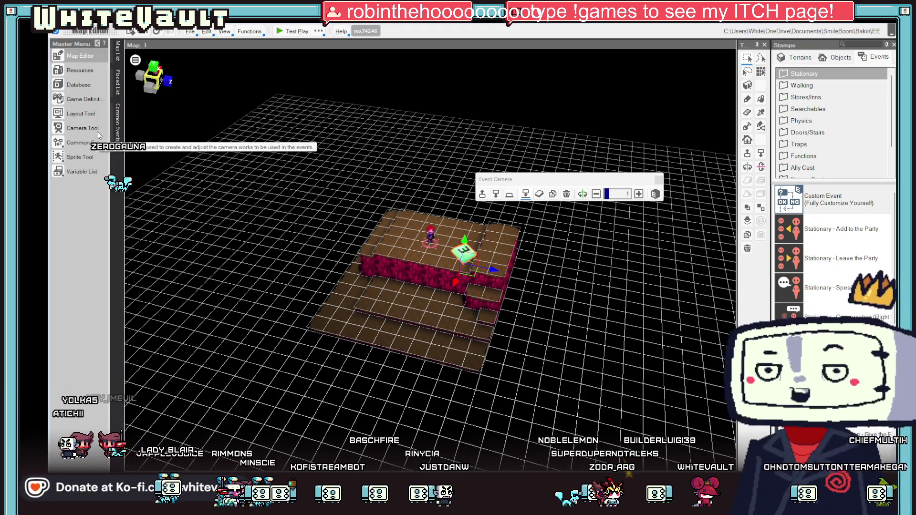
pyautogui.click(66, 129)
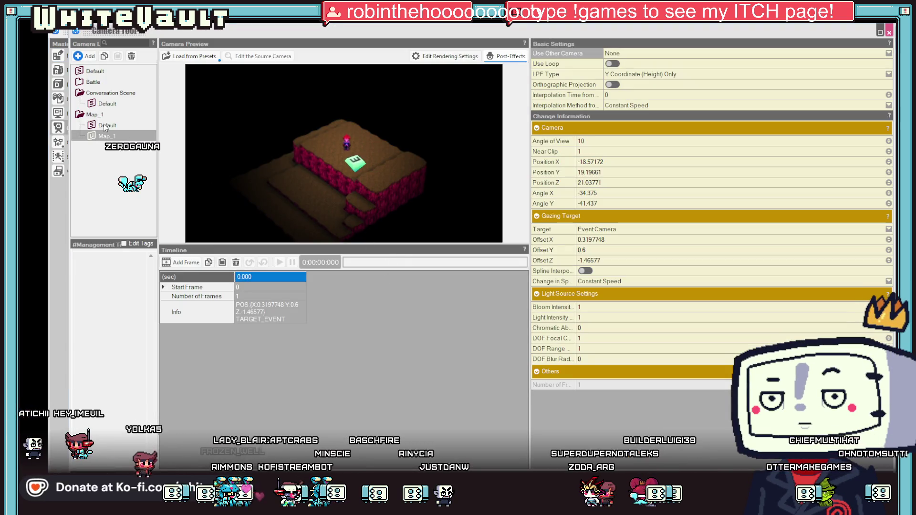
# - Select the Map_1 camera and set its Gazing Target to Center of the Map
pyautogui.click(115, 137)
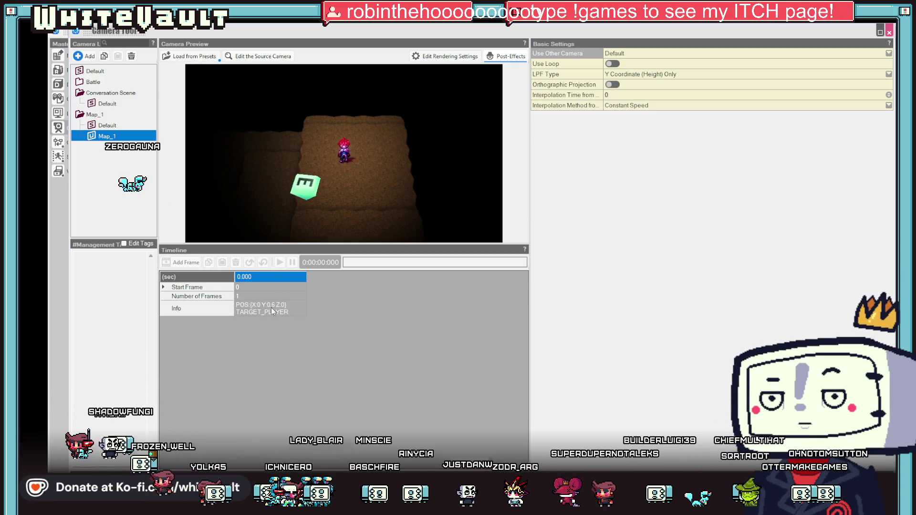
pyautogui.press('F2')
pyautogui.click(104, 125)
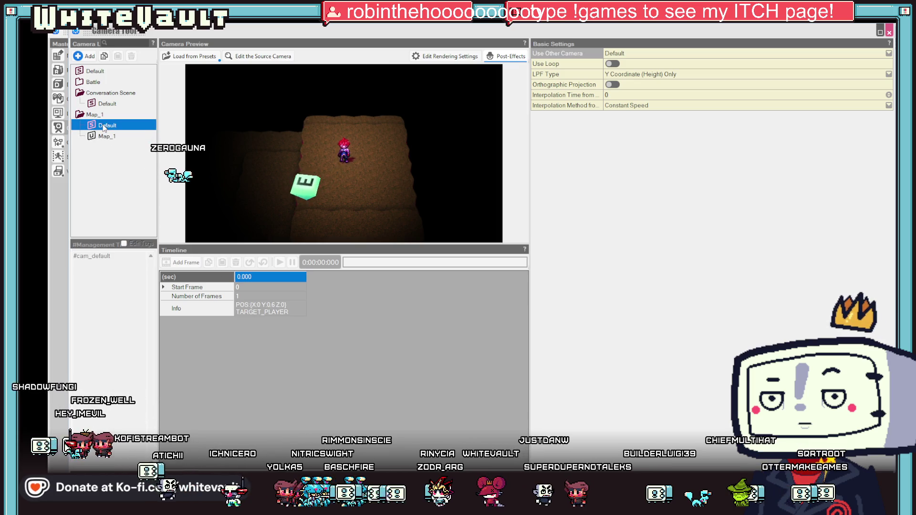
pyautogui.click(91, 136)
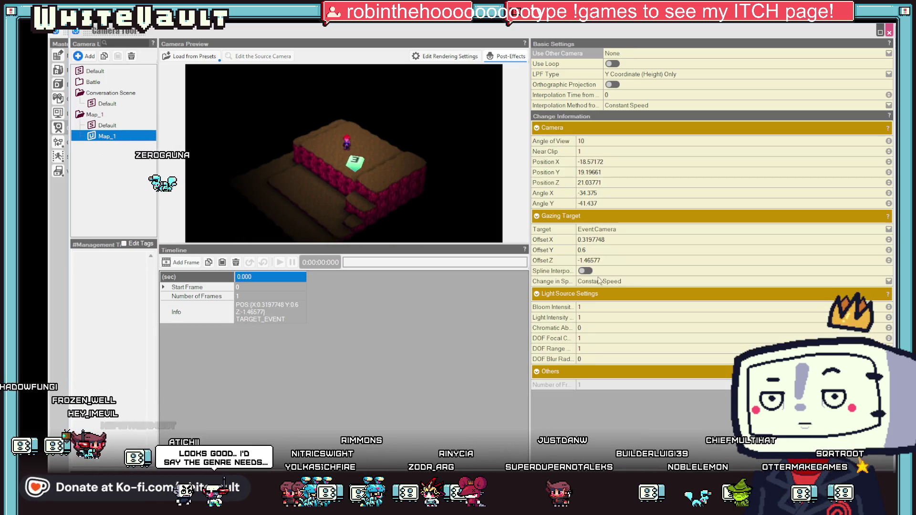
pyautogui.click(611, 230)
pyautogui.click(616, 246)
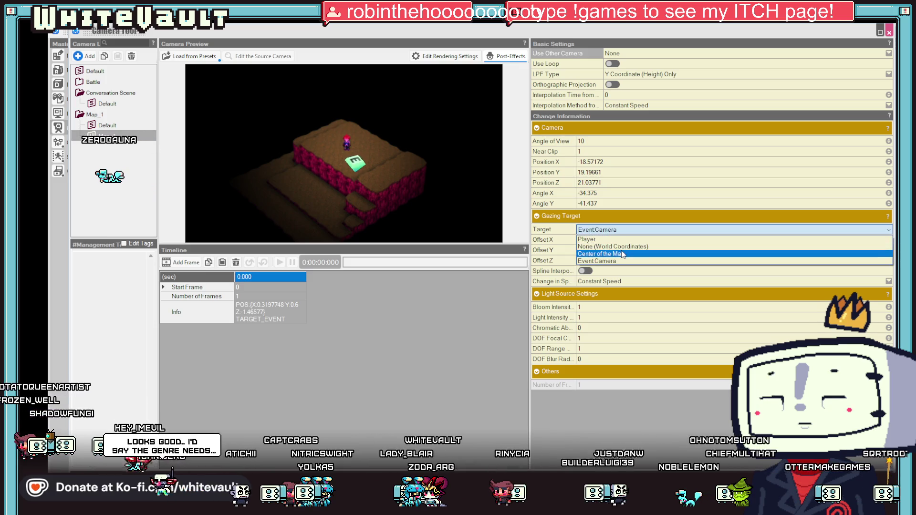
pyautogui.click(615, 230)
pyautogui.click(618, 256)
# - Orbit, pan and zoom the Map_1 camera preview to reframe the brick block
pyautogui.moveTo(451, 218)
pyautogui.mouseDown()
pyautogui.moveTo(456, 205)
pyautogui.moveTo(485, 194)
pyautogui.mouseUp()
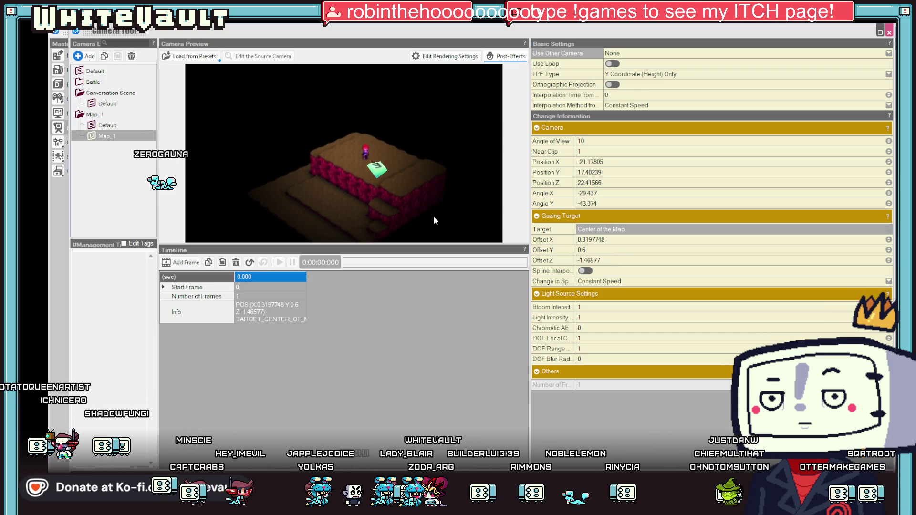
pyautogui.moveTo(422, 211); pyautogui.dragTo(424, 181)
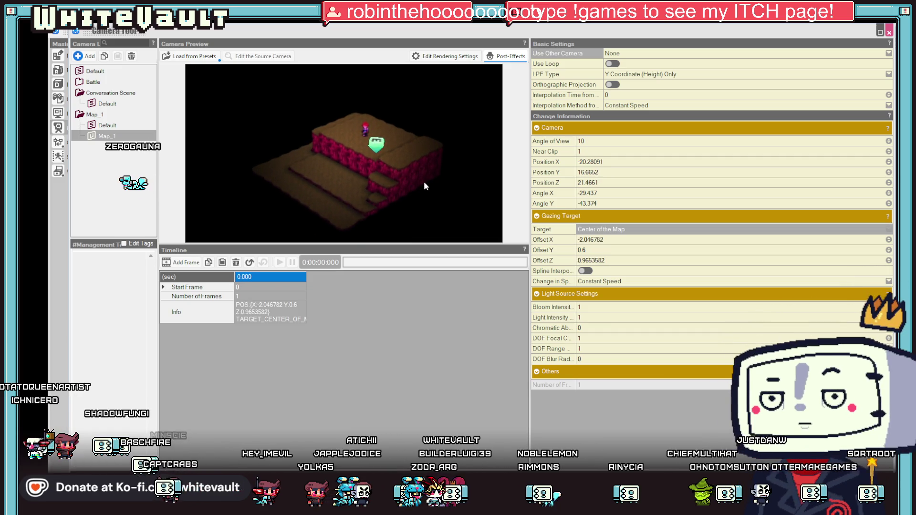
pyautogui.scroll(5, 424, 181)
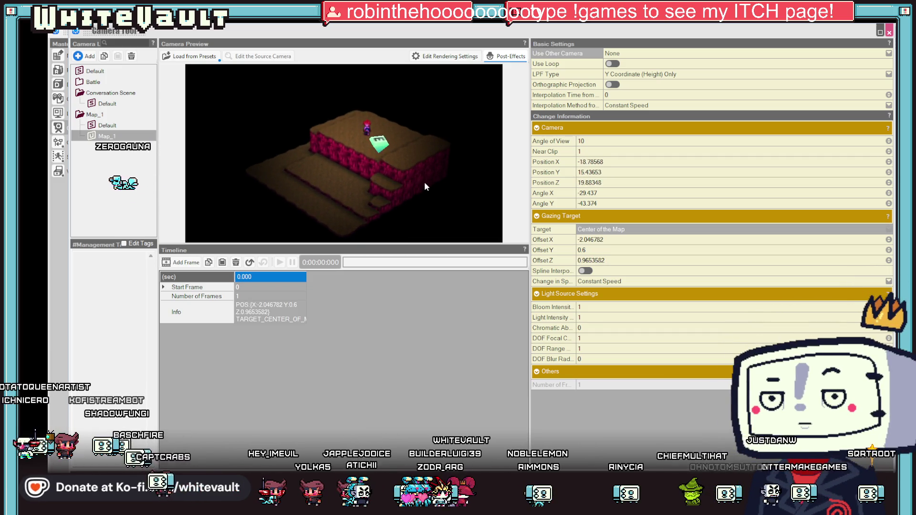
pyautogui.moveTo(420, 218); pyautogui.dragTo(436, 211)
pyautogui.scroll(-1, 433, 212)
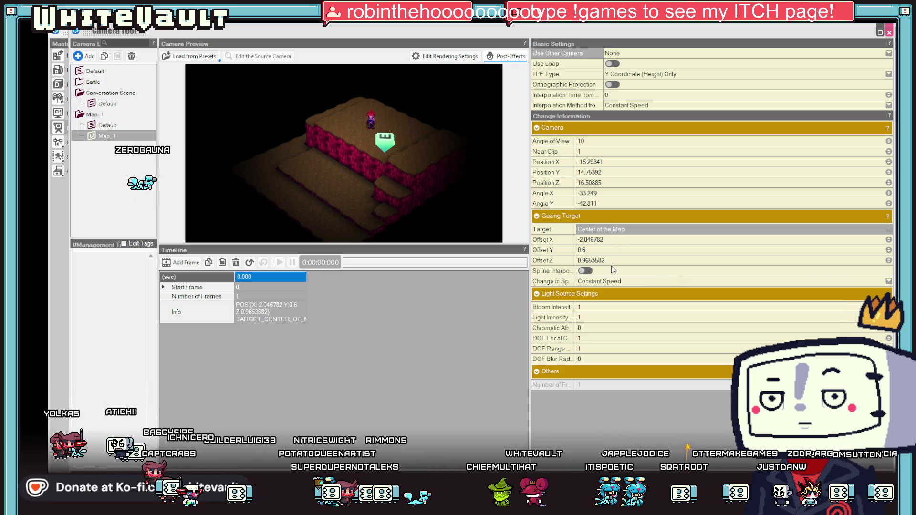
pyautogui.click(592, 229)
# - Set Map_1's Gazing Target to Player, tilt it steeper, close Camera Tool and start a test play
pyautogui.click(590, 240)
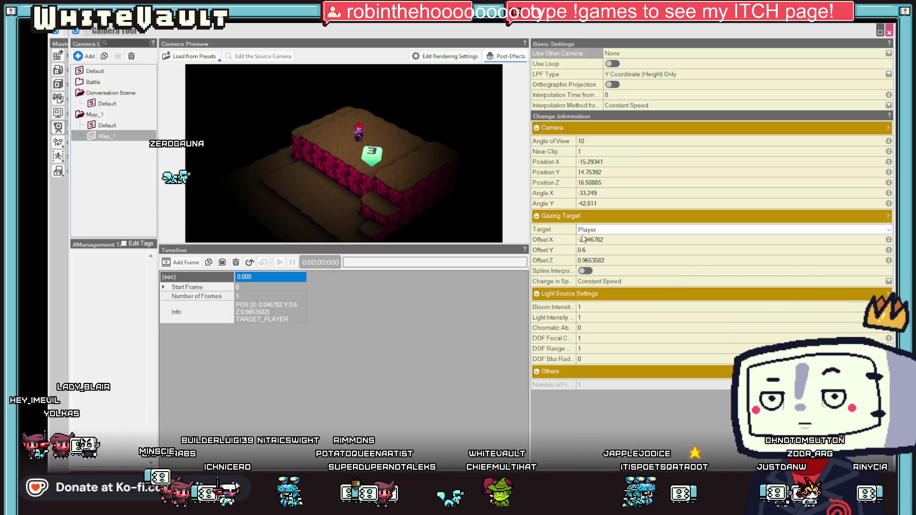
pyautogui.scroll(1, 386, 207)
pyautogui.moveTo(402, 161)
pyautogui.mouseDown()
pyautogui.moveTo(399, 197)
pyautogui.moveTo(399, 187)
pyautogui.mouseUp()
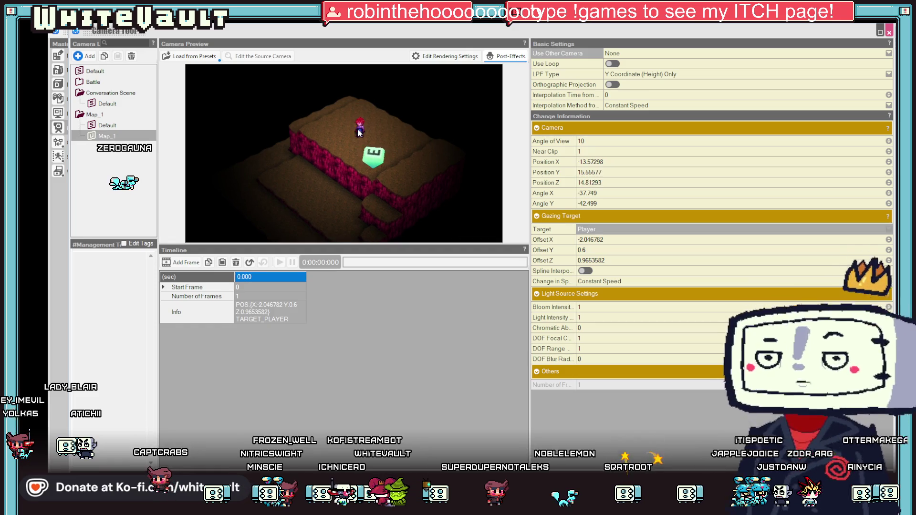
pyautogui.press('Escape')
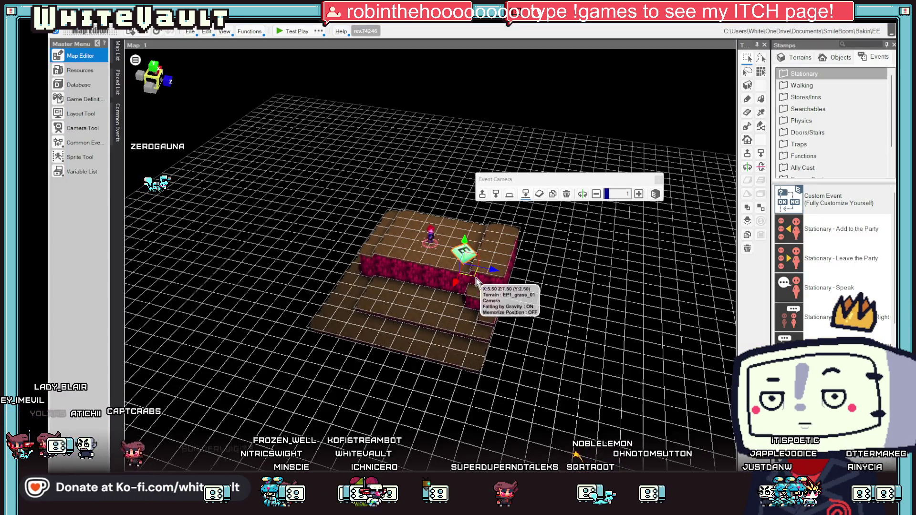
pyautogui.click(285, 32)
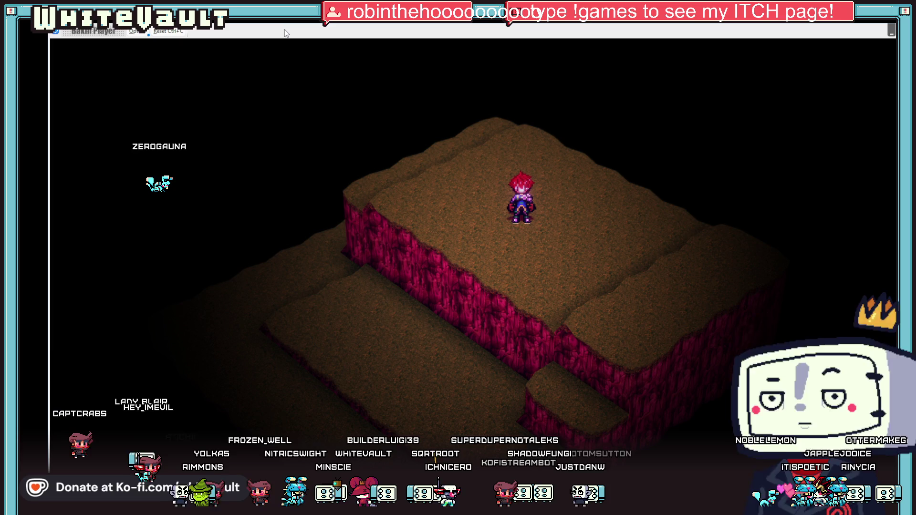
# - Walk the hero down and back up the cliff steps, then along and onto the top plateau
pyautogui.press('Down')
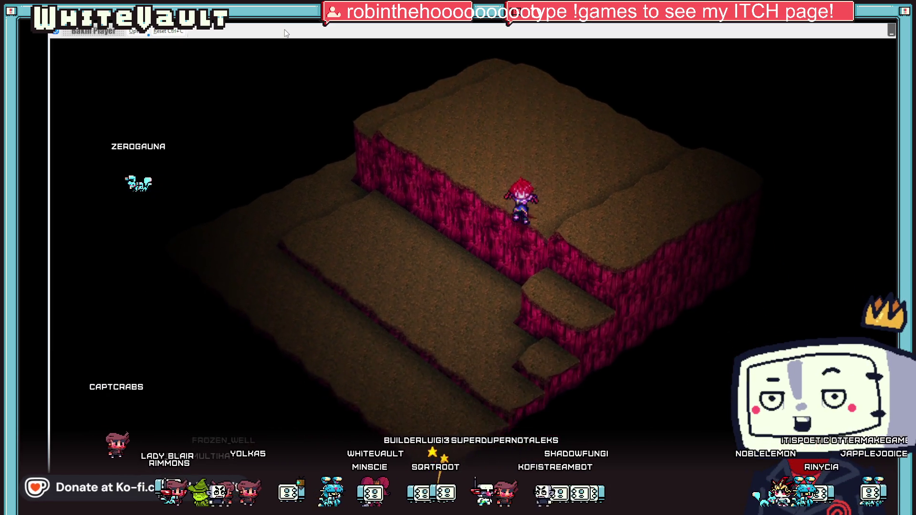
pyautogui.press('Down')
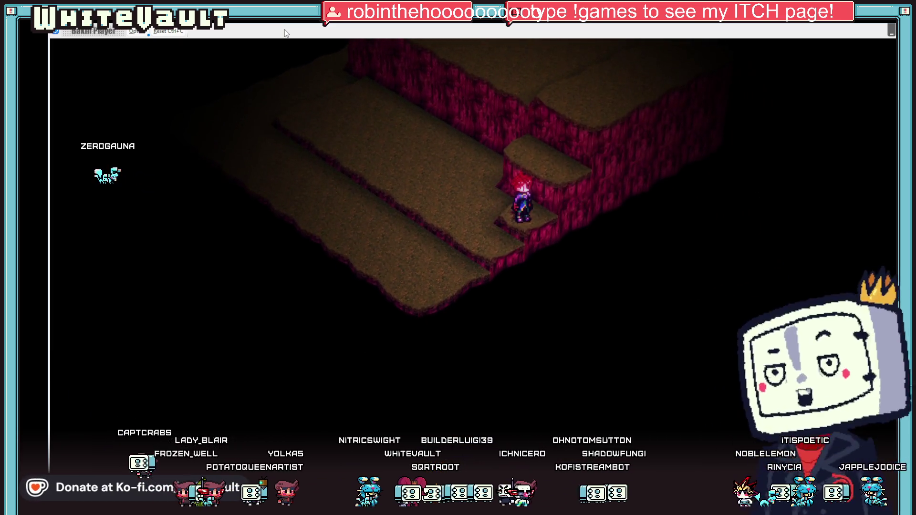
pyautogui.press('Up')
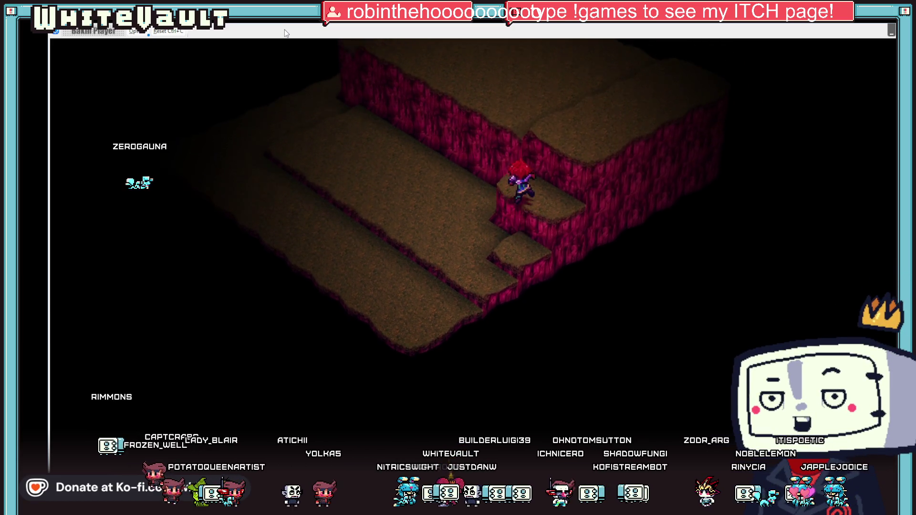
pyautogui.press('Up')
pyautogui.press('Up')
pyautogui.press('Down')
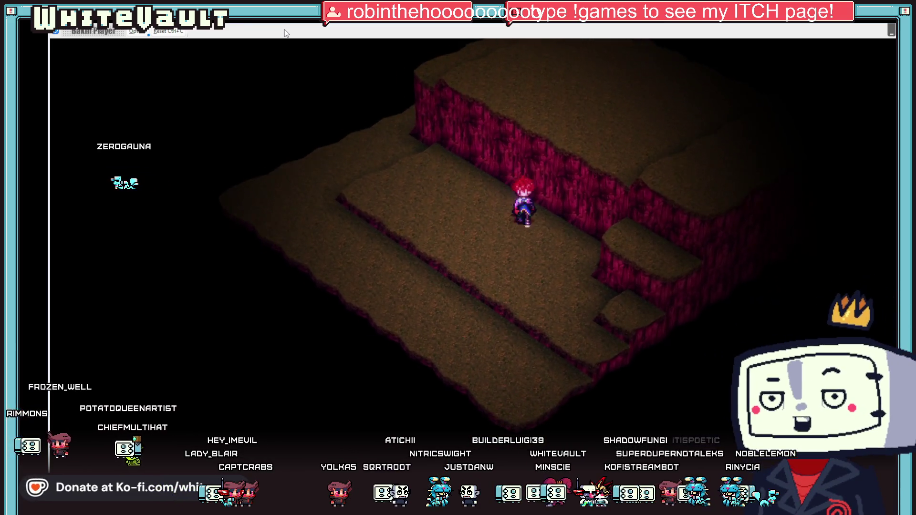
pyautogui.press('Up')
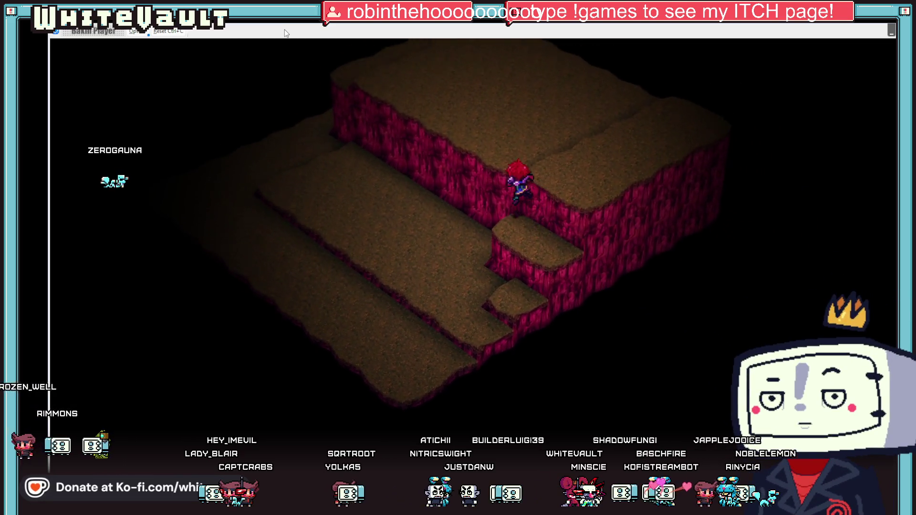
pyautogui.press('Up')
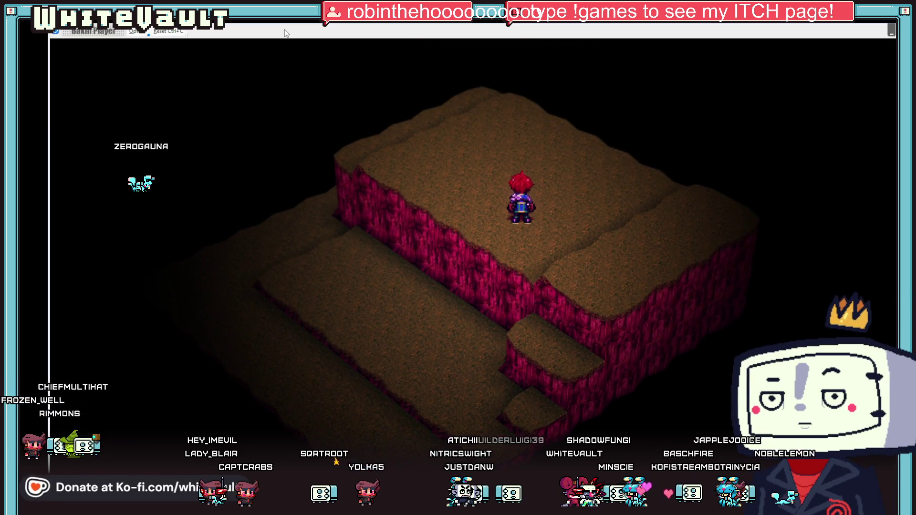
pyautogui.press('Left')
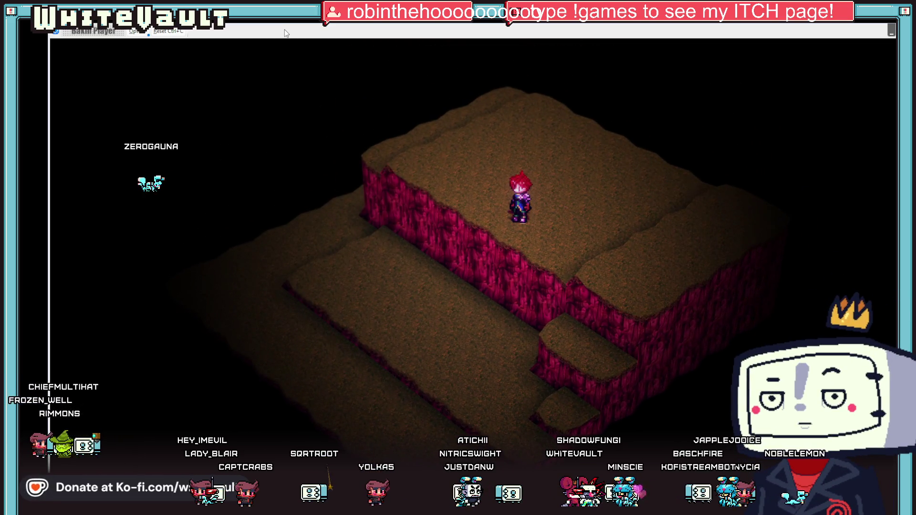
pyautogui.press('Down')
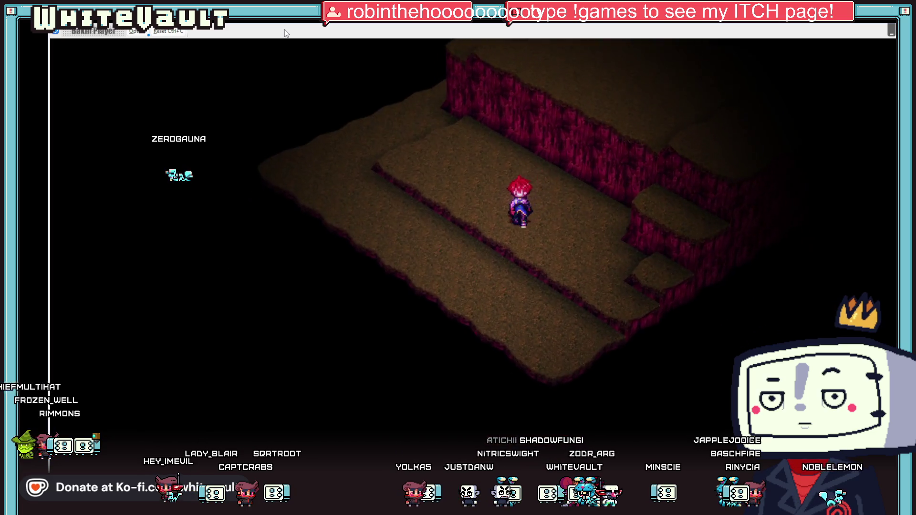
pyautogui.press('Down')
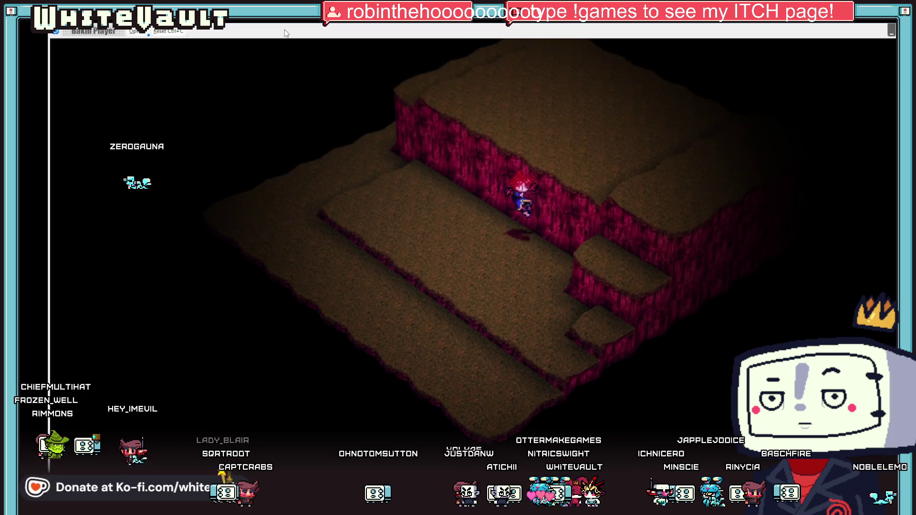
pyautogui.press('Up')
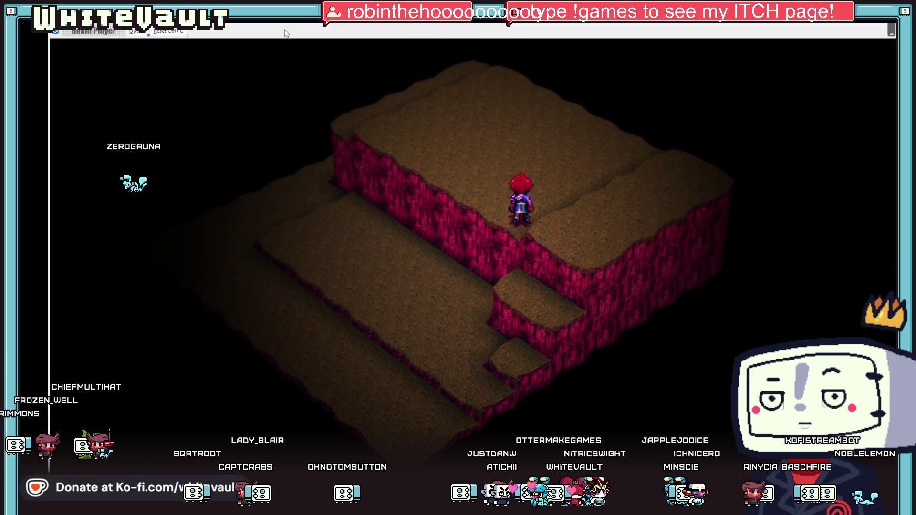
pyautogui.press('Up')
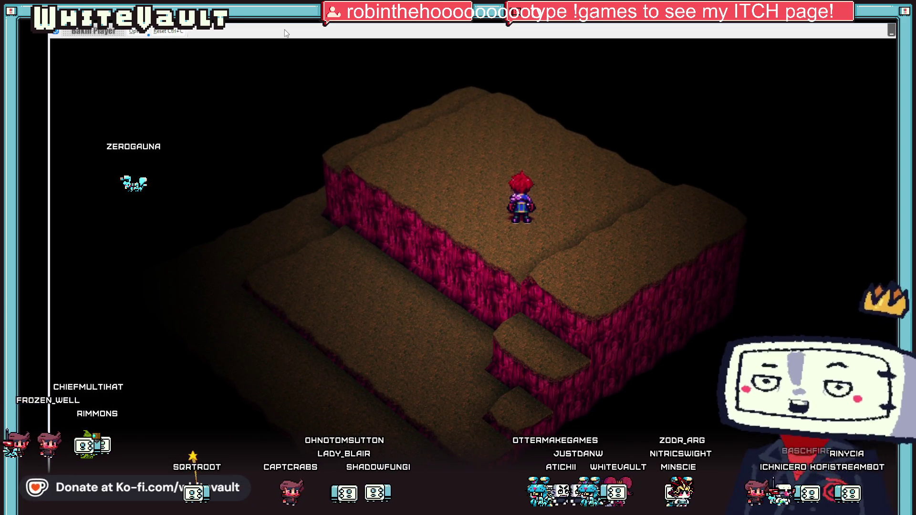
# - Jump across the plateau, drop to the lower ledge, walk to the back wall, and end the test play
pyautogui.press('space')
pyautogui.press('Down')
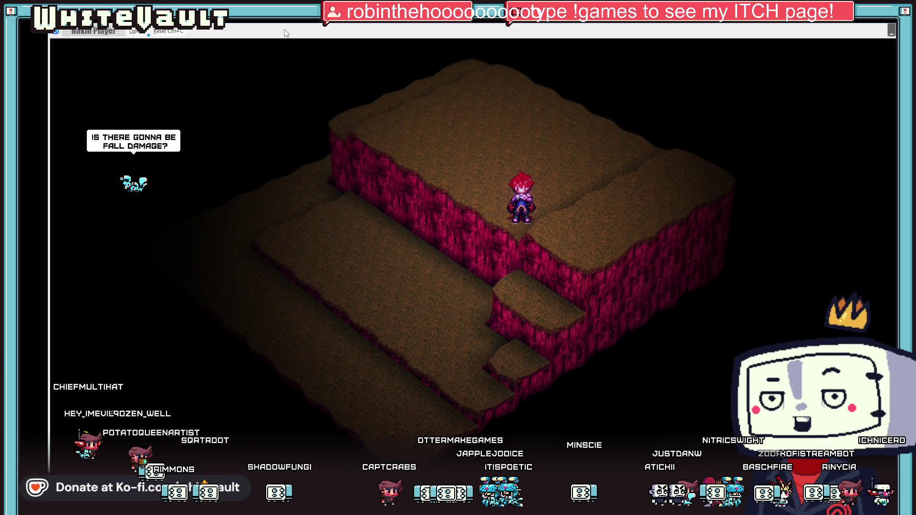
pyautogui.press('Left')
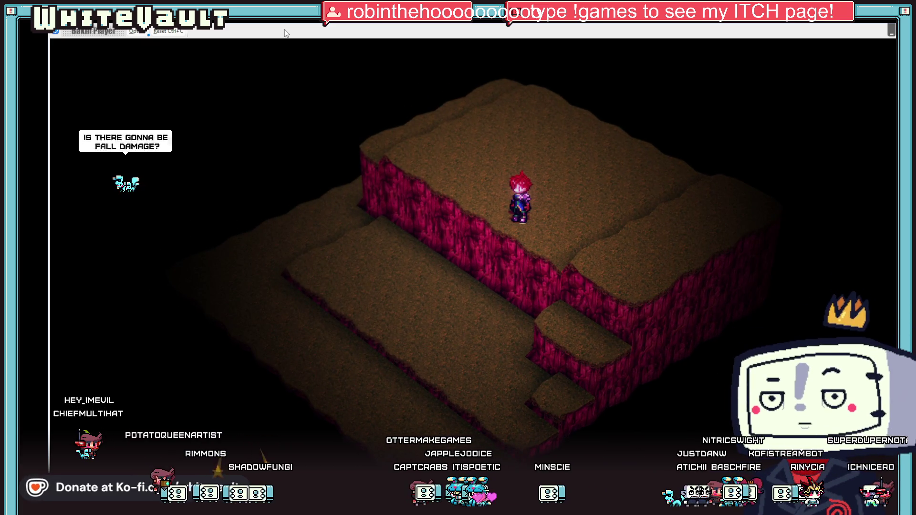
pyautogui.press('Left')
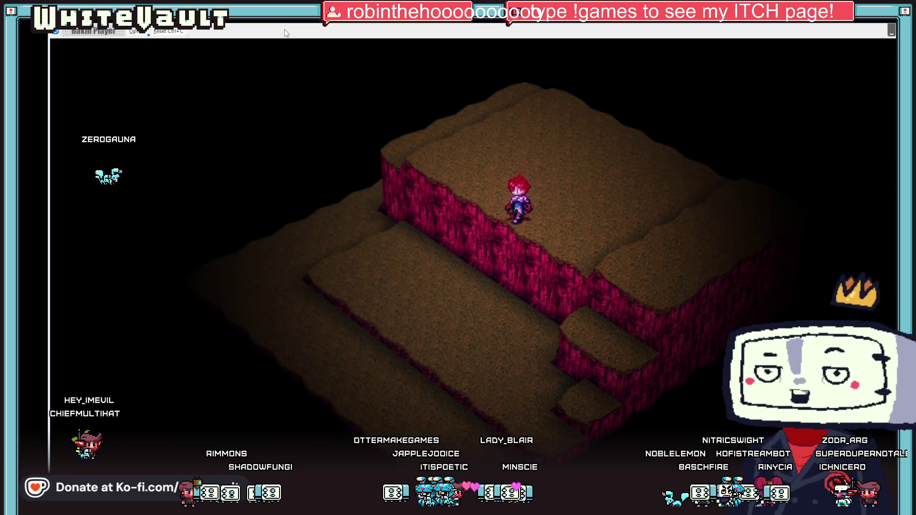
pyautogui.press('Down')
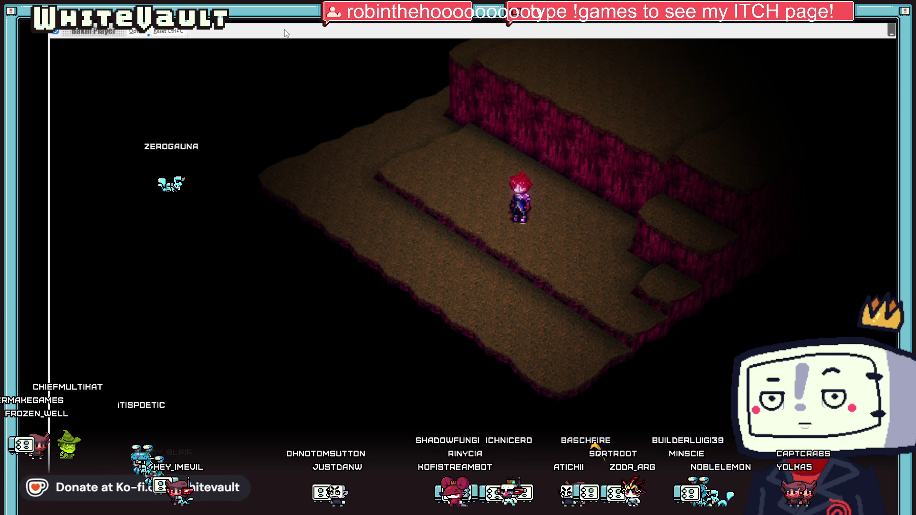
pyautogui.press('Up')
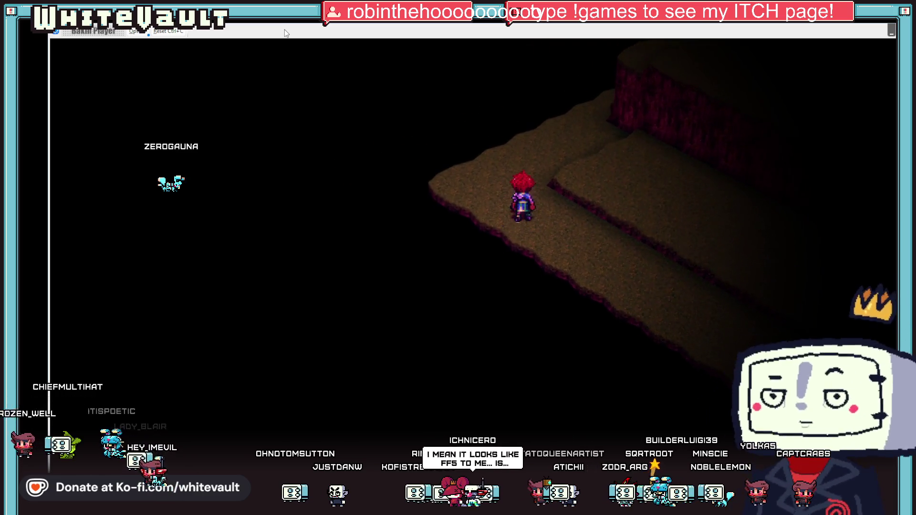
pyautogui.press('Up')
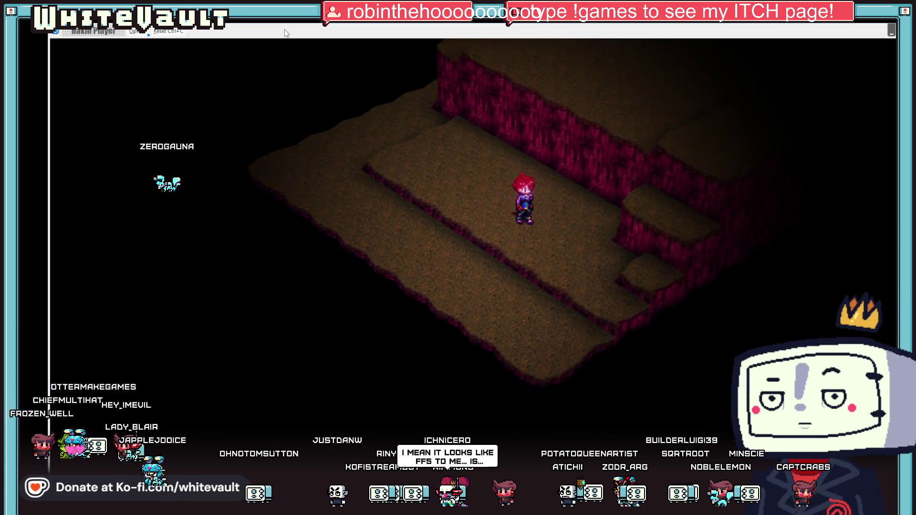
pyautogui.press('Up')
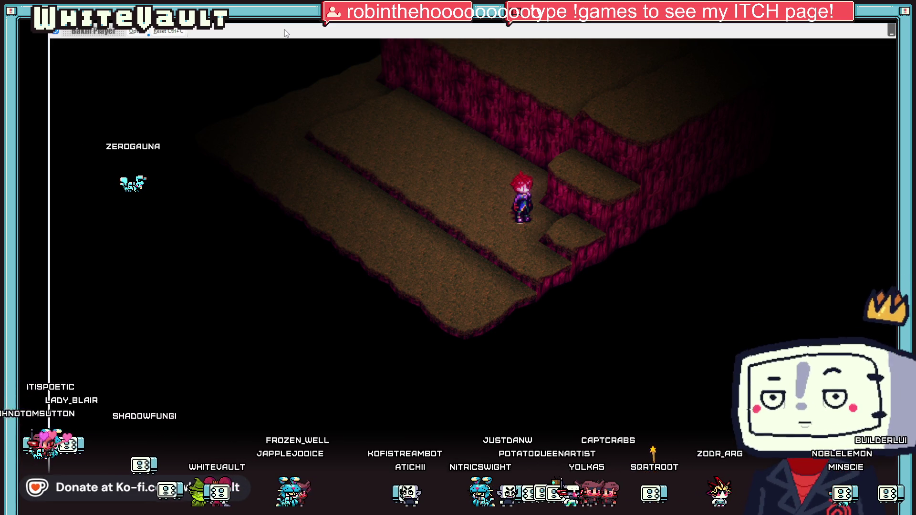
pyautogui.press('Up')
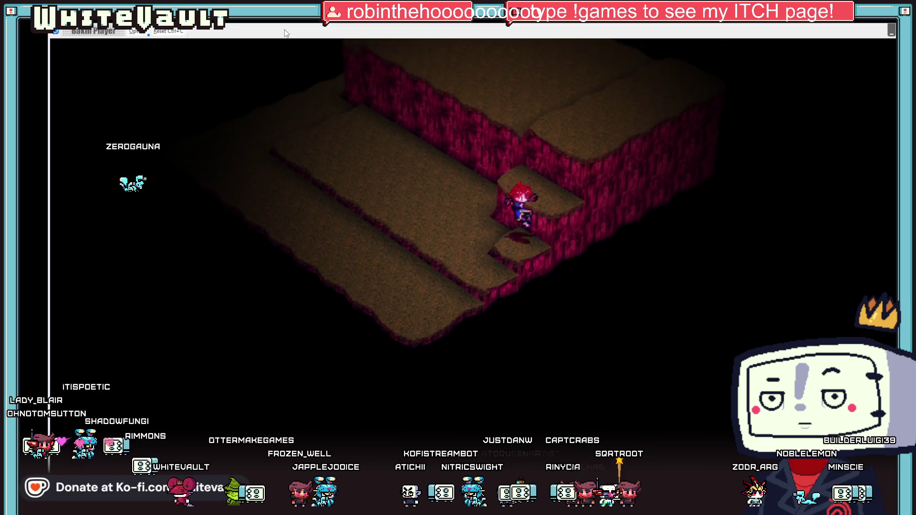
pyautogui.press('Down')
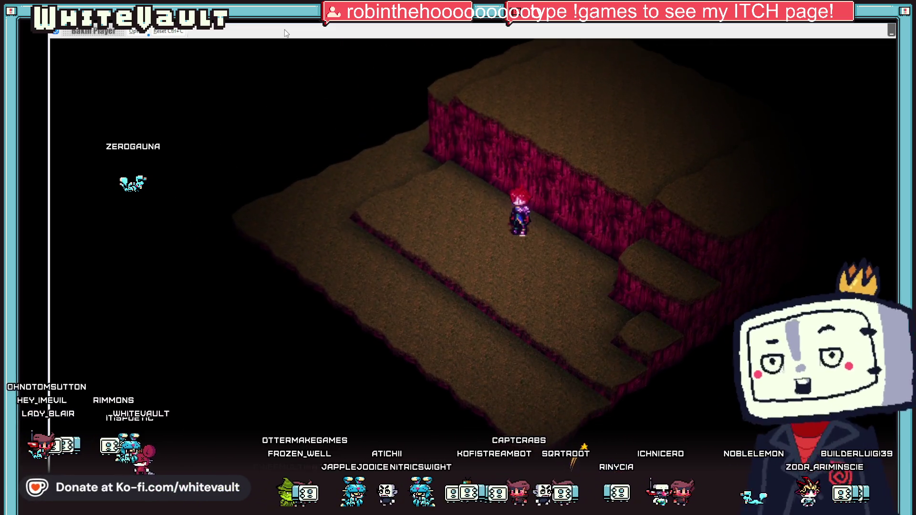
pyautogui.press('Up')
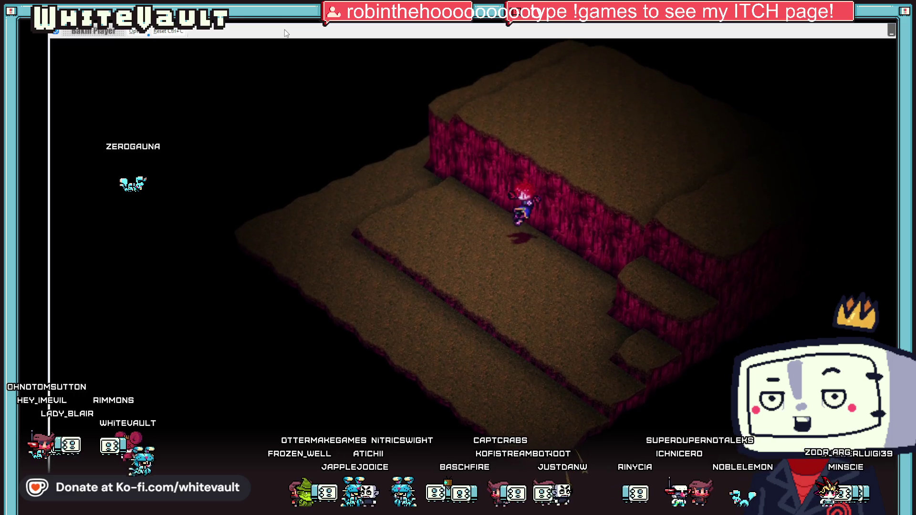
pyautogui.press('Up')
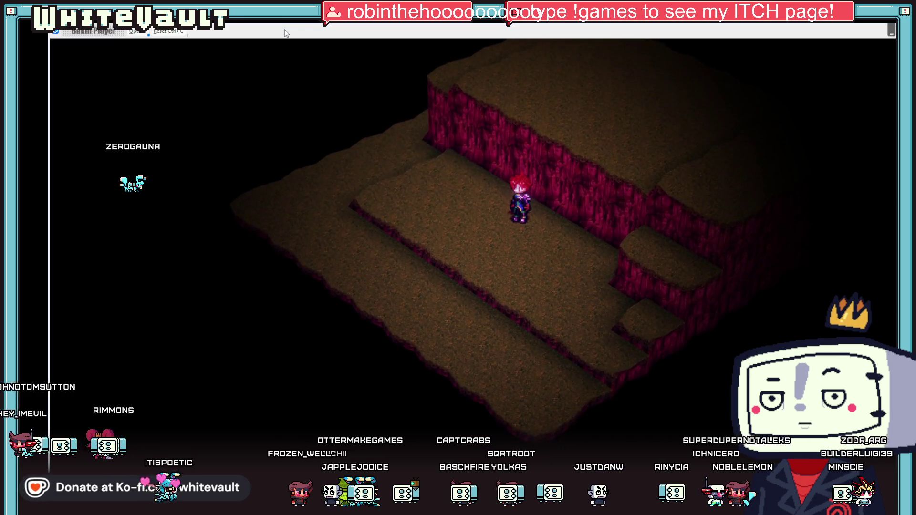
pyautogui.hotkey('alt', 'F4')
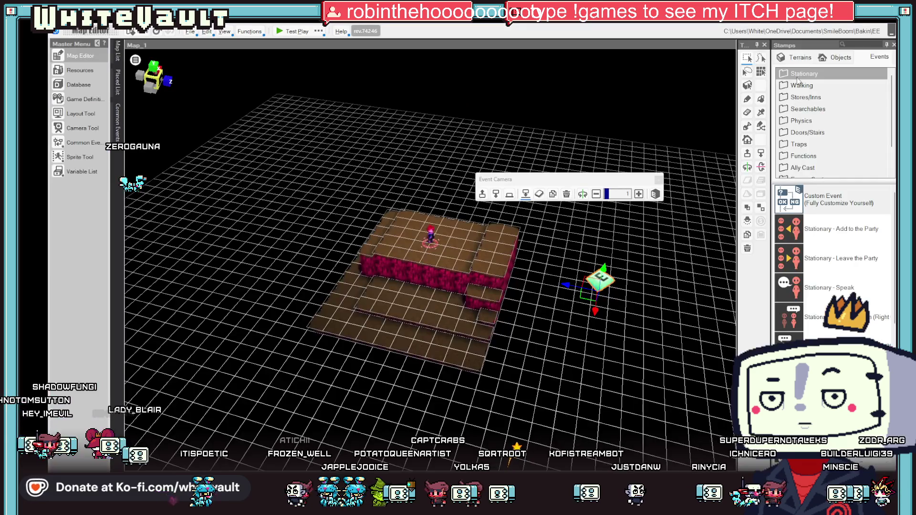
# - Set Map_1's size to 15 by 15 tiles in Map Settings > Basic and apply it
pyautogui.moveTo(474, 282)
pyautogui.mouseDown()
pyautogui.moveTo(513, 308)
pyautogui.moveTo(470, 323)
pyautogui.mouseUp()
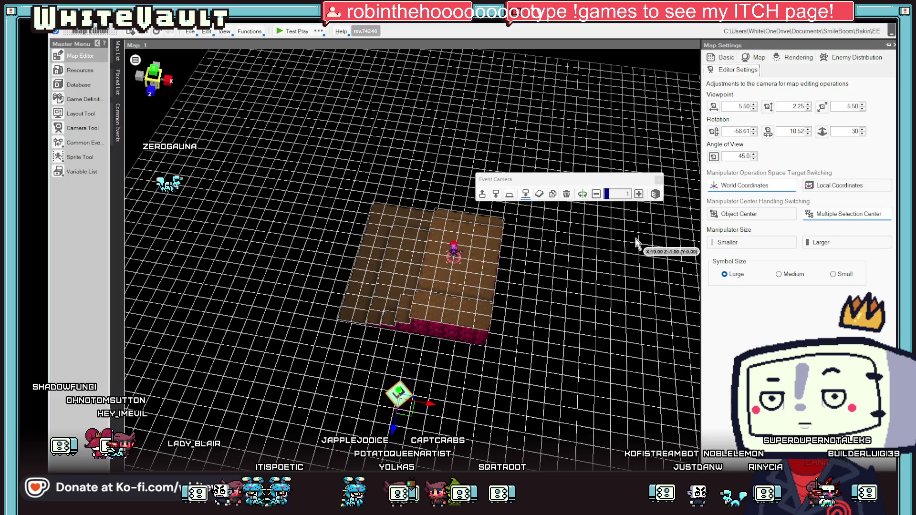
pyautogui.click(741, 58)
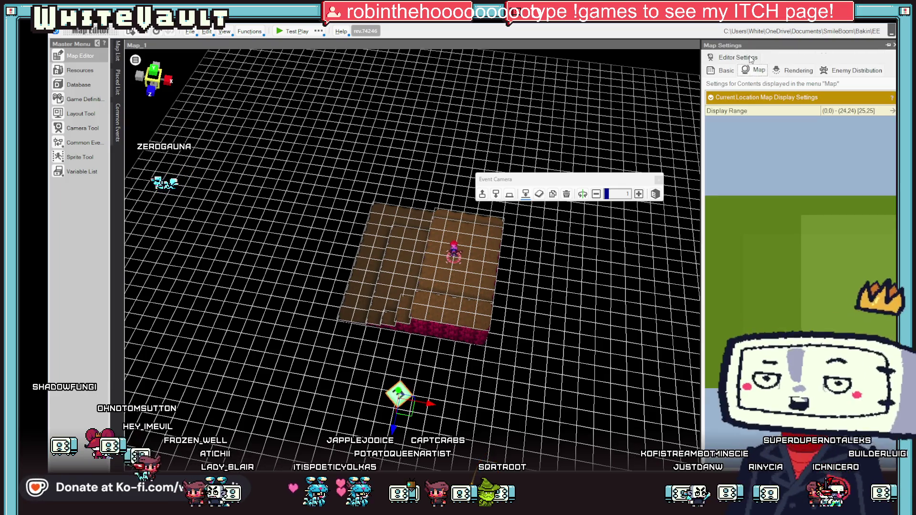
pyautogui.click(726, 58)
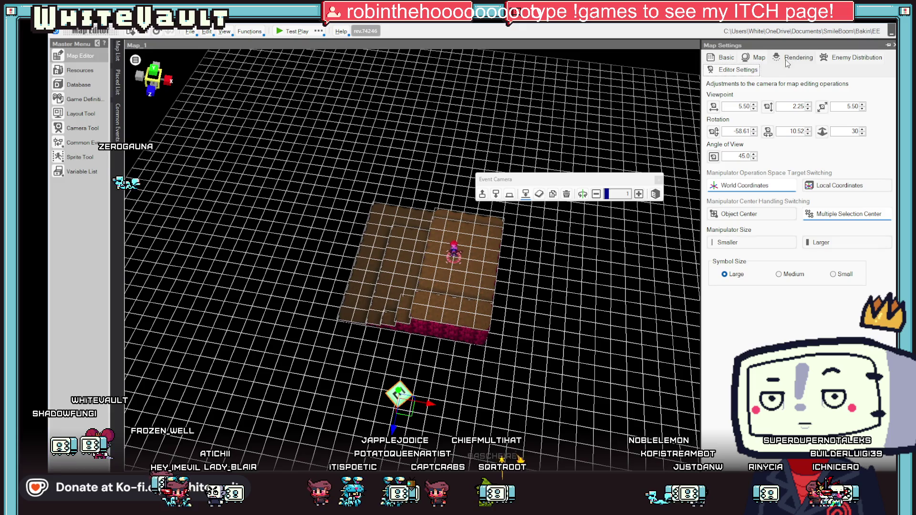
pyautogui.click(735, 59)
pyautogui.write('15')
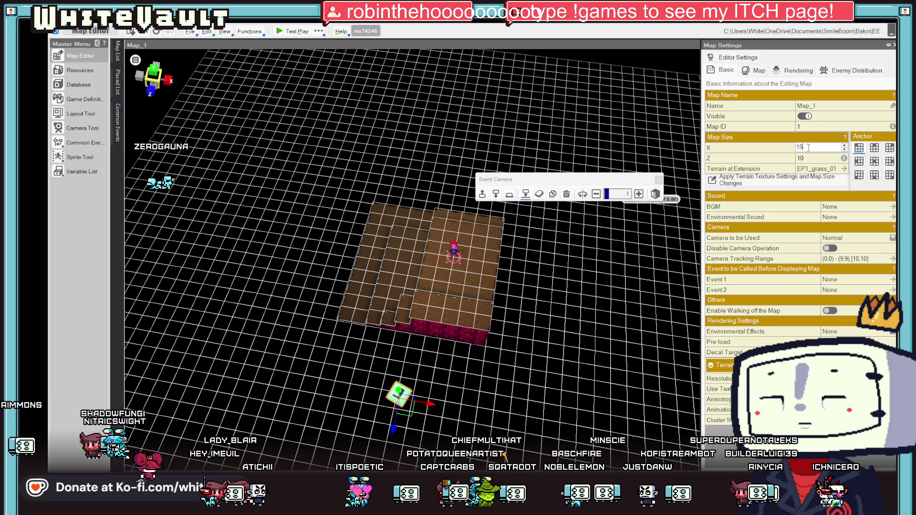
pyautogui.click(812, 158)
pyautogui.write('15')
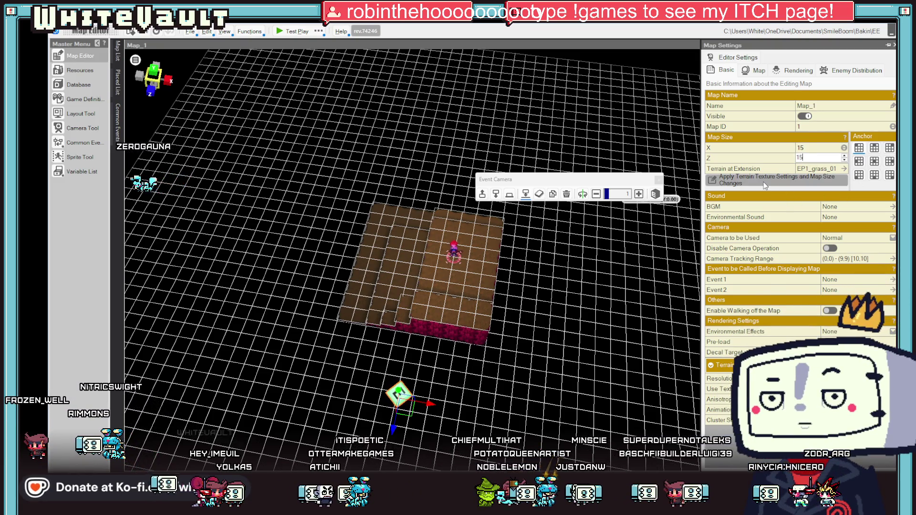
pyautogui.click(763, 182)
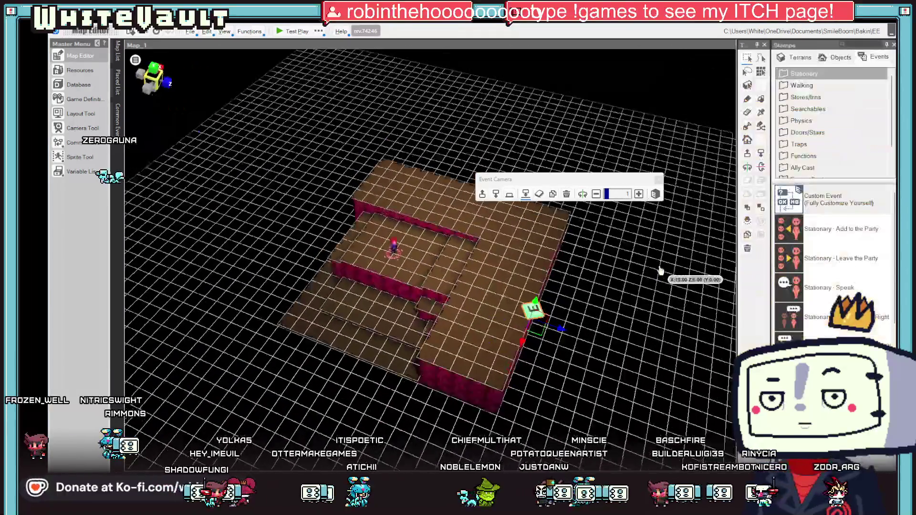
pyautogui.moveTo(660, 270)
pyautogui.mouseDown()
pyautogui.moveTo(593, 292)
pyautogui.moveTo(607, 286)
pyautogui.moveTo(603, 321)
pyautogui.moveTo(604, 309)
pyautogui.mouseUp()
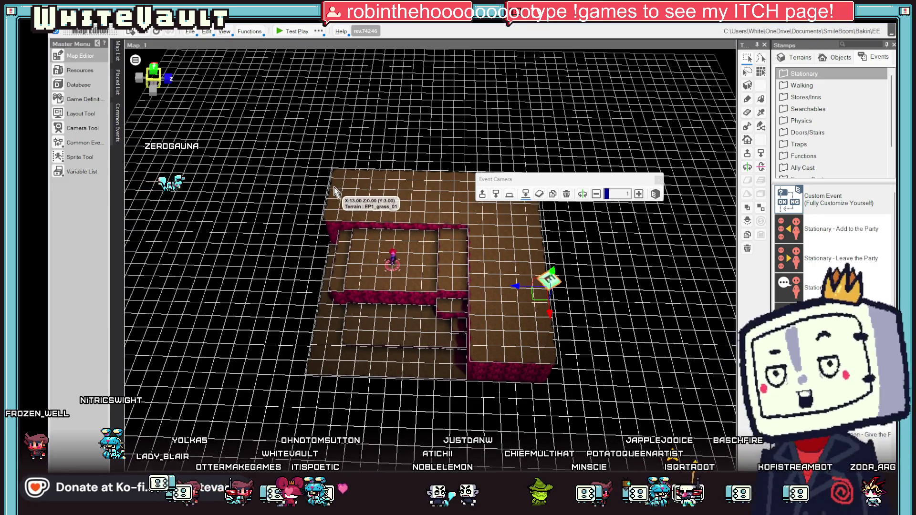
# - Select the player Start Point and launch a test play of the enlarged Map_1
pyautogui.click(334, 187)
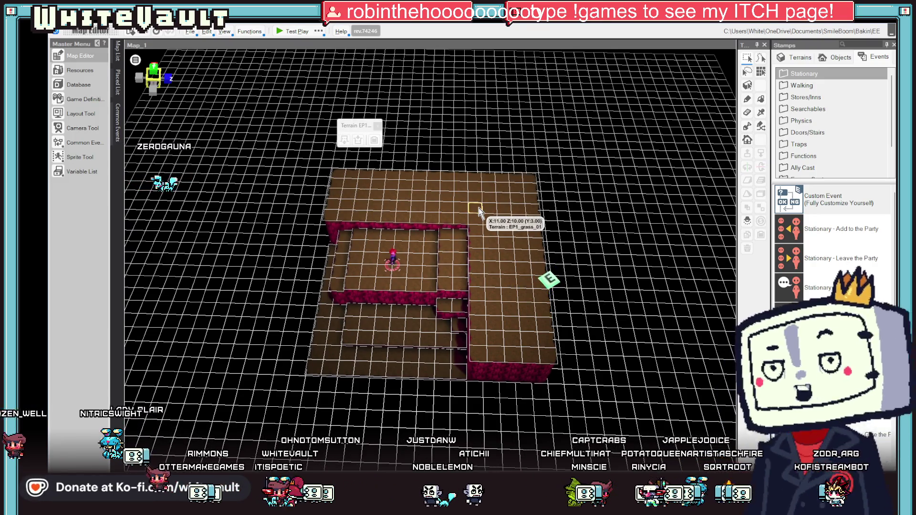
pyautogui.click(392, 260)
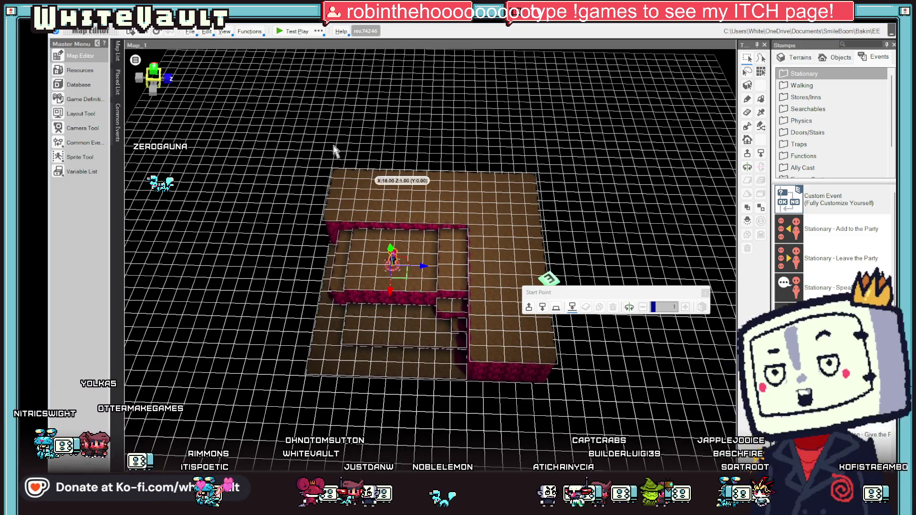
pyautogui.click(292, 32)
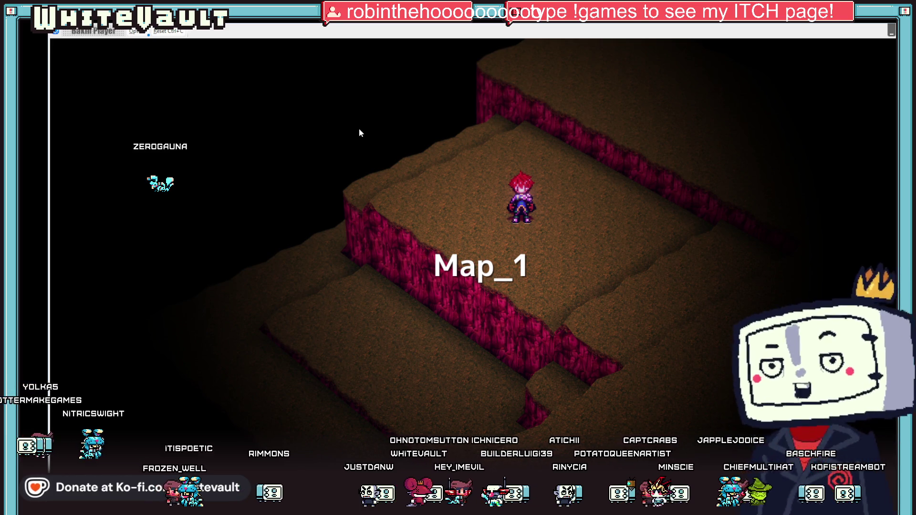
pyautogui.press('Down')
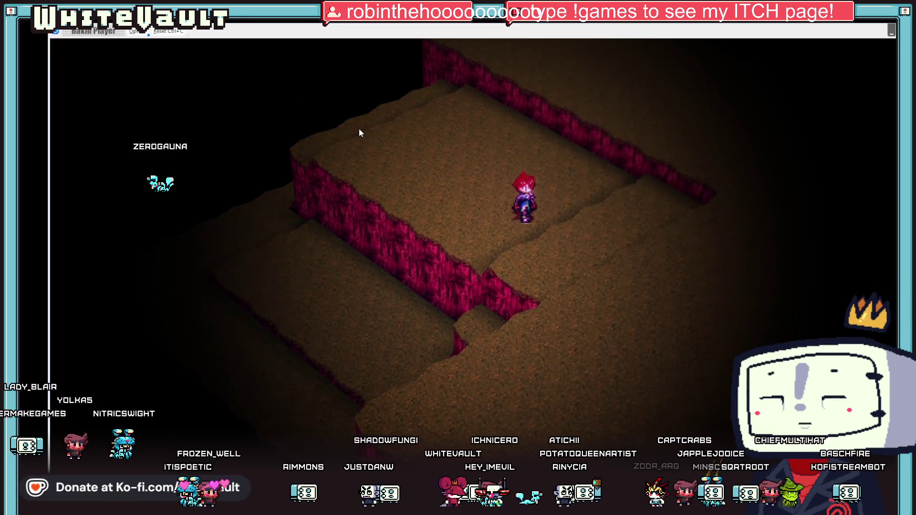
pyautogui.press('Up')
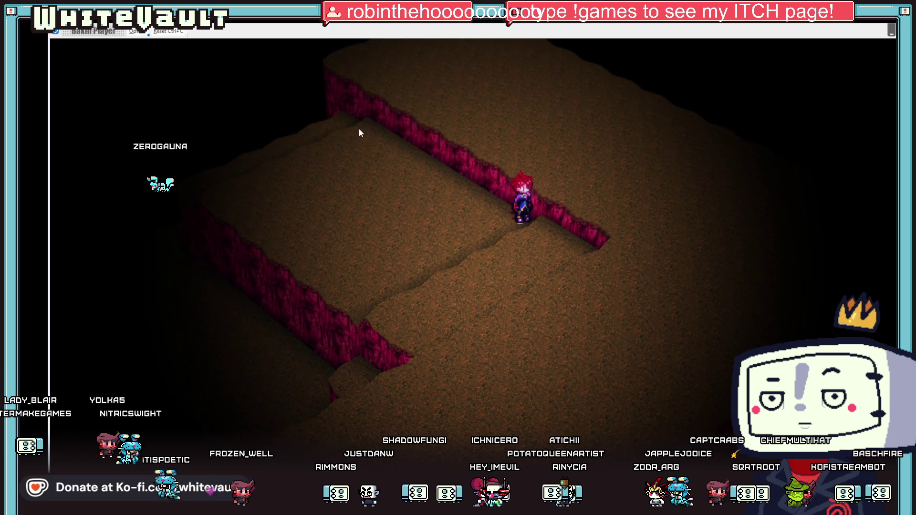
pyautogui.press('Left')
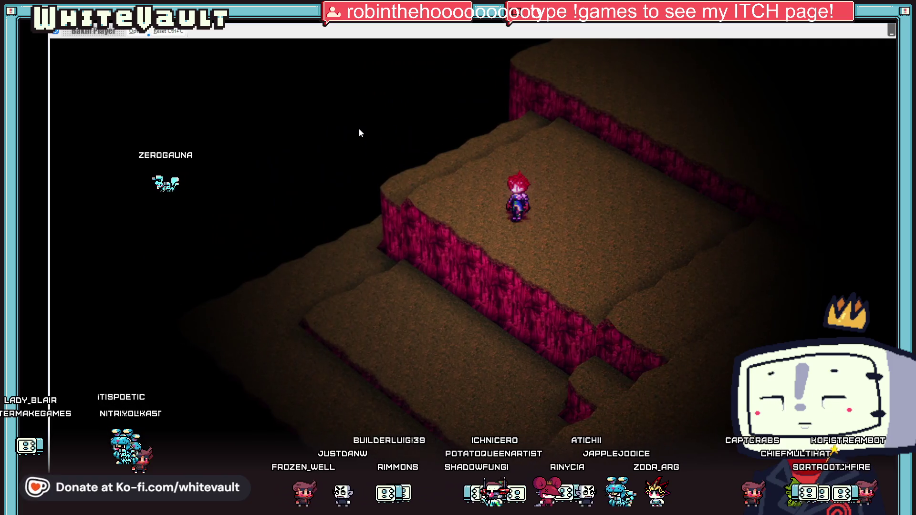
pyautogui.press('Up')
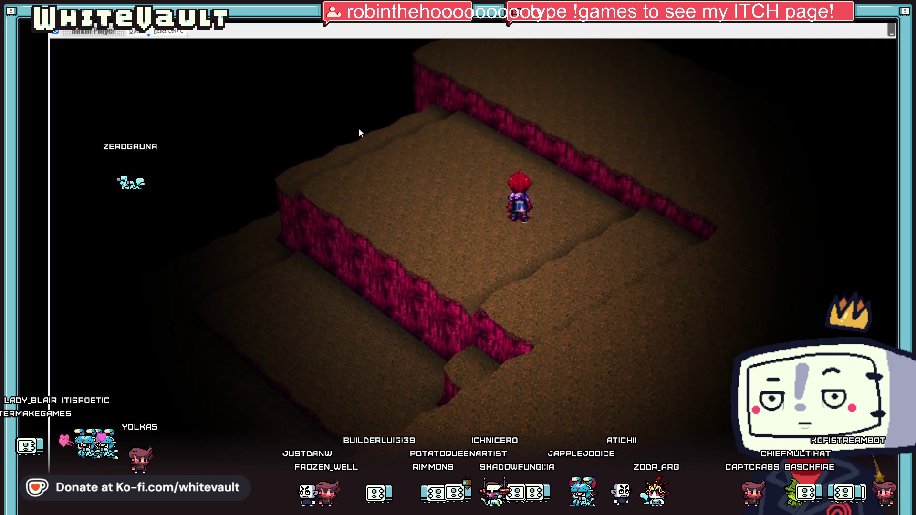
pyautogui.press('Down')
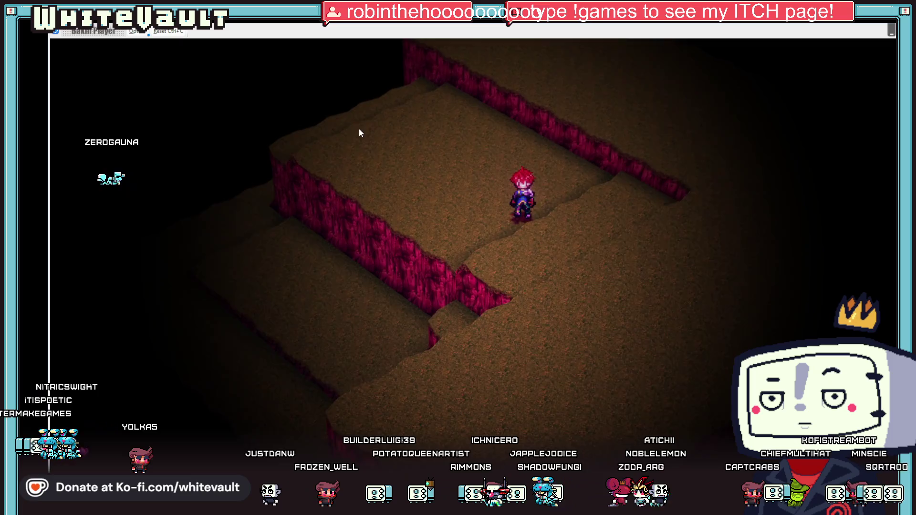
pyautogui.press('Down')
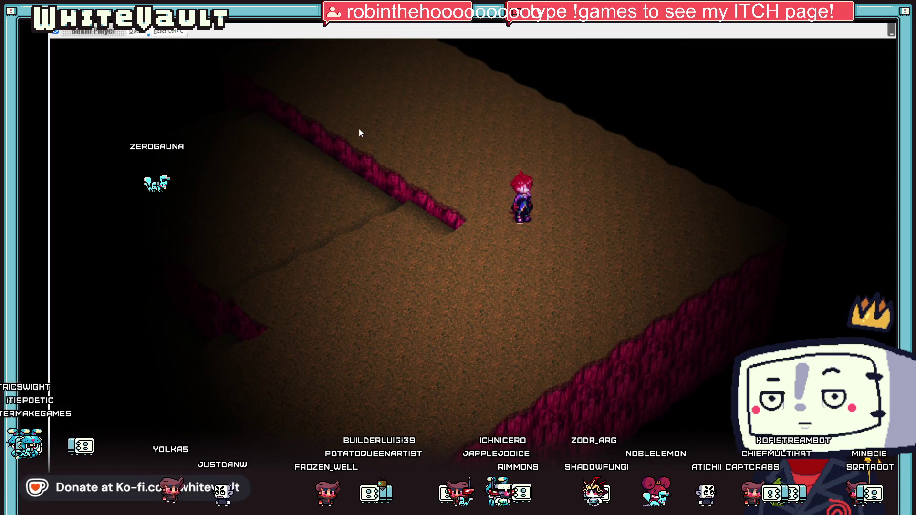
pyautogui.press('Right')
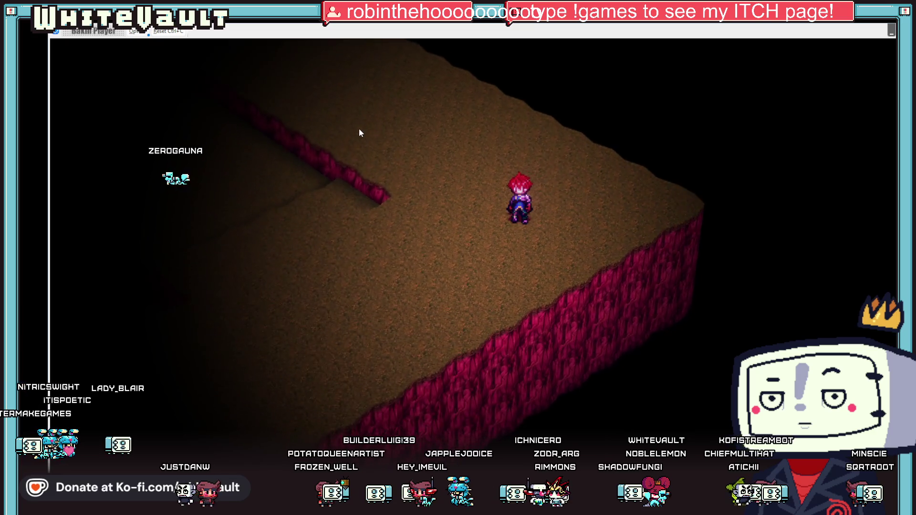
pyautogui.press('Left')
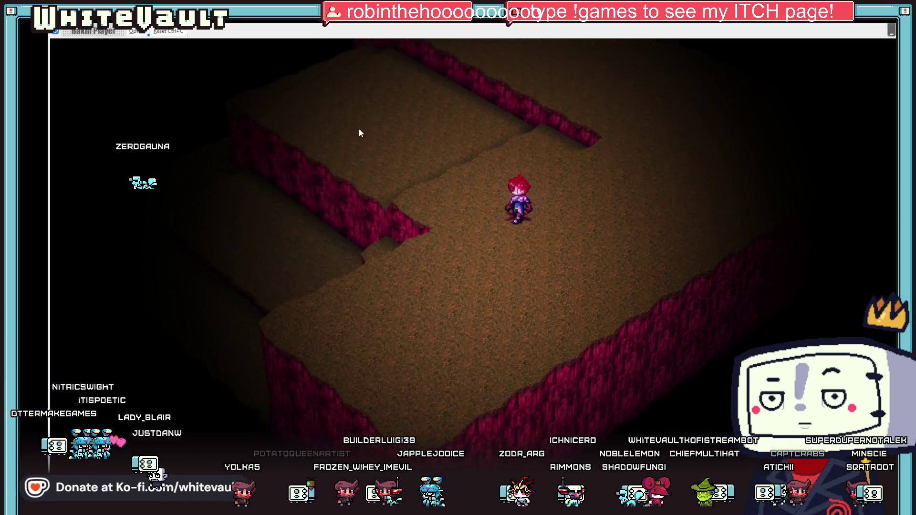
pyautogui.press('Left')
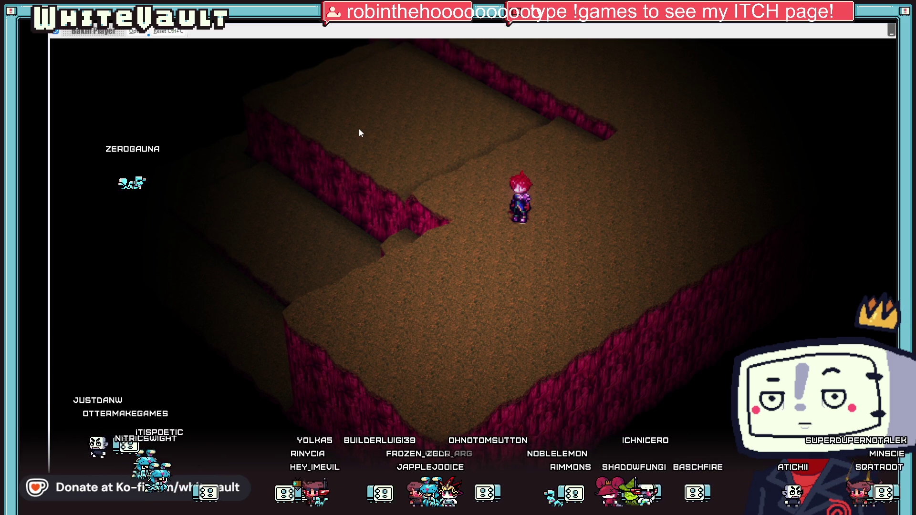
pyautogui.press('Down')
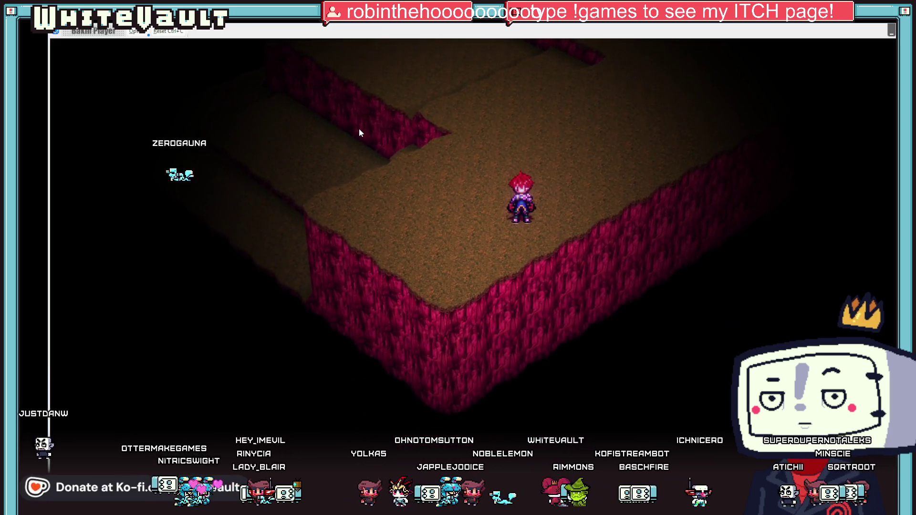
pyautogui.press('Left')
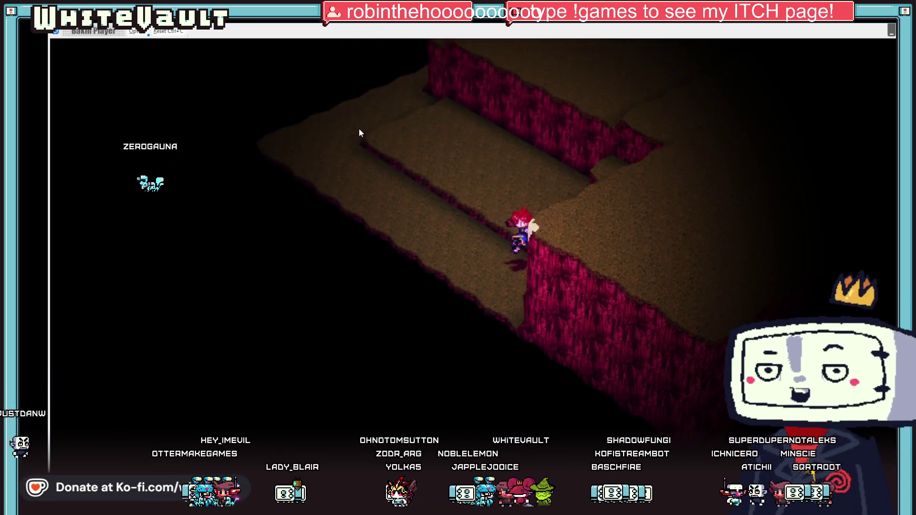
pyautogui.press('Up')
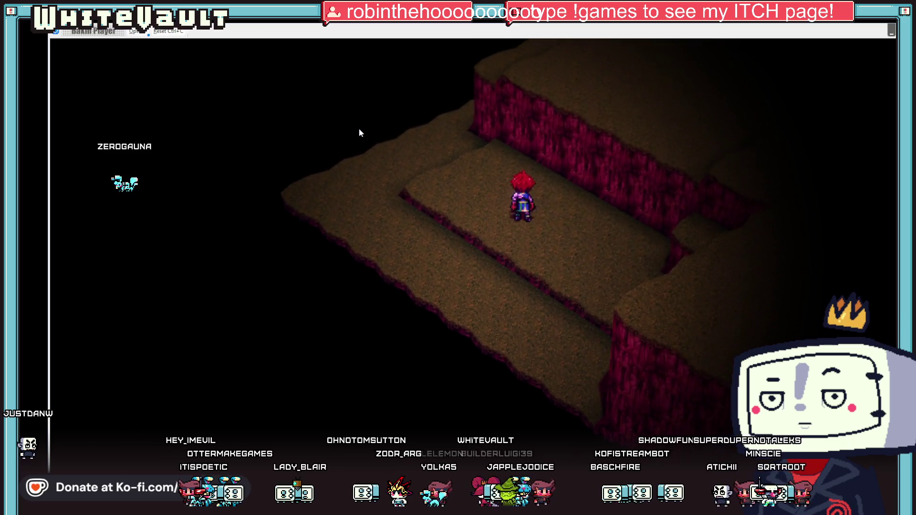
pyautogui.press('Right')
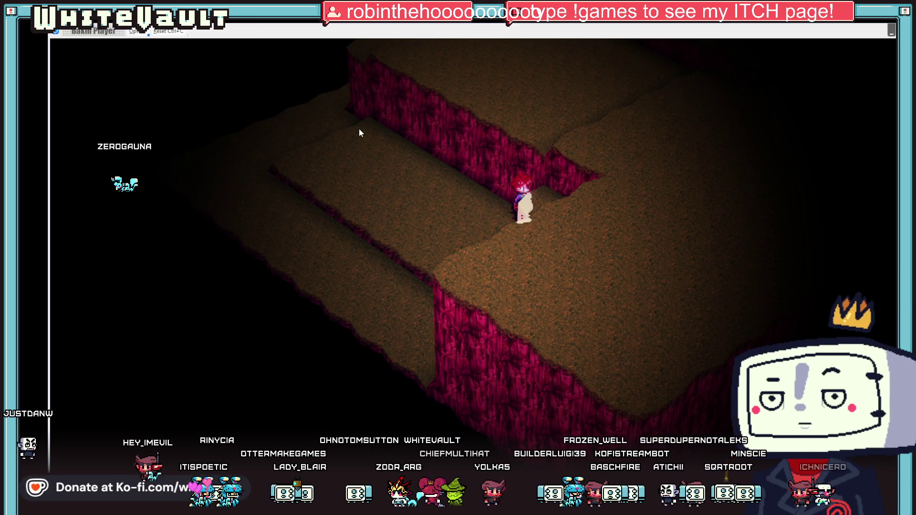
pyautogui.press('Up')
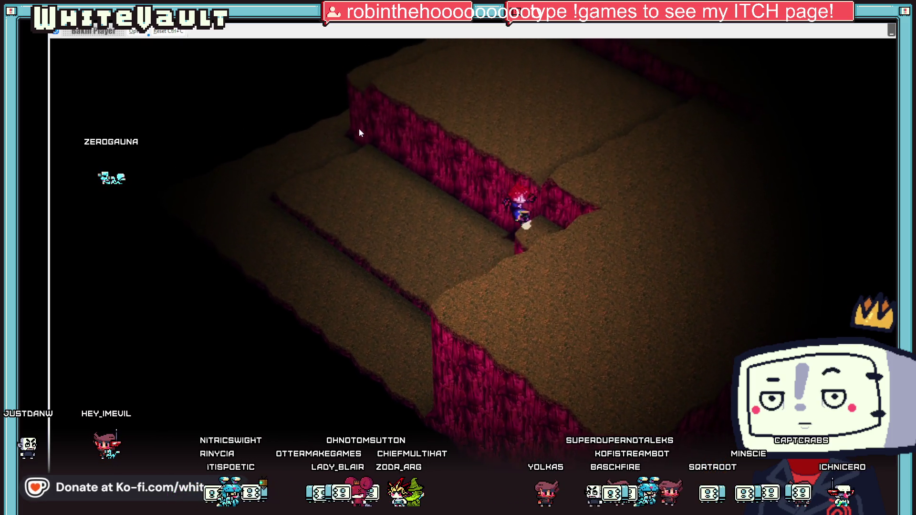
pyautogui.press('Up')
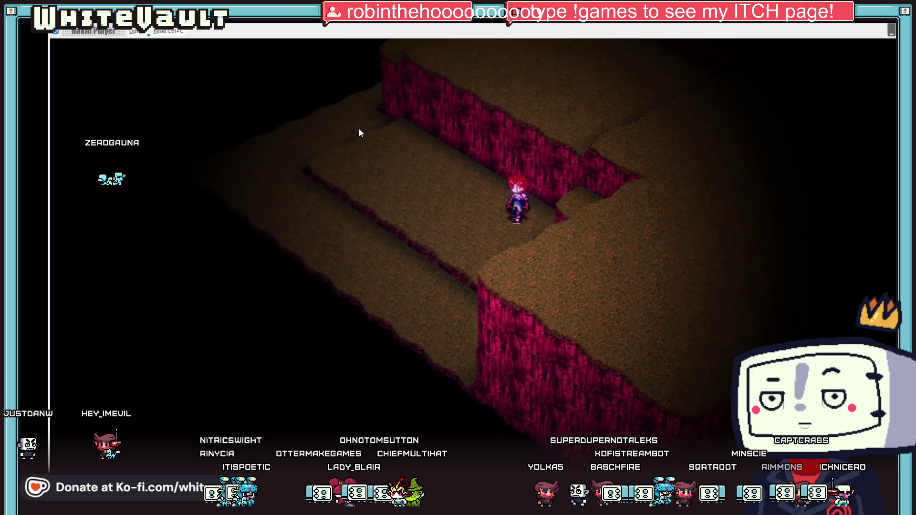
pyautogui.press('Right')
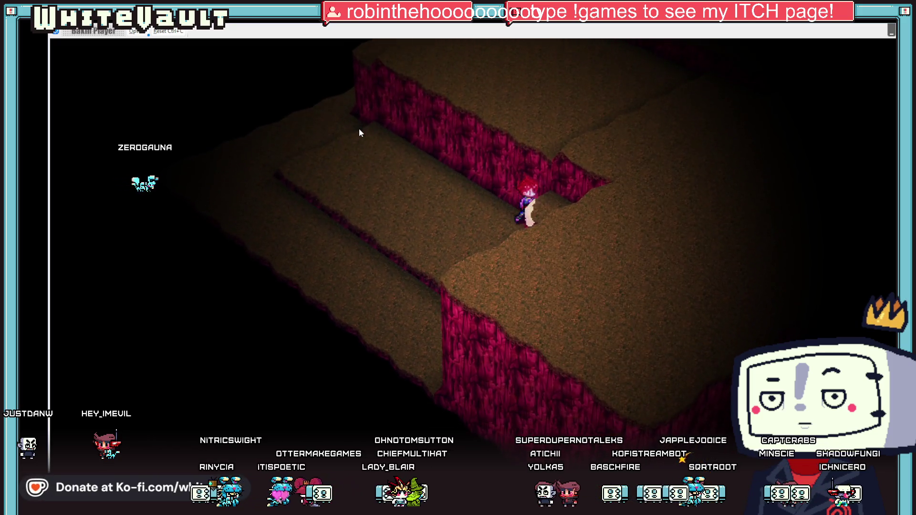
pyautogui.press('Up')
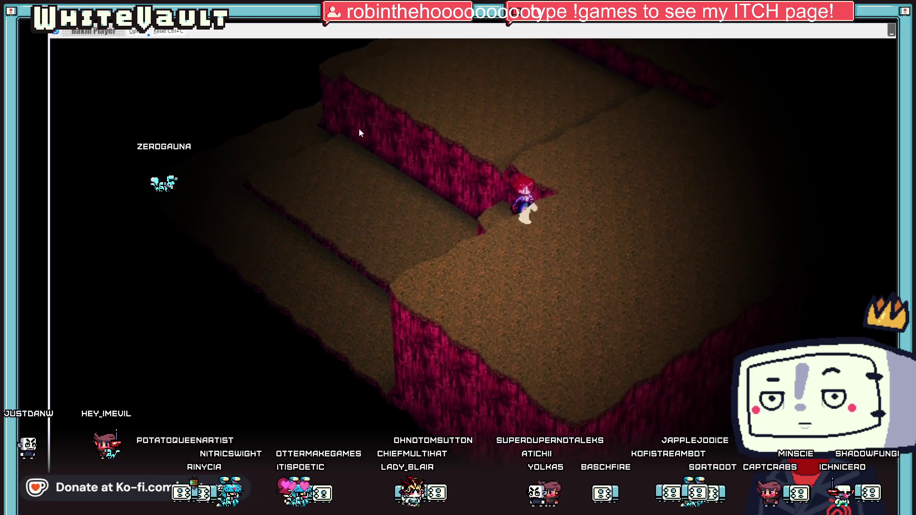
pyautogui.press('Up')
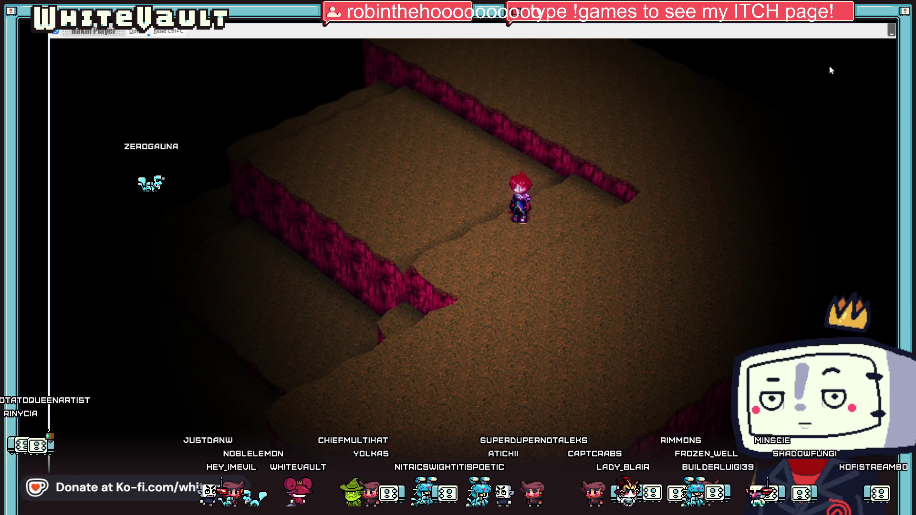
# - End the test play and move the camera event to the upper brick platform's far corner
pyautogui.hotkey('alt', 'F4')
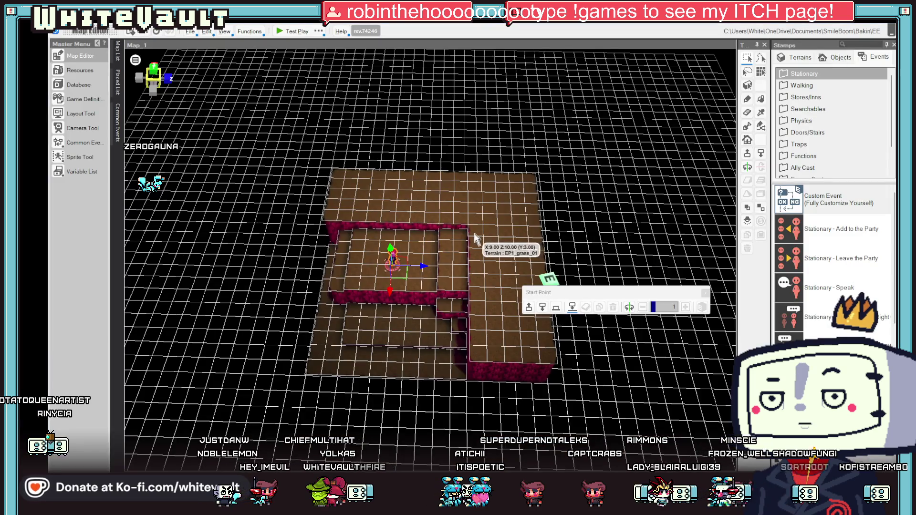
pyautogui.scroll(1, 475, 239)
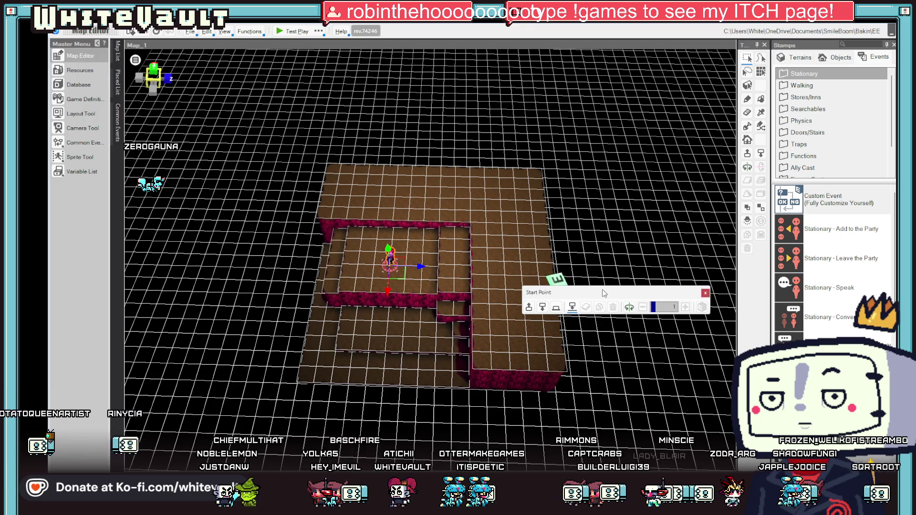
pyautogui.moveTo(603, 294); pyautogui.dragTo(621, 131)
pyautogui.moveTo(551, 295)
pyautogui.mouseDown()
pyautogui.moveTo(354, 183)
pyautogui.moveTo(359, 200)
pyautogui.mouseUp()
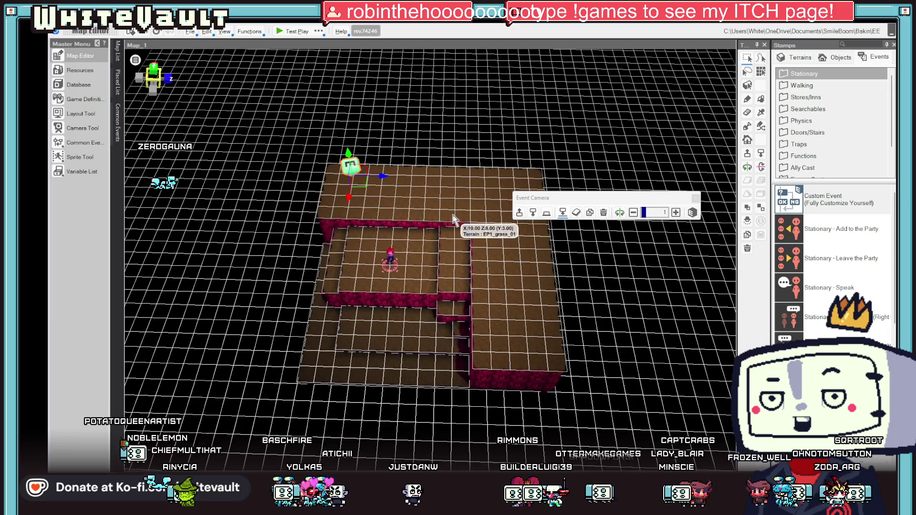
pyautogui.moveTo(453, 219); pyautogui.dragTo(334, 191)
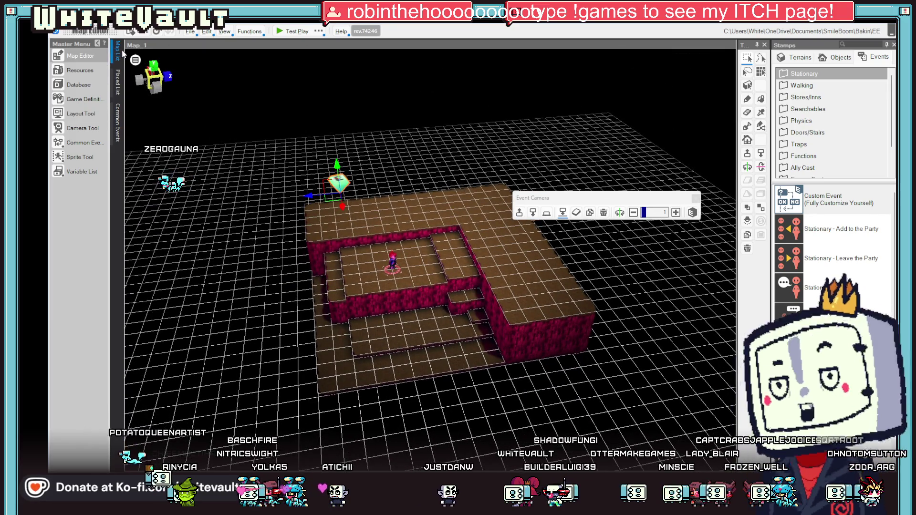
pyautogui.click(80, 55)
pyautogui.click(77, 133)
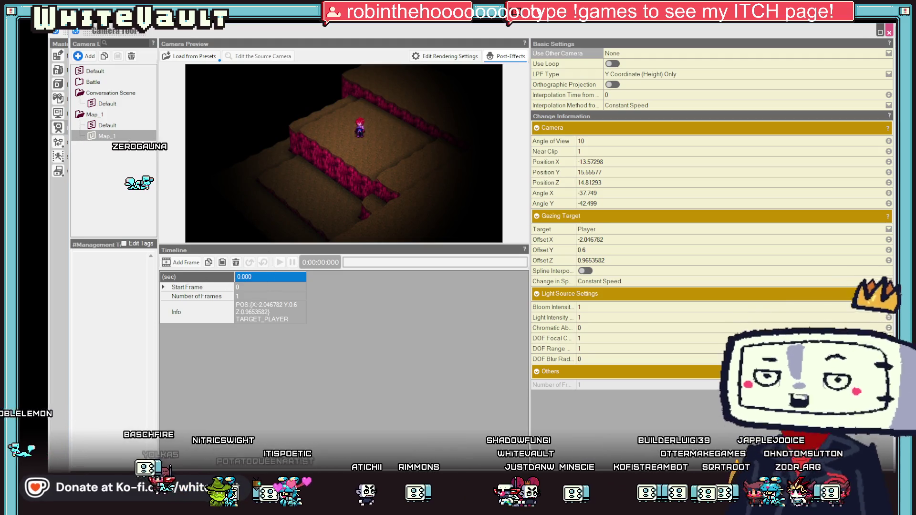
# - Rename the Map_1 camera to Map_R and duplicate it as a new Map_L camera
pyautogui.click(119, 138)
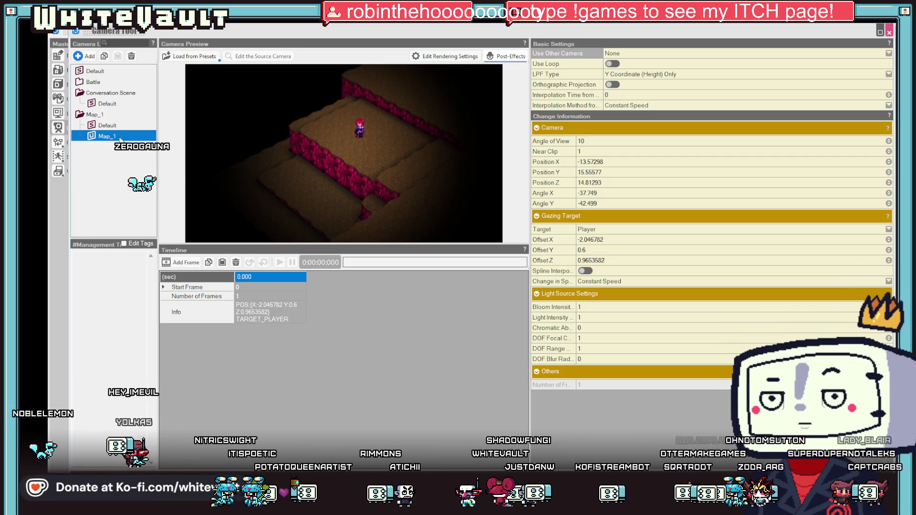
pyautogui.click(108, 137)
pyautogui.write('R')
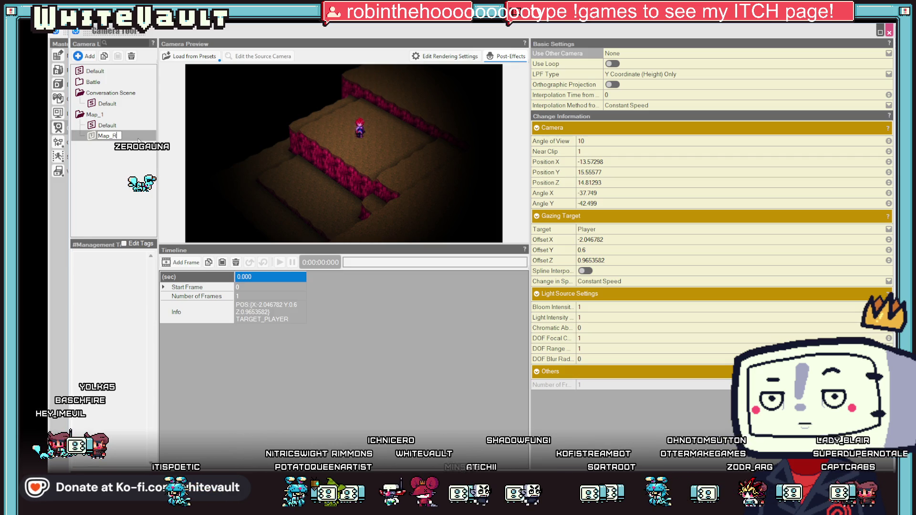
pyautogui.rightClick(127, 139)
pyautogui.rightClick(99, 139)
pyautogui.click(123, 165)
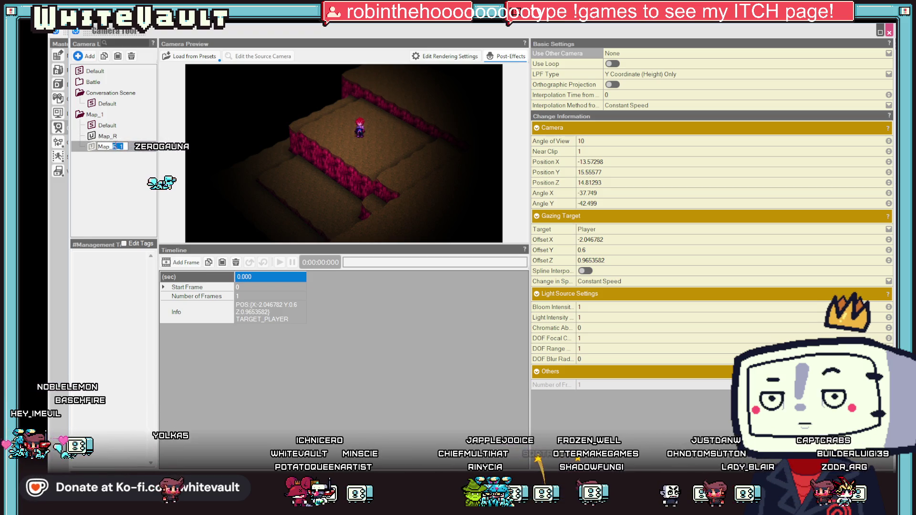
# - Orbit Map_L's preview around the hero to the opposite-side angle of -140.374
pyautogui.click(117, 136)
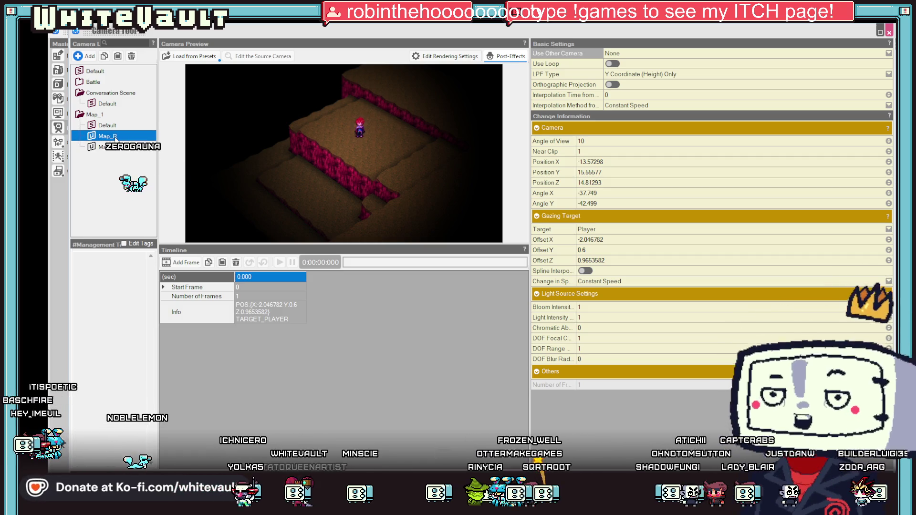
pyautogui.click(112, 148)
pyautogui.moveTo(400, 198)
pyautogui.mouseDown()
pyautogui.moveTo(423, 164)
pyautogui.moveTo(296, 177)
pyautogui.moveTo(514, 175)
pyautogui.mouseUp()
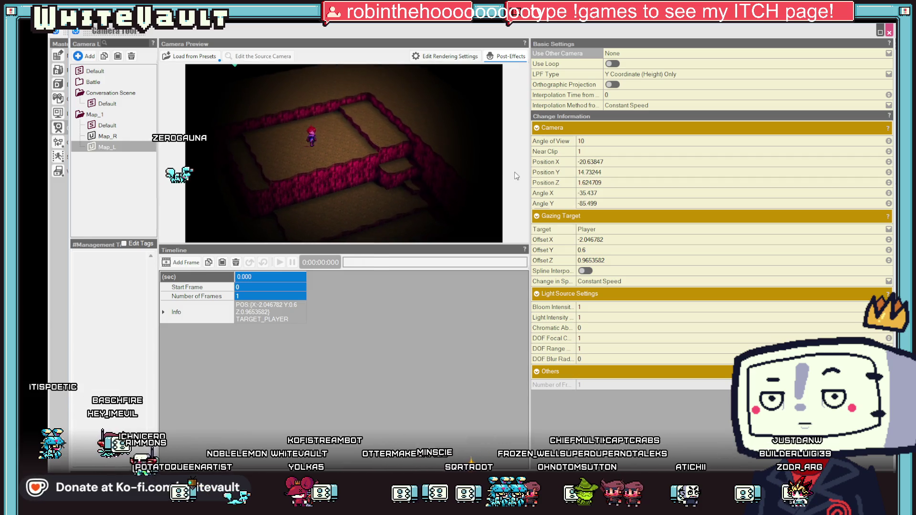
pyautogui.moveTo(296, 214)
pyautogui.mouseDown()
pyautogui.moveTo(336, 182)
pyautogui.moveTo(489, 188)
pyautogui.mouseUp()
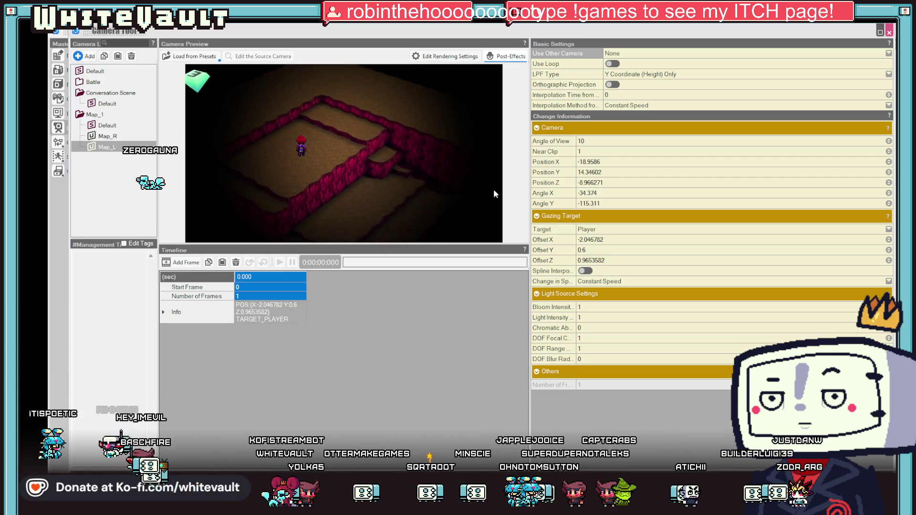
pyautogui.moveTo(325, 184)
pyautogui.mouseDown()
pyautogui.moveTo(326, 204)
pyautogui.moveTo(308, 181)
pyautogui.mouseUp()
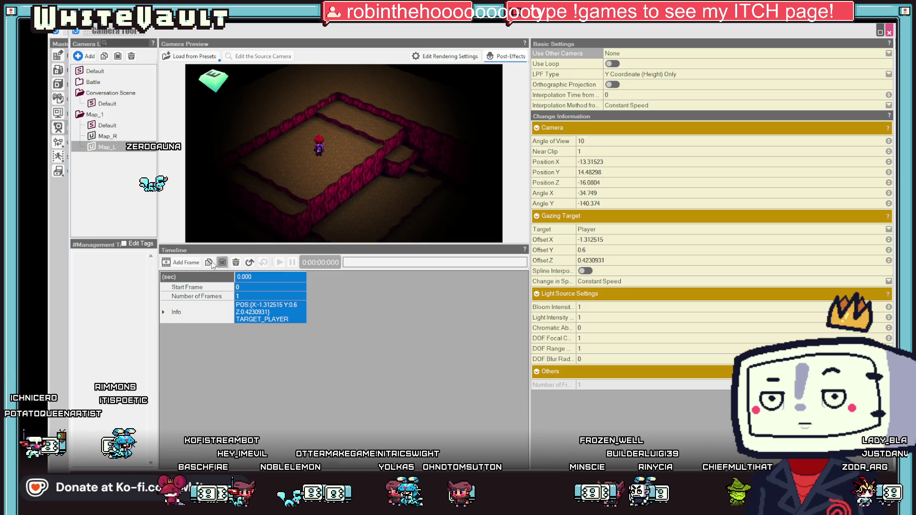
# - Add a second keyframe to Map_L, apply the camera position to frame 0.000, and preview
pyautogui.click(186, 263)
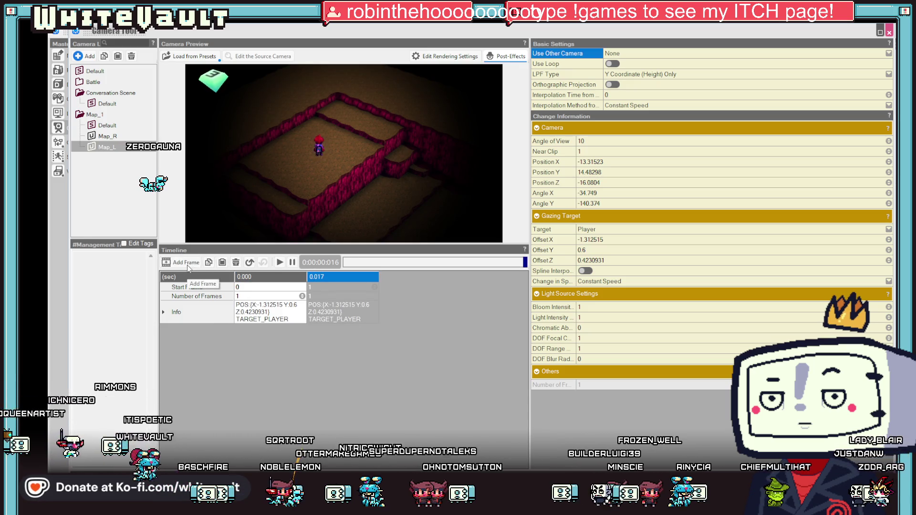
pyautogui.click(106, 136)
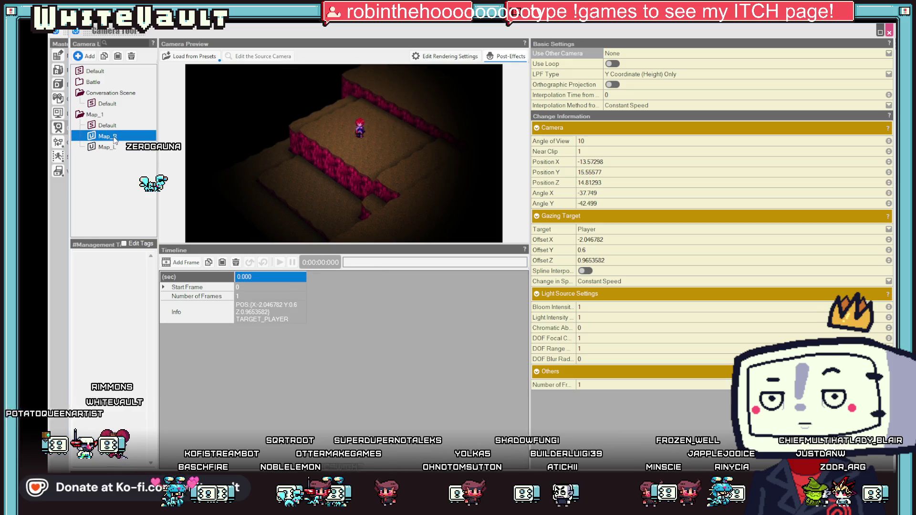
pyautogui.rightClick(270, 319)
pyautogui.click(286, 352)
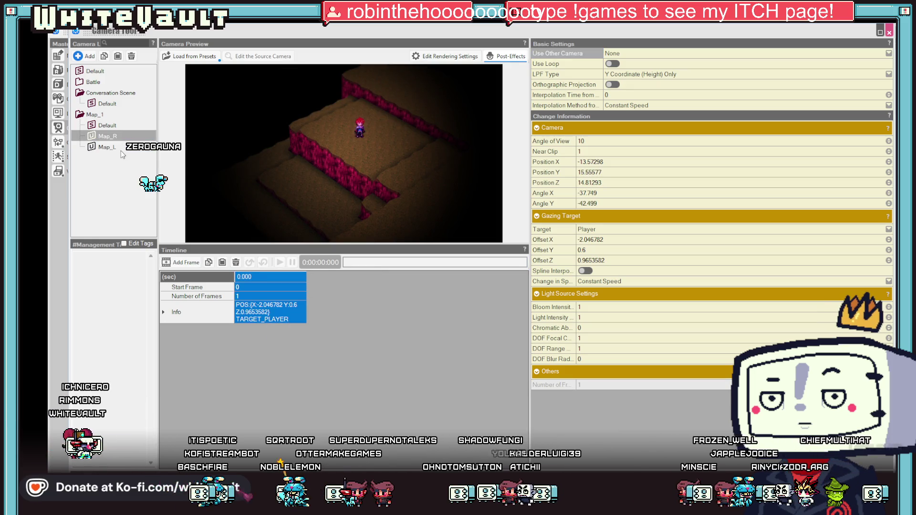
pyautogui.rightClick(269, 315)
pyautogui.click(308, 351)
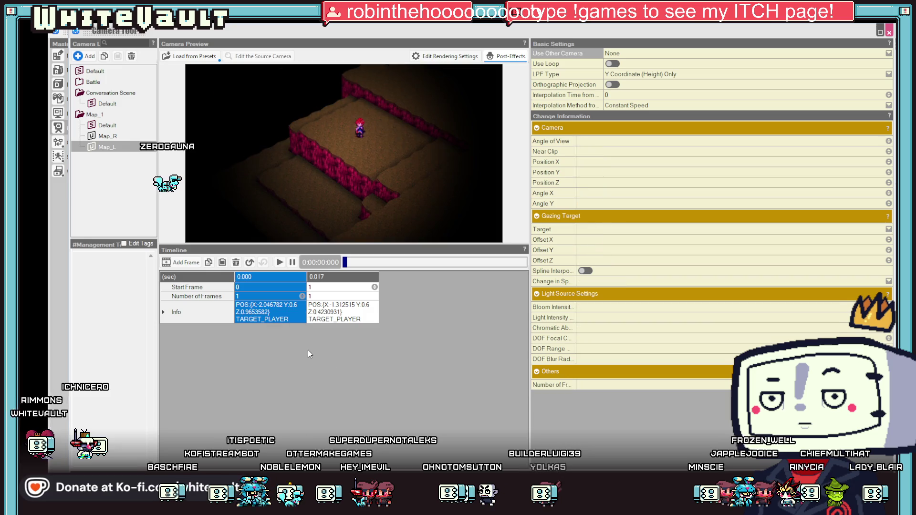
pyautogui.click(342, 312)
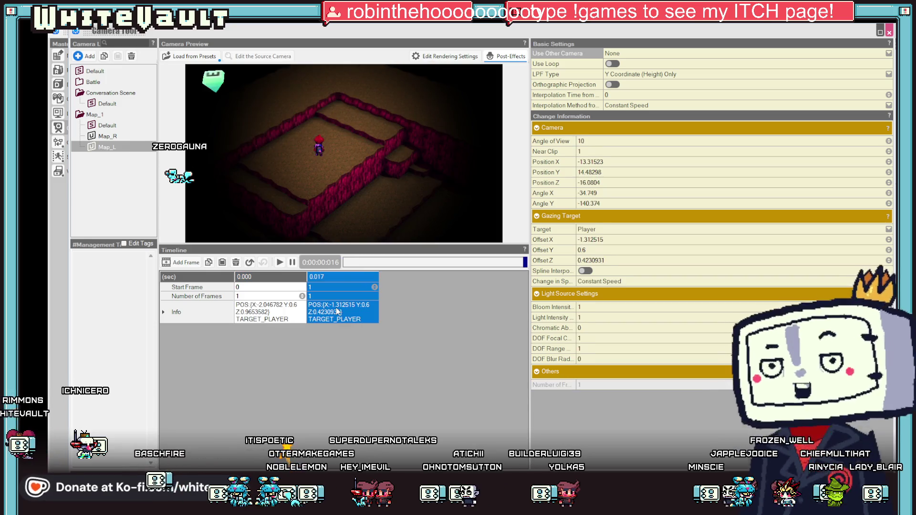
pyautogui.click(283, 295)
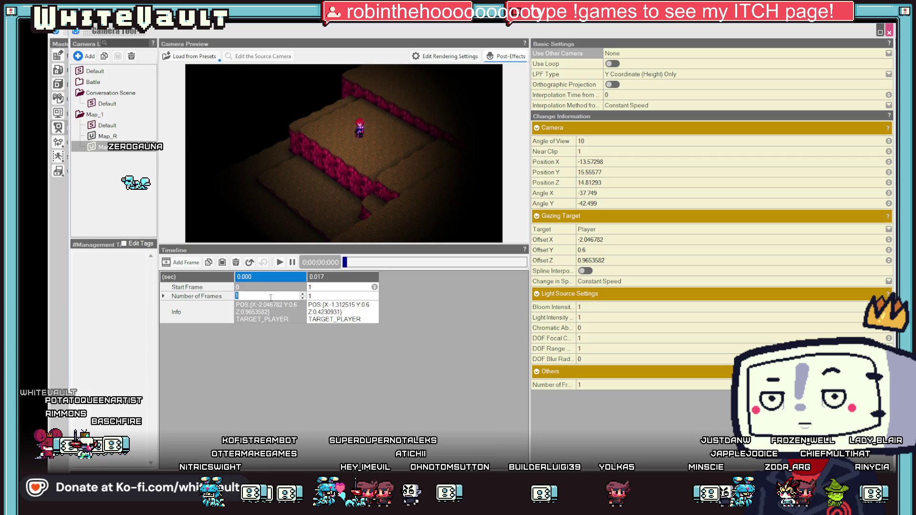
pyautogui.write('20')
pyautogui.click(321, 315)
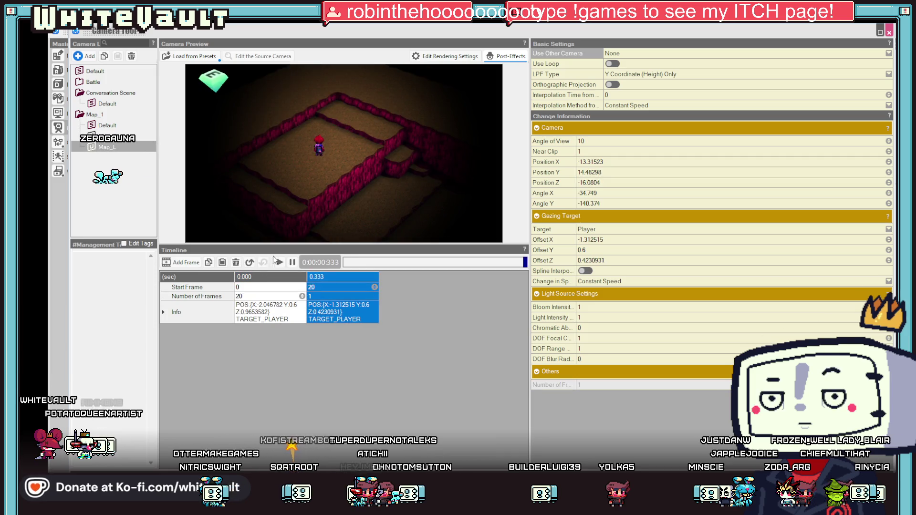
pyautogui.click(281, 262)
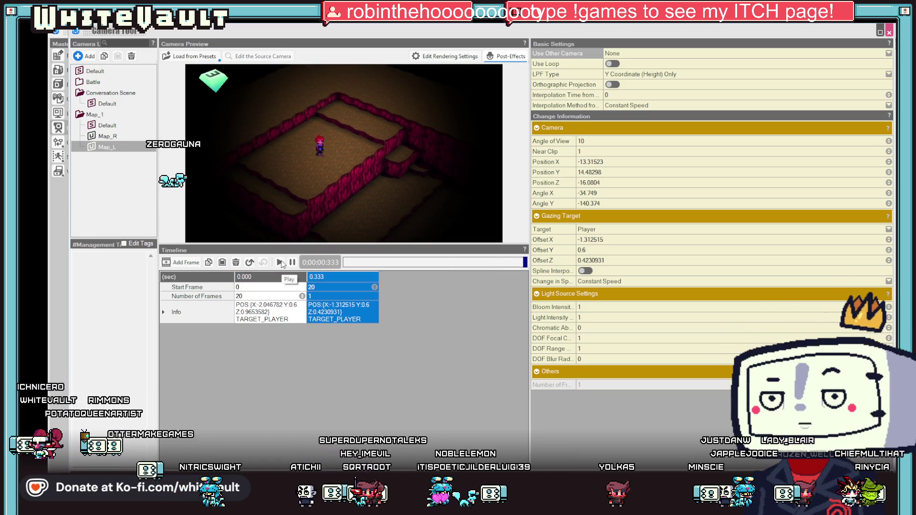
pyautogui.click(280, 262)
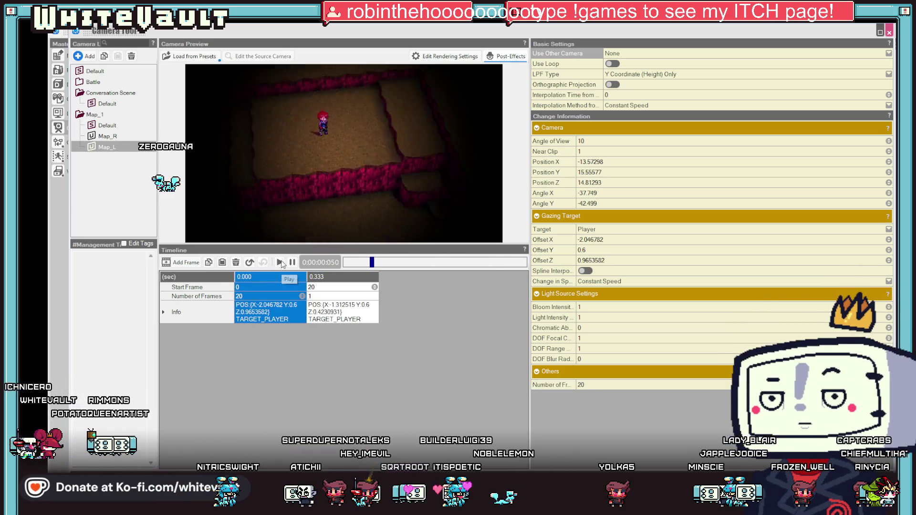
# - Set Map_L's first keyframe to 30 frames and replay the slower transition
pyautogui.click(271, 295)
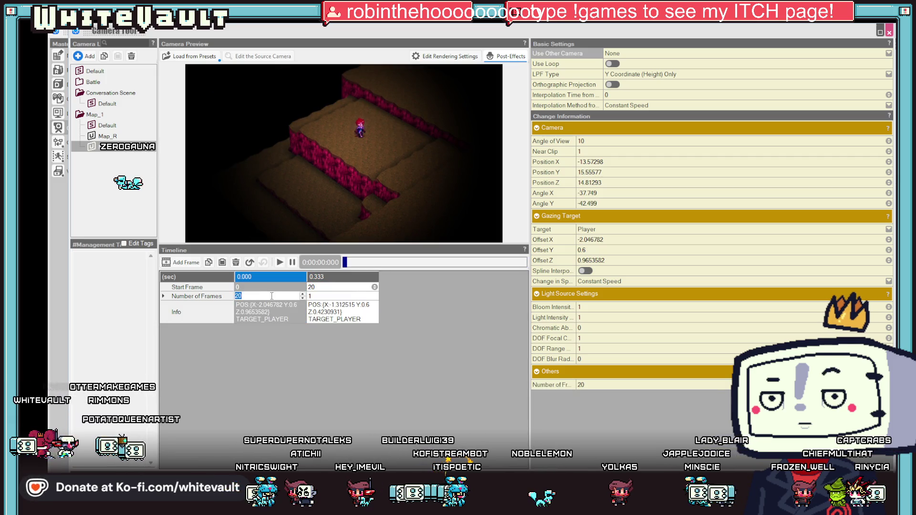
pyautogui.write('30')
pyautogui.press('Return')
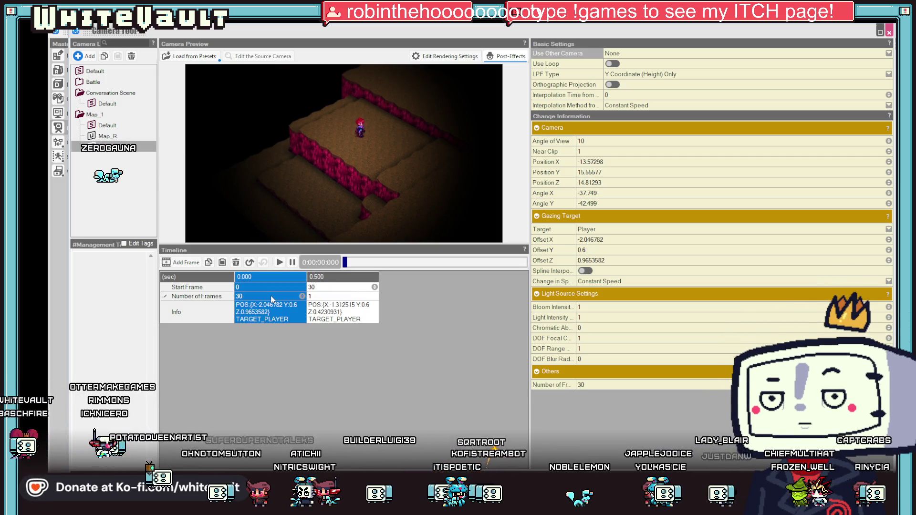
pyautogui.click(280, 263)
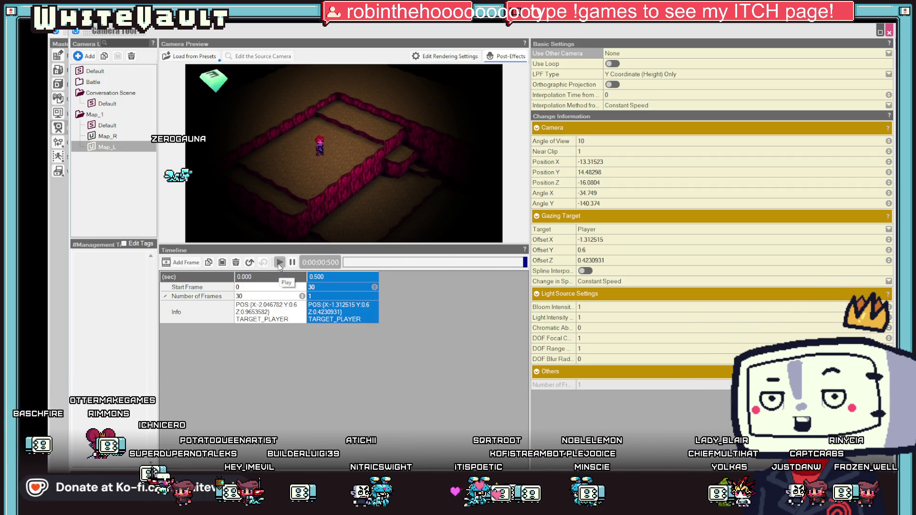
pyautogui.click(280, 264)
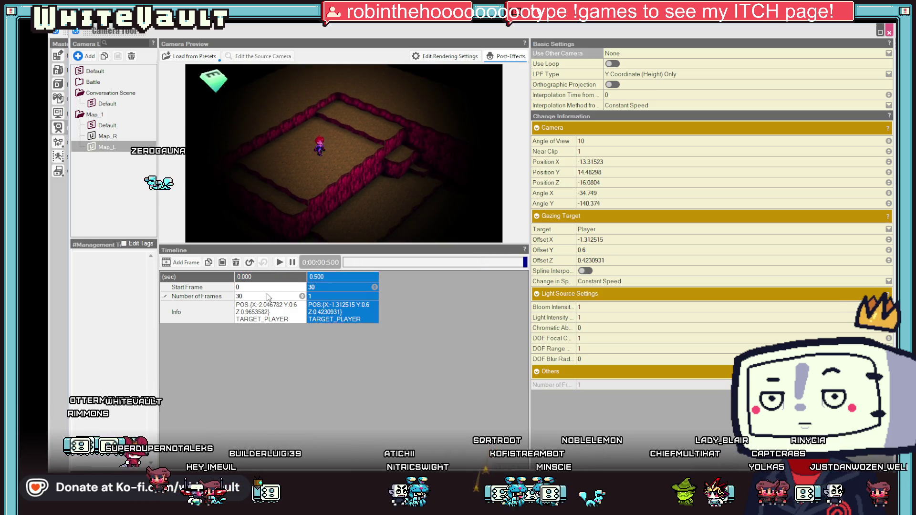
pyautogui.click(279, 263)
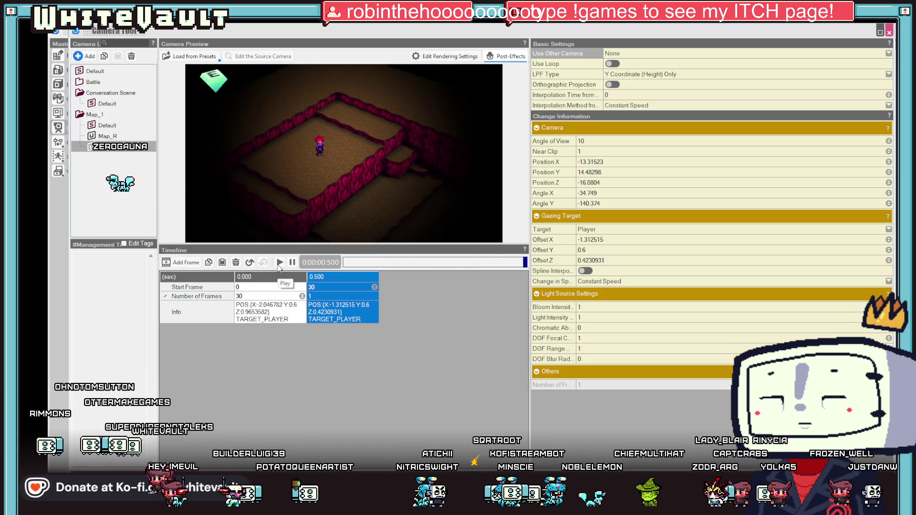
pyautogui.click(280, 263)
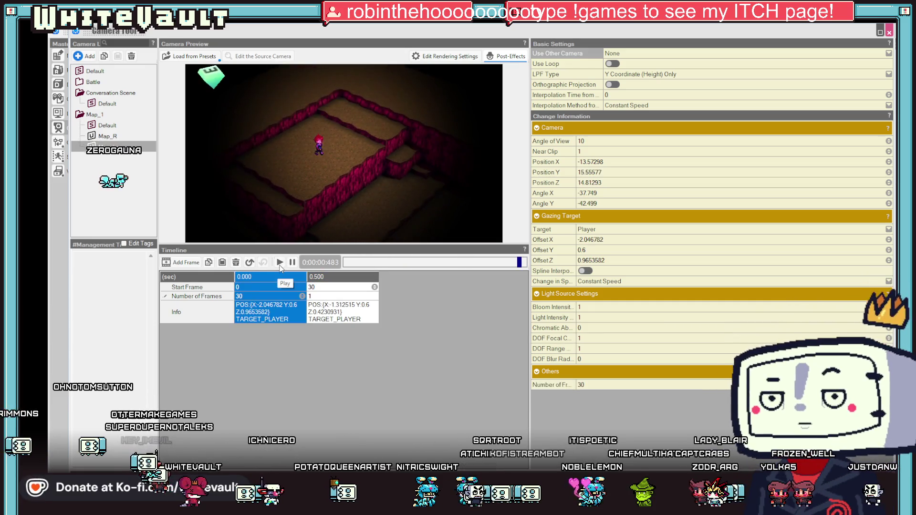
pyautogui.click(279, 263)
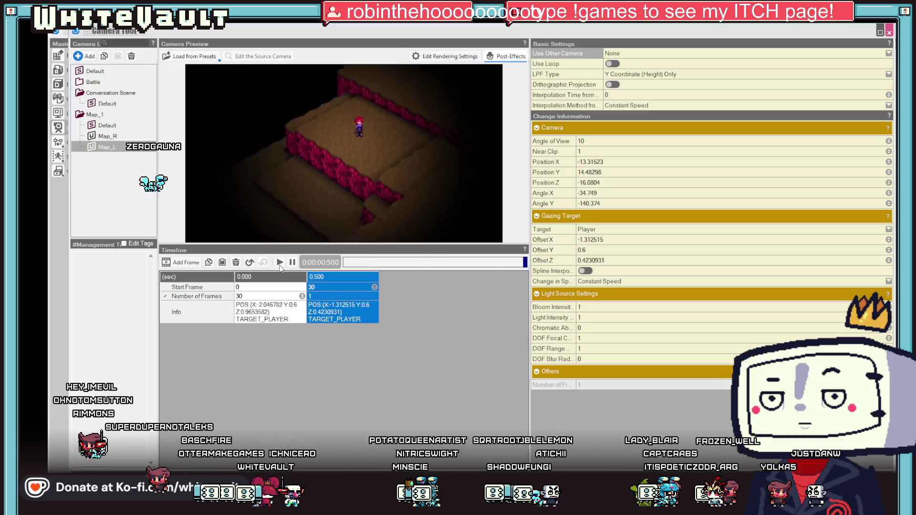
pyautogui.click(280, 263)
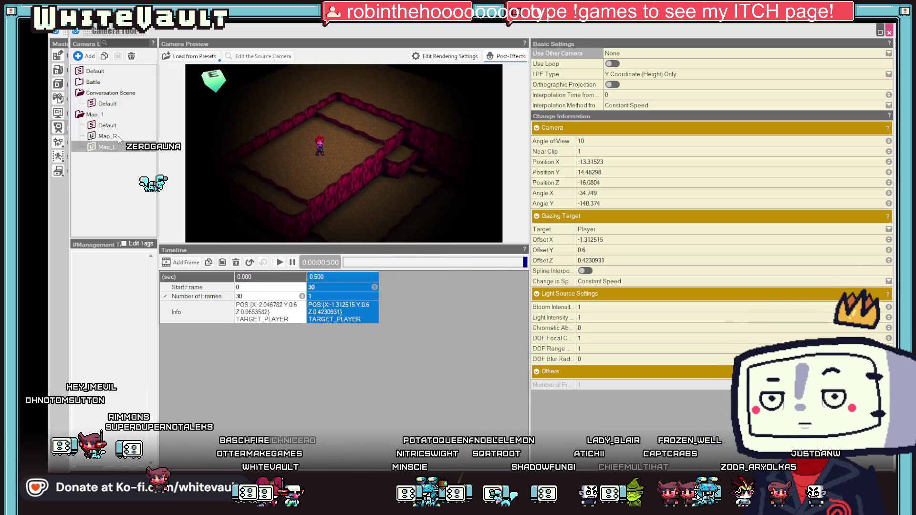
pyautogui.rightClick(271, 312)
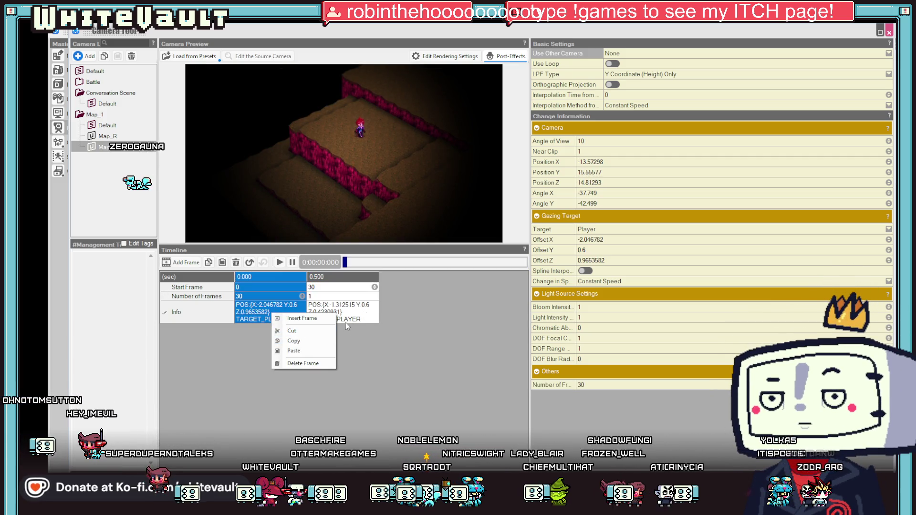
pyautogui.click(420, 342)
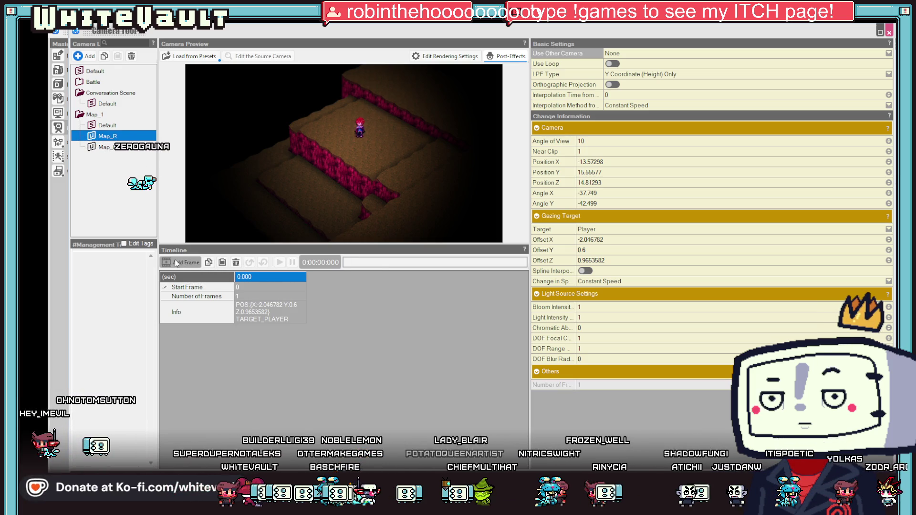
# - Add a second keyframe to the Map_R camera and compare its keyframes with Map_L
pyautogui.click(180, 262)
pyautogui.click(104, 147)
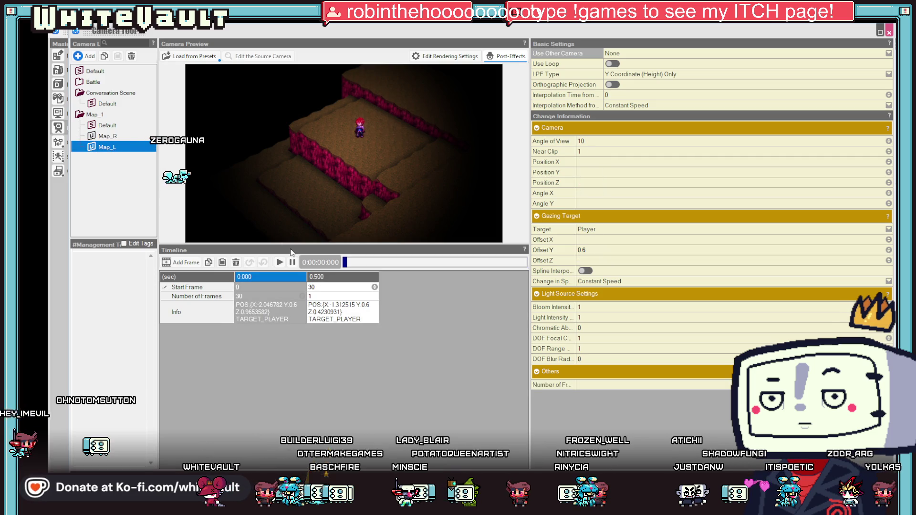
pyautogui.click(334, 314)
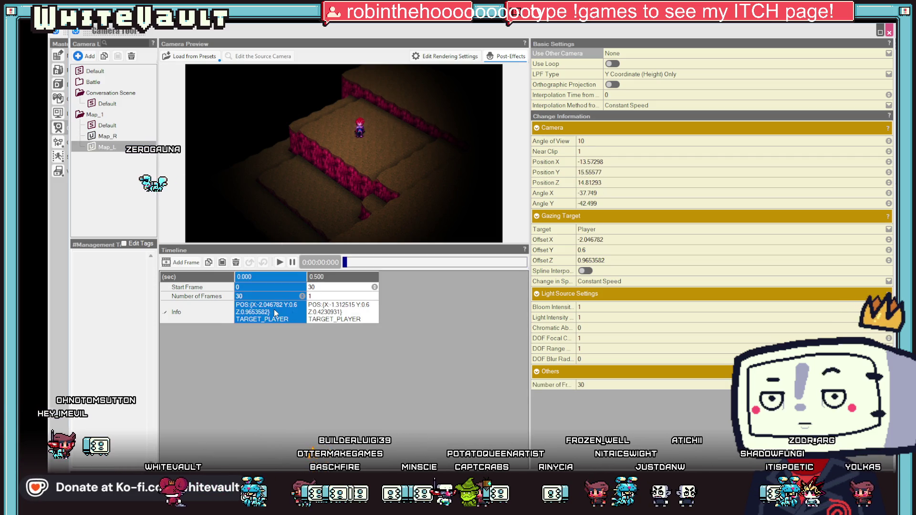
pyautogui.rightClick(338, 305)
pyautogui.click(321, 288)
pyautogui.click(106, 137)
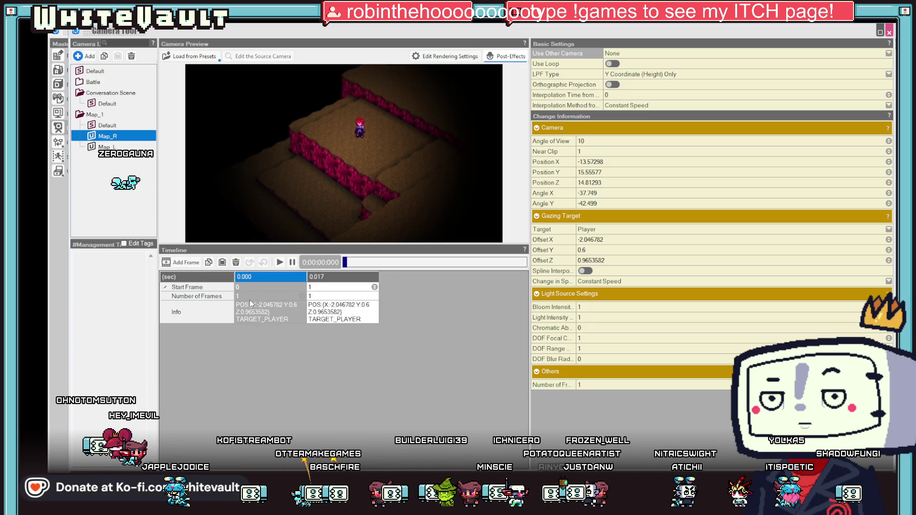
pyautogui.rightClick(255, 309)
pyautogui.click(276, 348)
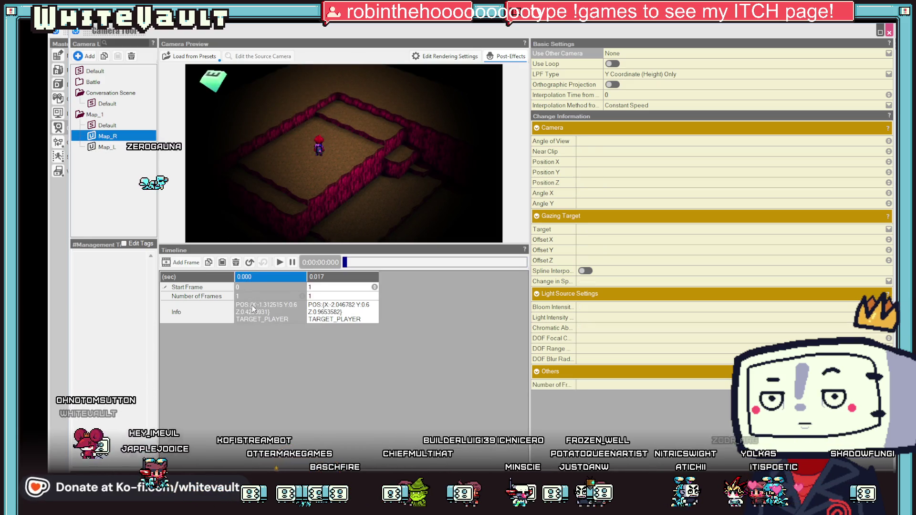
pyautogui.click(114, 146)
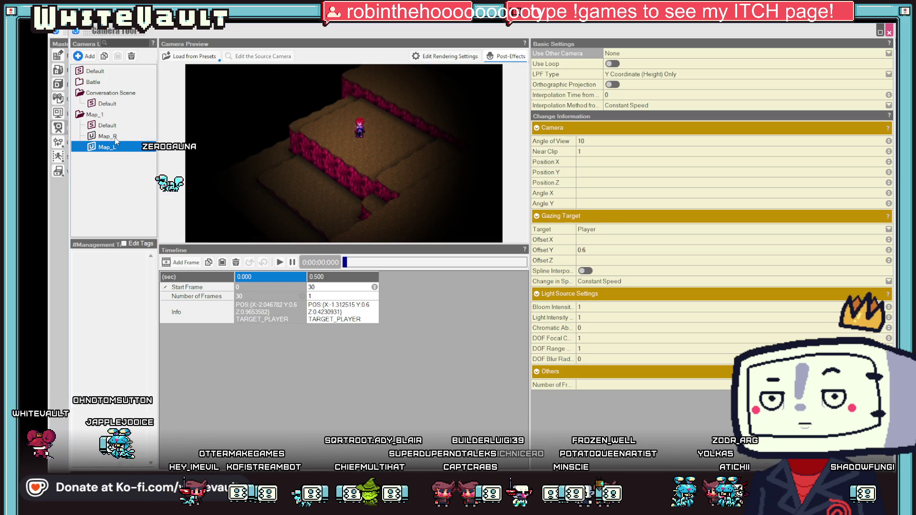
pyautogui.click(116, 138)
# - Give Map_R's first keyframe 30 frames and preview both the Map_R and Map_L transitions
pyautogui.click(245, 296)
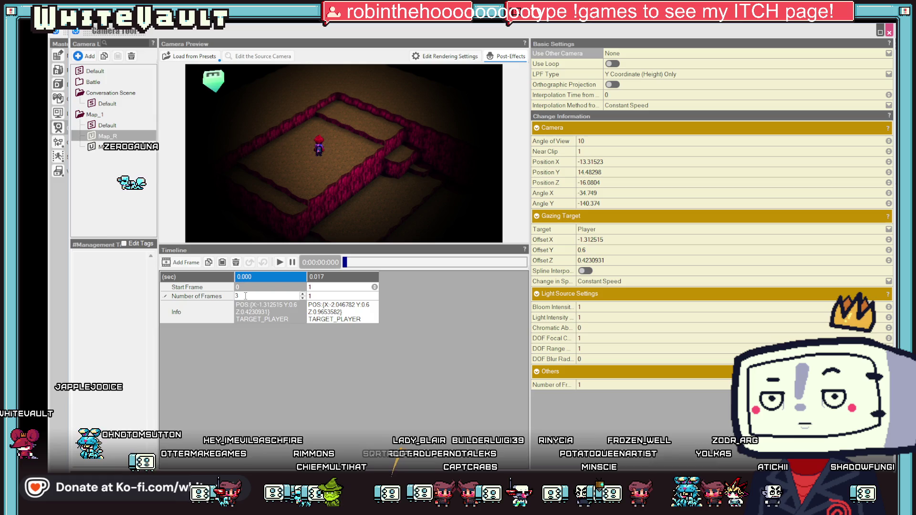
pyautogui.click(280, 262)
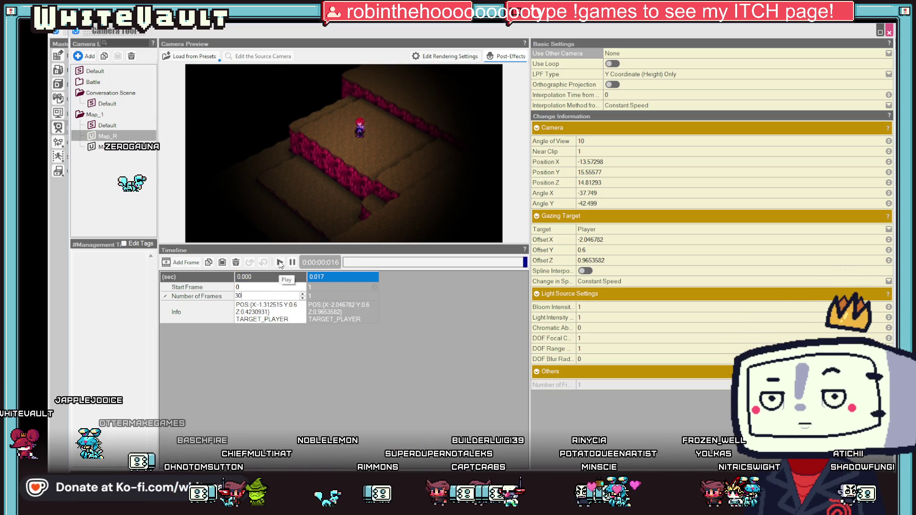
pyautogui.click(292, 264)
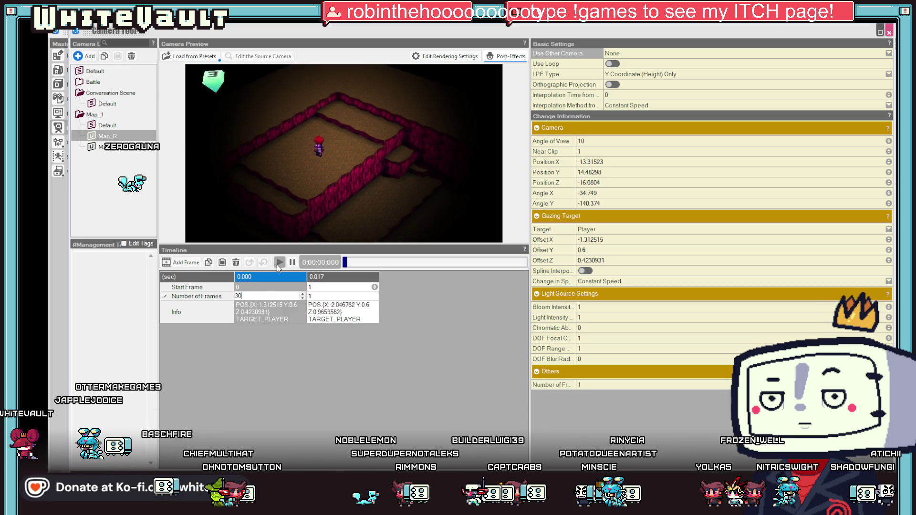
pyautogui.click(280, 263)
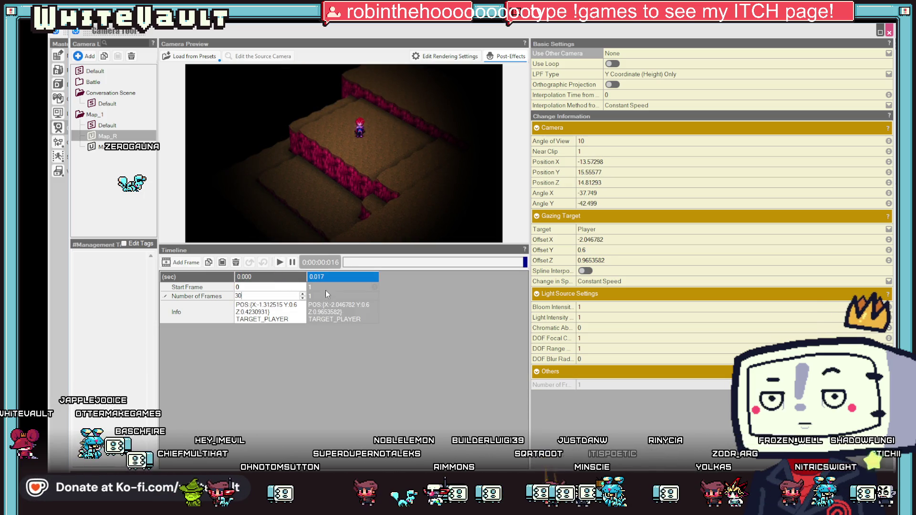
pyautogui.click(324, 288)
pyautogui.click(279, 263)
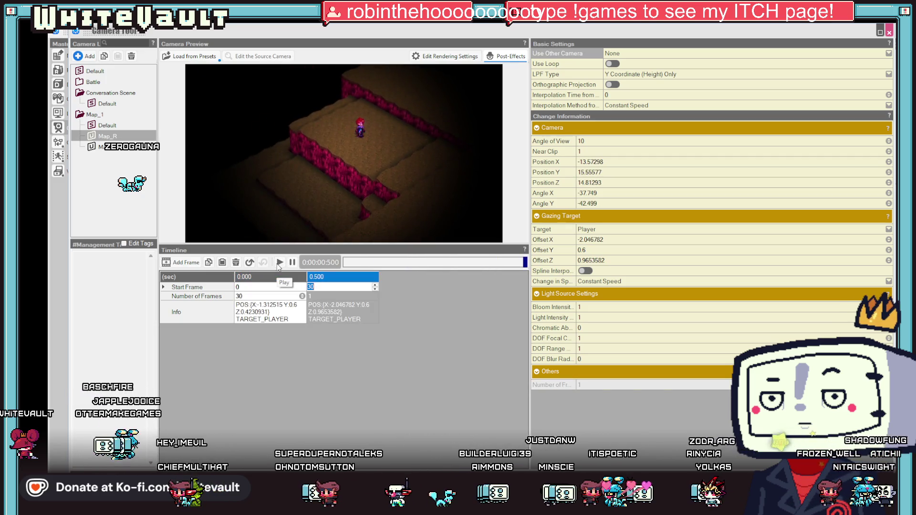
pyautogui.click(107, 136)
pyautogui.click(280, 263)
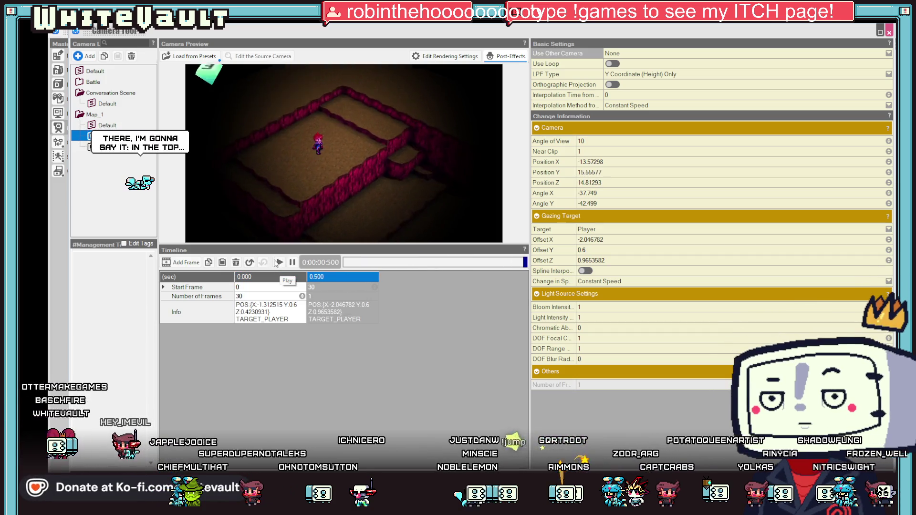
pyautogui.click(115, 148)
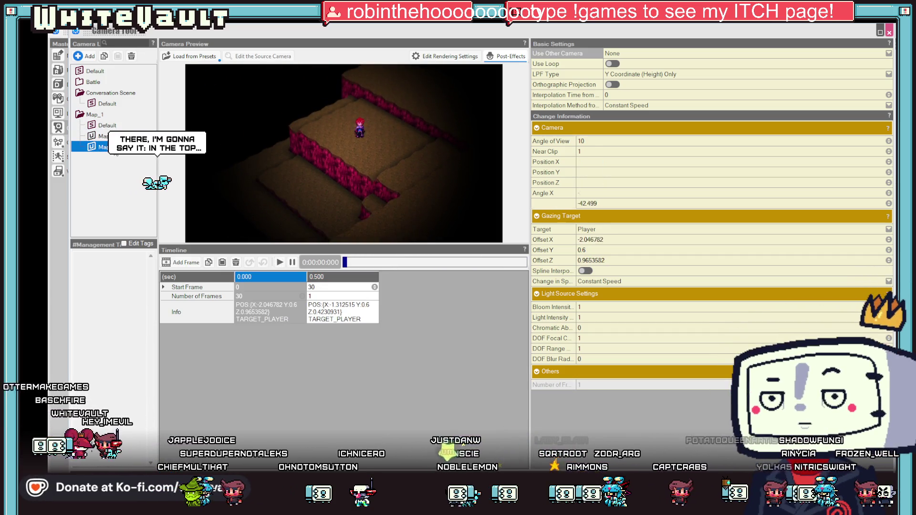
pyautogui.click(280, 263)
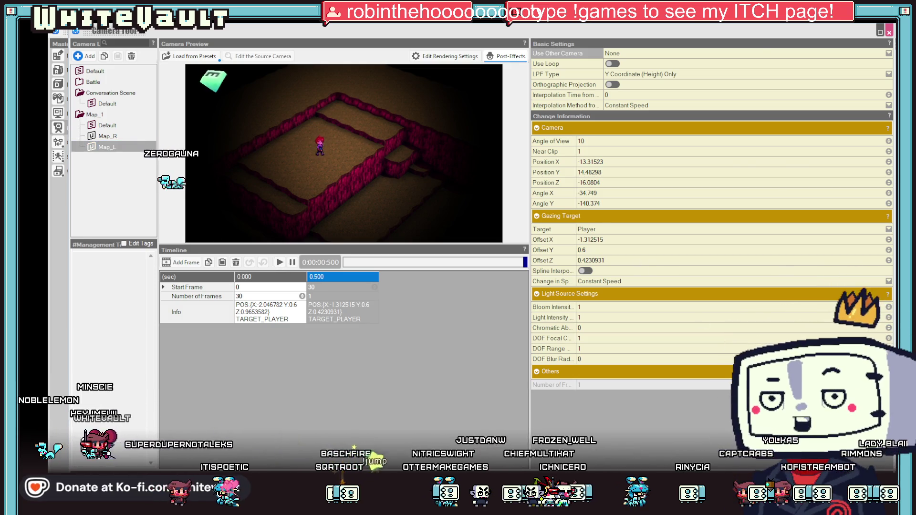
# - Close the camera settings and tilt the map view to a lower side angle
pyautogui.press('Escape')
pyautogui.moveTo(436, 246); pyautogui.dragTo(440, 189)
pyautogui.scroll(2, 441, 270)
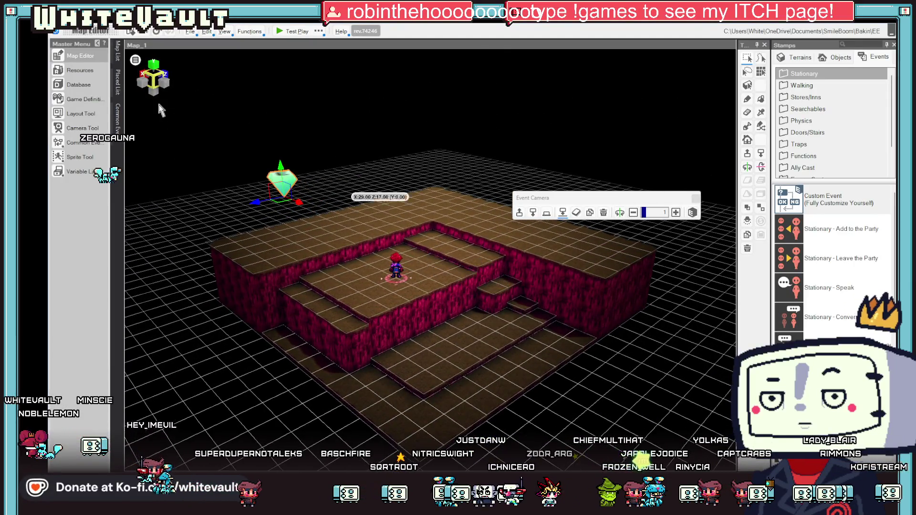
# - Test-play Map_1, walking the hero down the stepped cave floor, then open the Game Definition settings
pyautogui.click(281, 34)
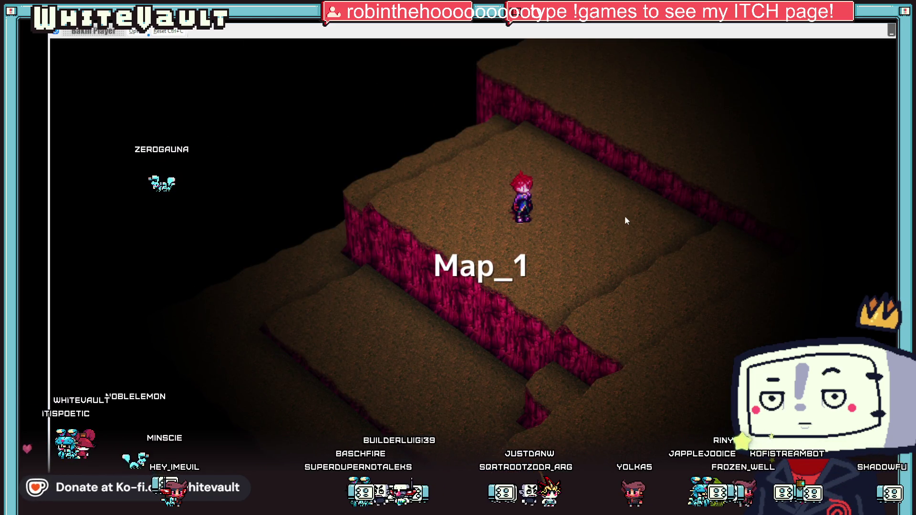
pyautogui.press('Down')
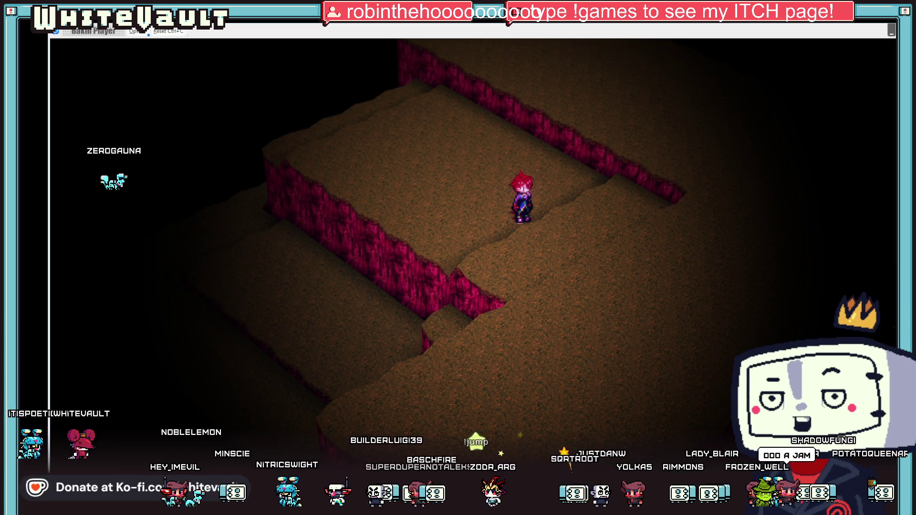
pyautogui.hotkey('alt', 'F4')
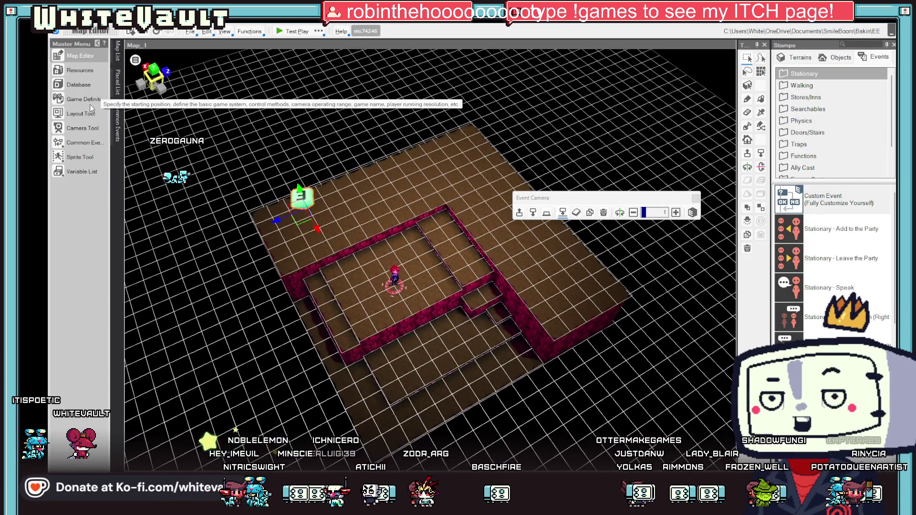
pyautogui.click(92, 98)
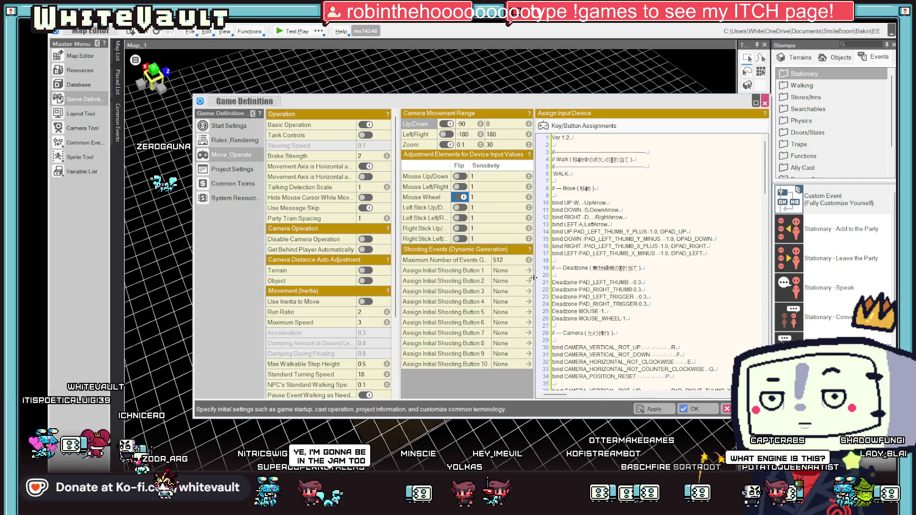
# - Review the Game Definition key and button bindings, then apply them and confirm with OK
pyautogui.scroll(-18, 539, 232)
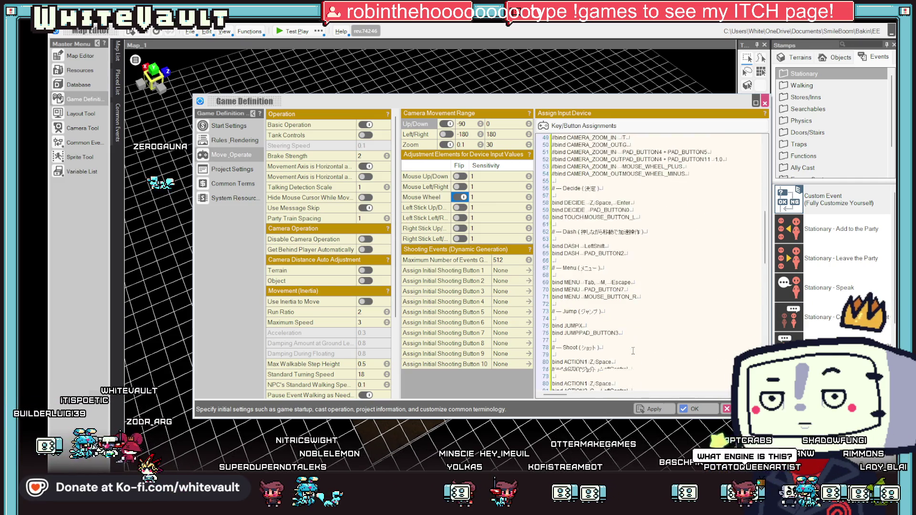
pyautogui.click(633, 353)
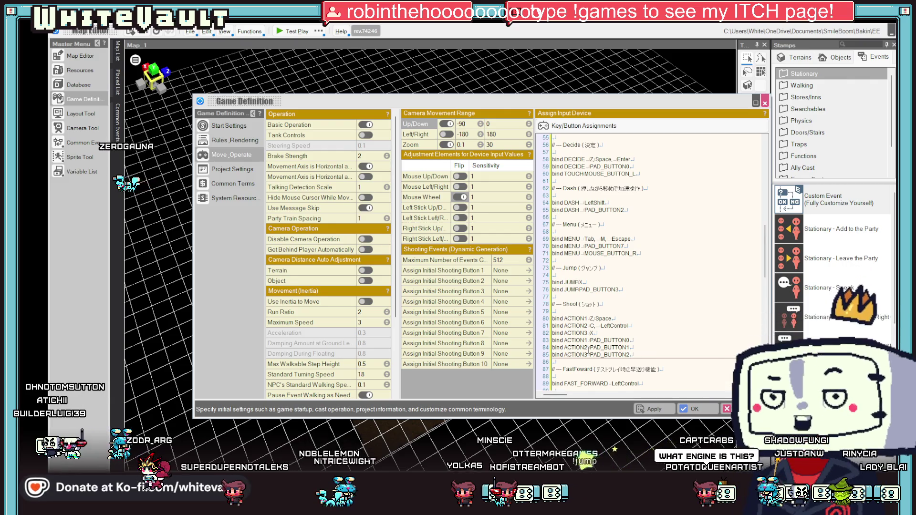
pyautogui.scroll(-3, 588, 350)
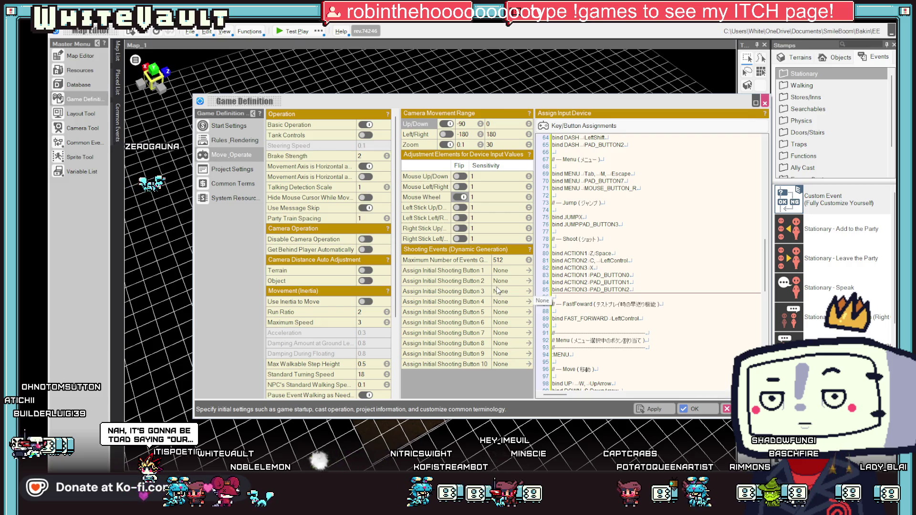
pyautogui.click(668, 409)
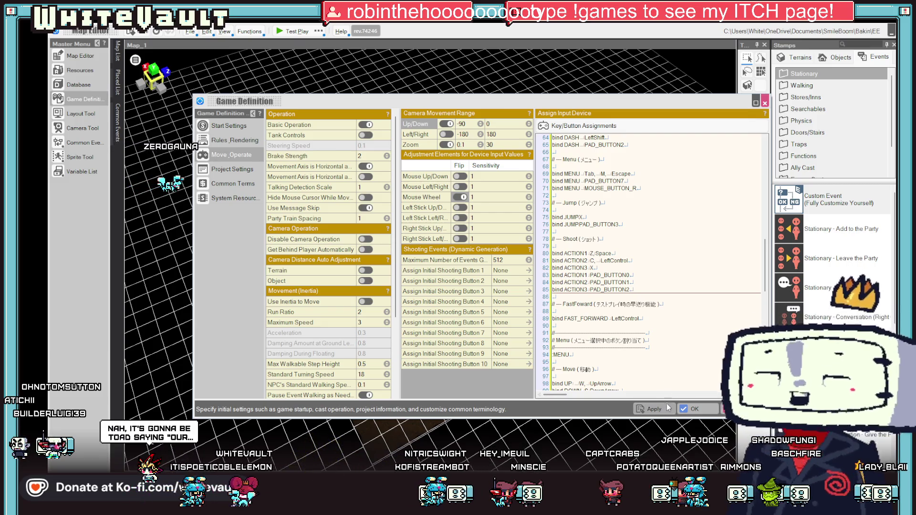
pyautogui.click(694, 409)
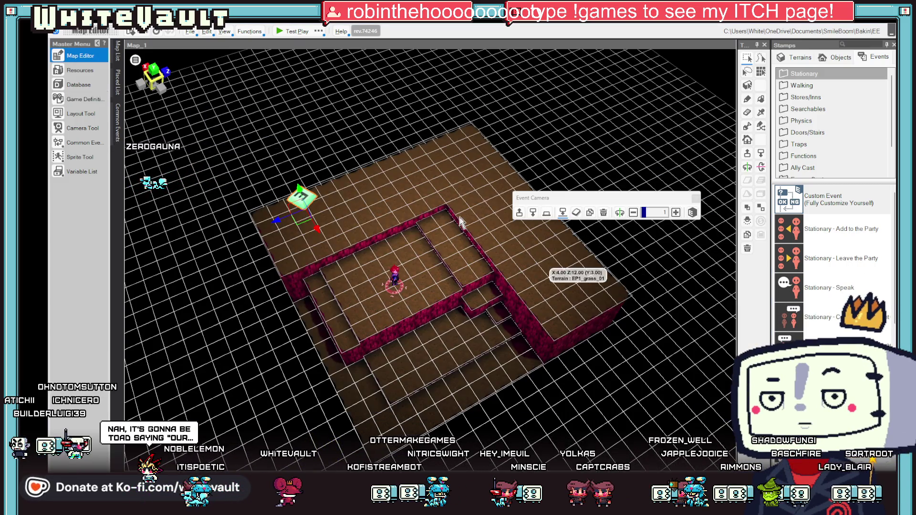
# - Confirm the Camera event's start condition stays Automatically Start (Only Once)
pyautogui.doubleClick(299, 200)
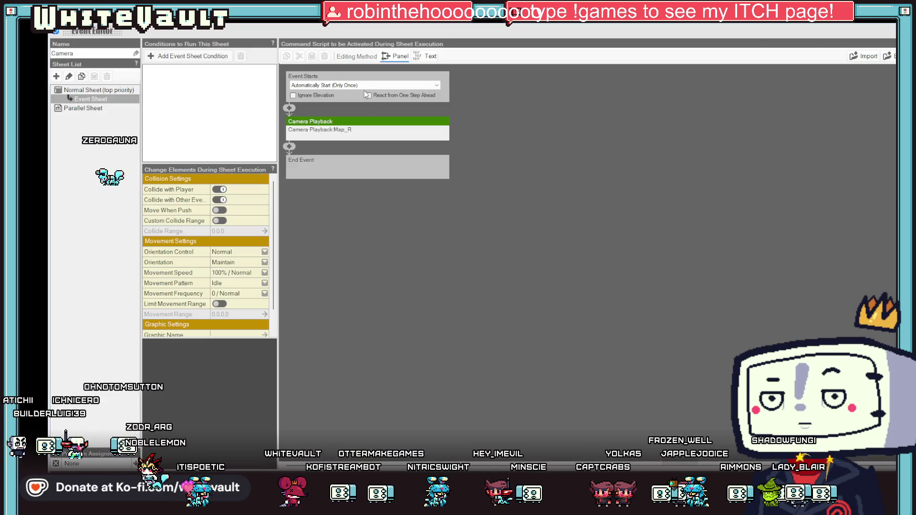
pyautogui.click(364, 86)
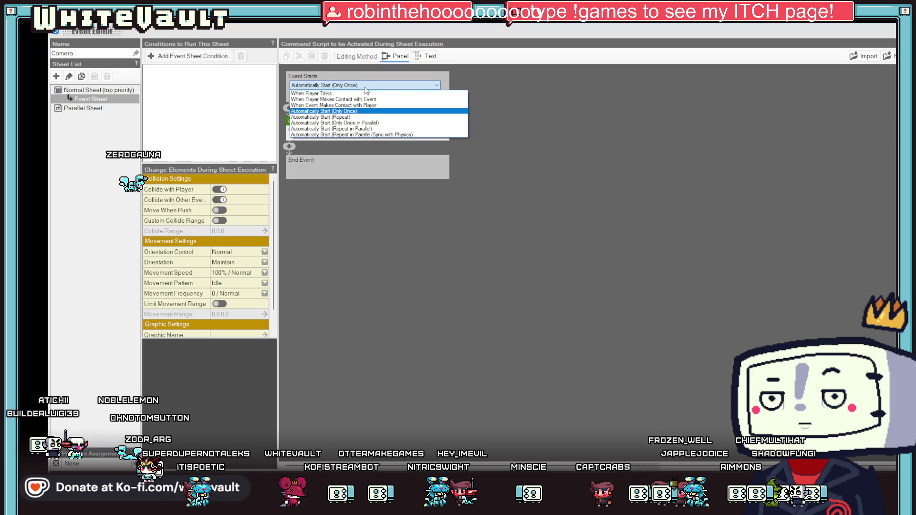
pyautogui.click(743, 190)
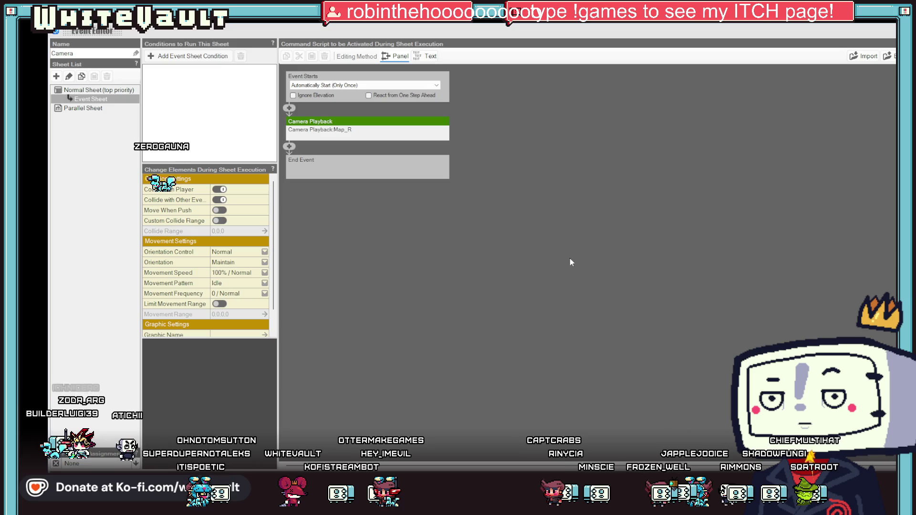
pyautogui.press('Escape')
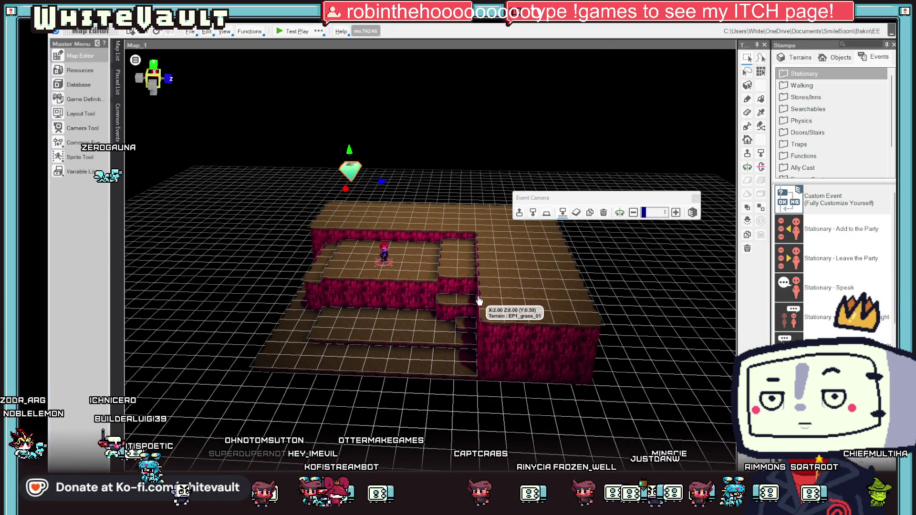
# - Drag the Camera event right across the upper brick ledge beside the start point
pyautogui.moveTo(351, 175); pyautogui.dragTo(459, 208)
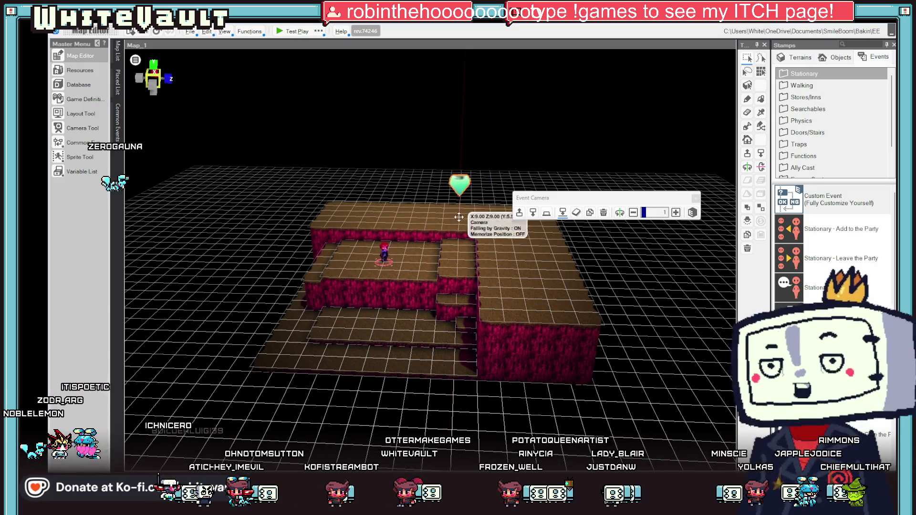
pyautogui.scroll(3, 499, 248)
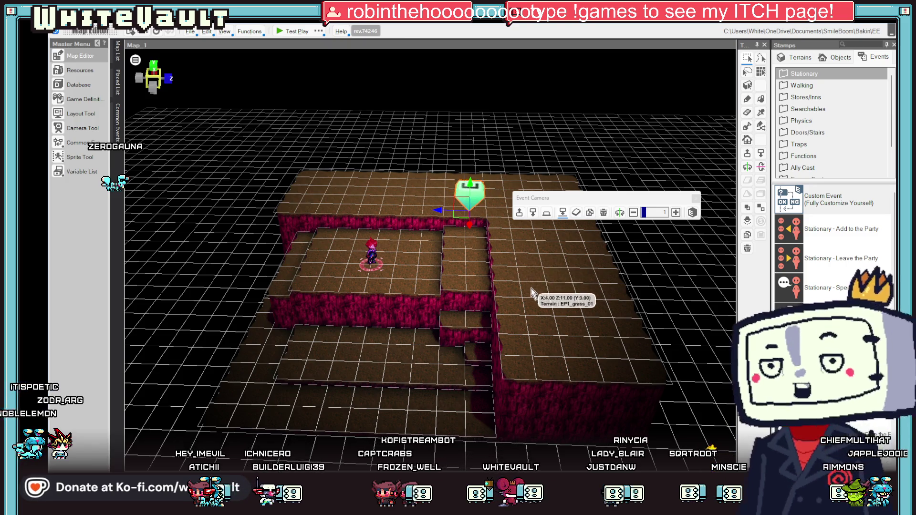
pyautogui.scroll(-2, 533, 267)
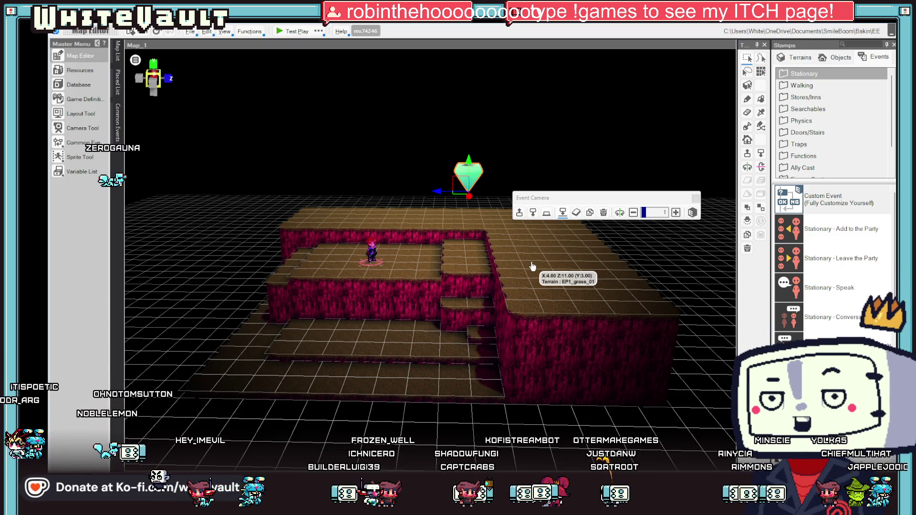
pyautogui.moveTo(362, 181)
pyautogui.mouseDown()
pyautogui.moveTo(359, 165)
pyautogui.moveTo(372, 207)
pyautogui.mouseUp()
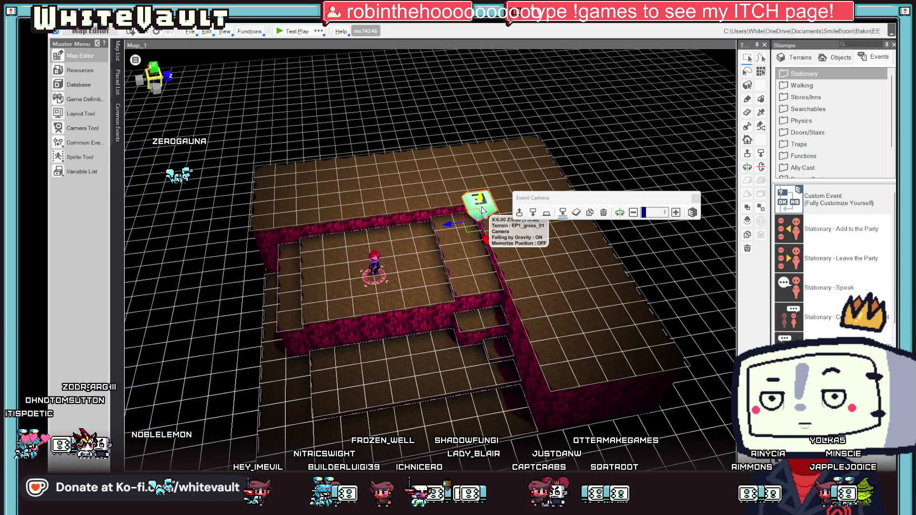
# - Place a Camera_1 event on the lower floor that plays Map_L on player contact
pyautogui.click(590, 213)
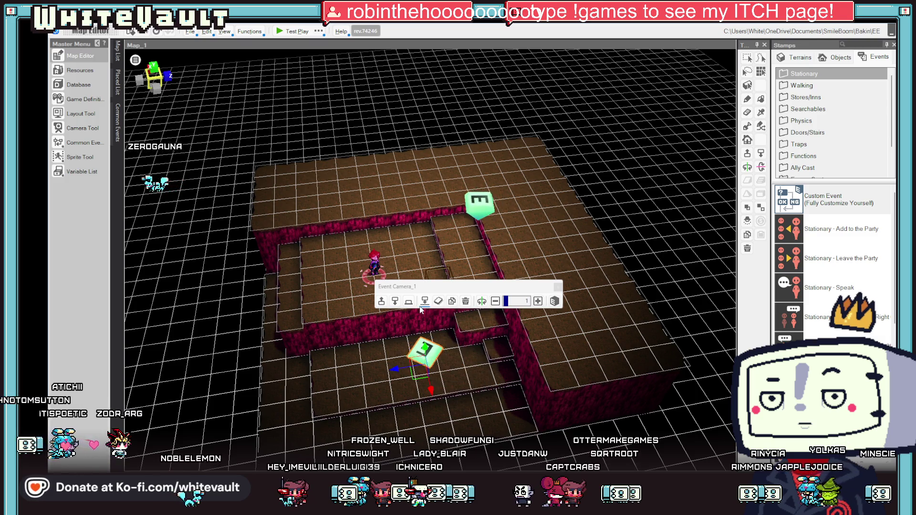
pyautogui.click(426, 303)
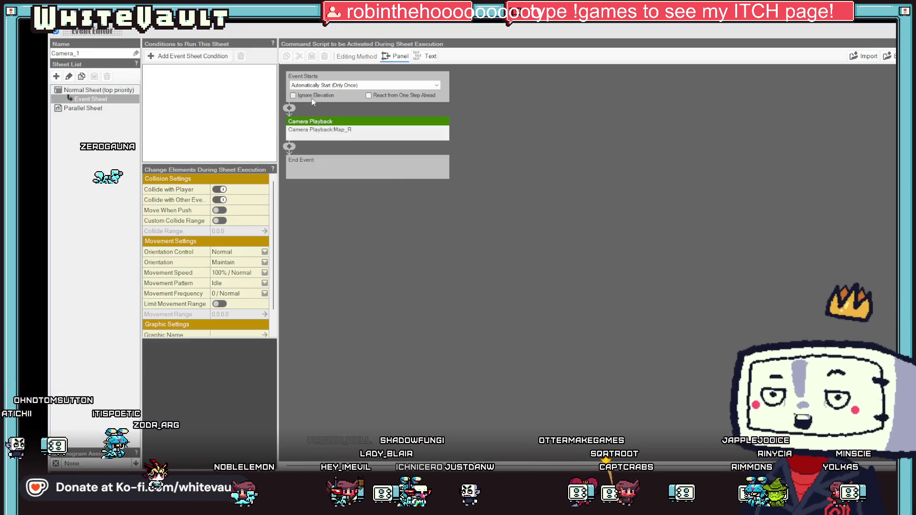
pyautogui.click(334, 85)
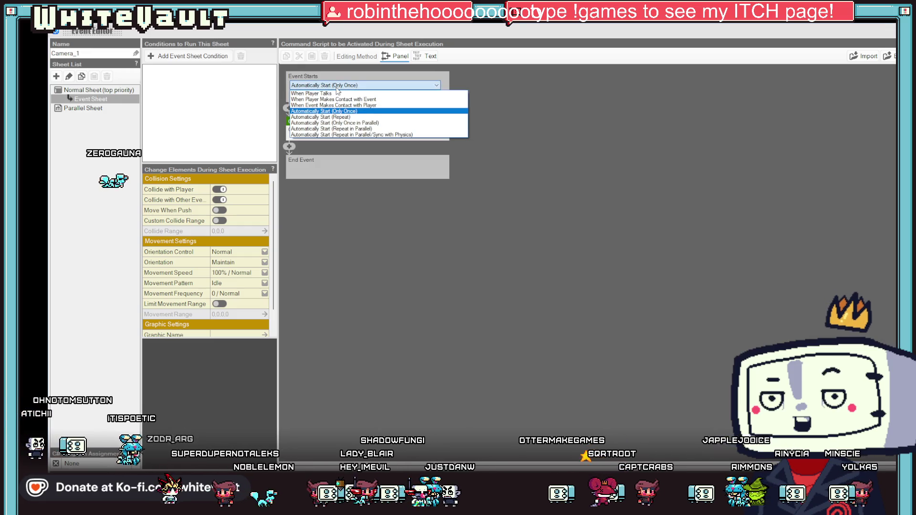
pyautogui.click(386, 104)
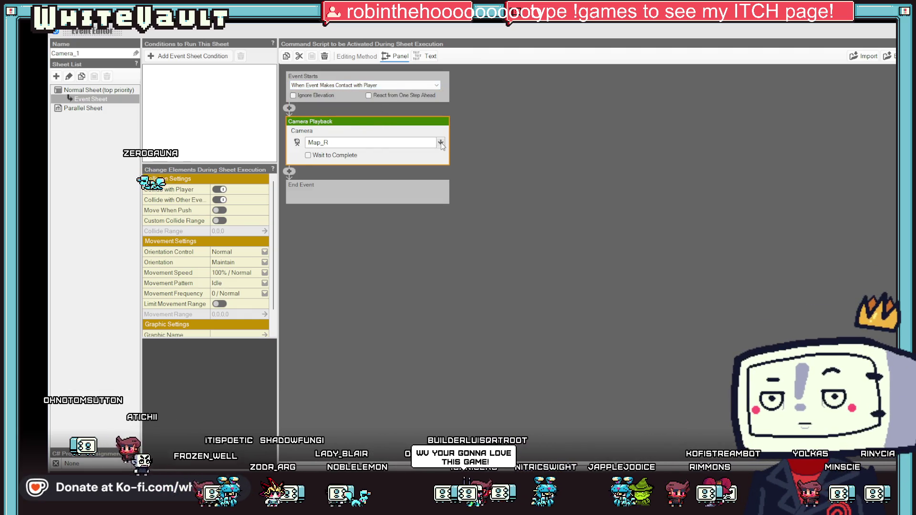
pyautogui.click(441, 142)
pyautogui.doubleClick(351, 217)
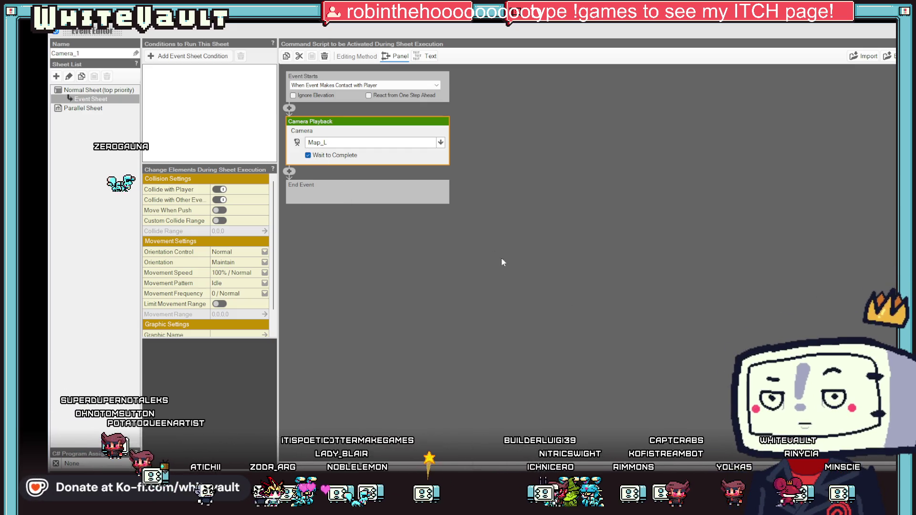
pyautogui.press('Return')
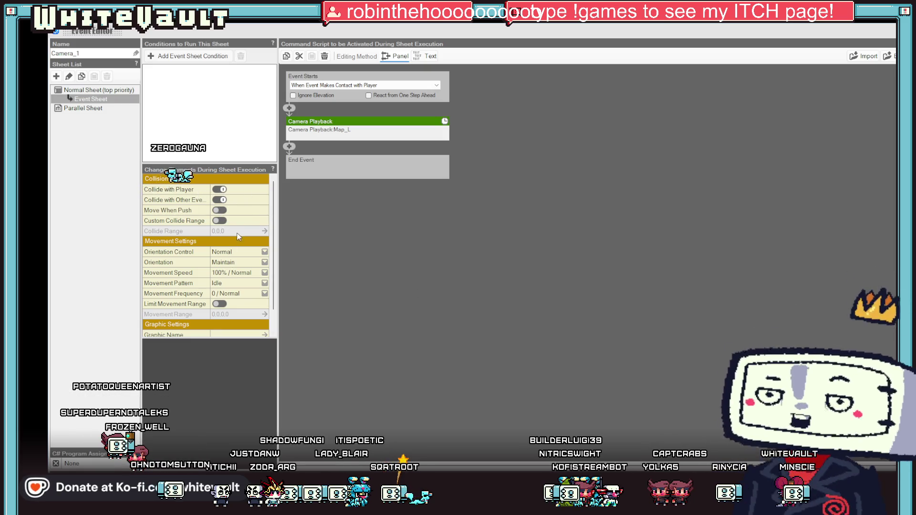
# - Enable Camera_1's Custom Collide Range with an X range of 10
pyautogui.click(220, 221)
pyautogui.click(238, 231)
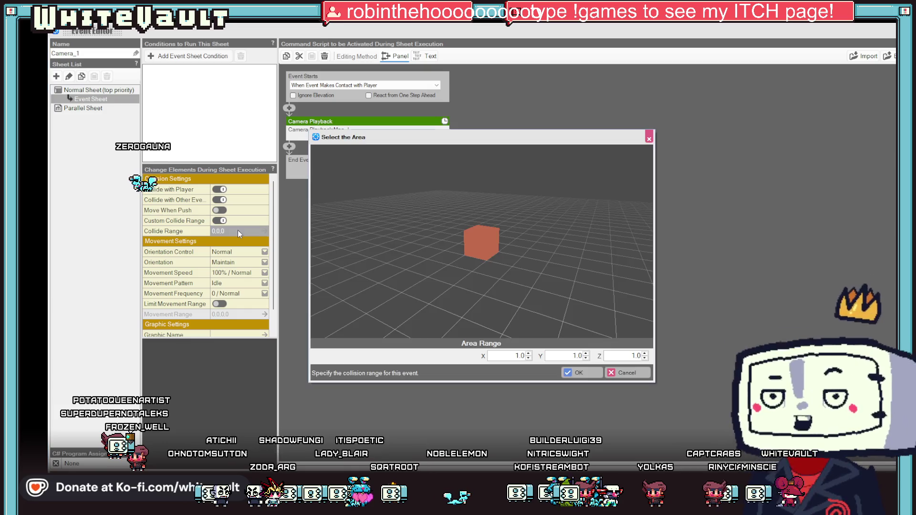
pyautogui.click(528, 357)
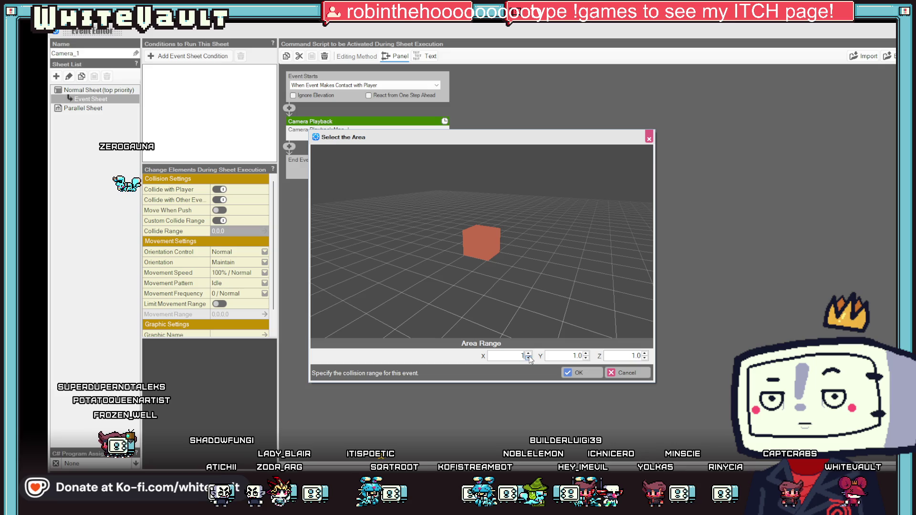
pyautogui.write('0')
pyautogui.click(573, 356)
pyautogui.press('Return')
pyautogui.press('Return')
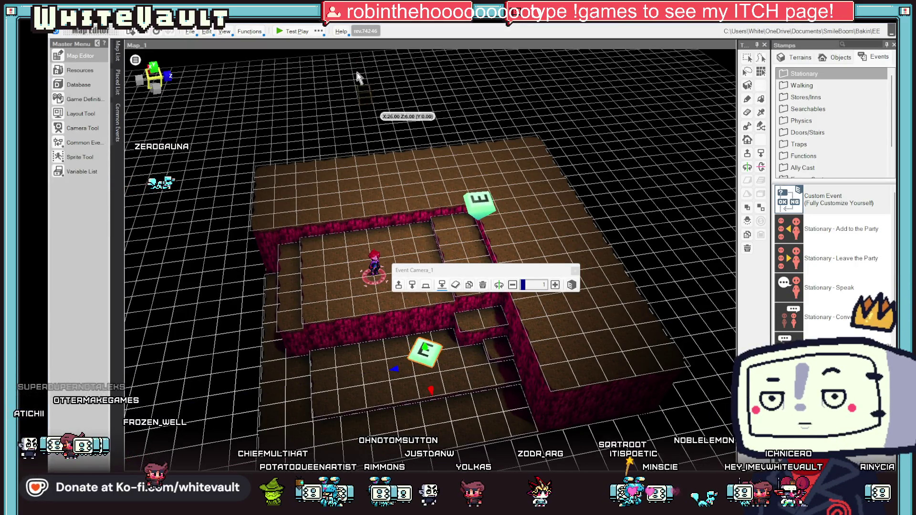
# - Recheck Camera_1's settings, select the upper camera event, and start a test play
pyautogui.doubleClick(427, 359)
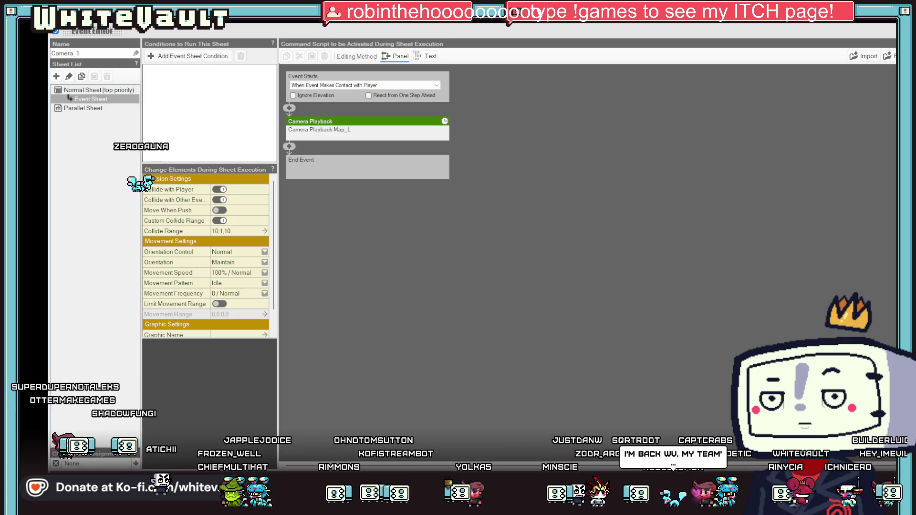
pyautogui.press('Escape')
pyautogui.click(521, 183)
pyautogui.click(295, 31)
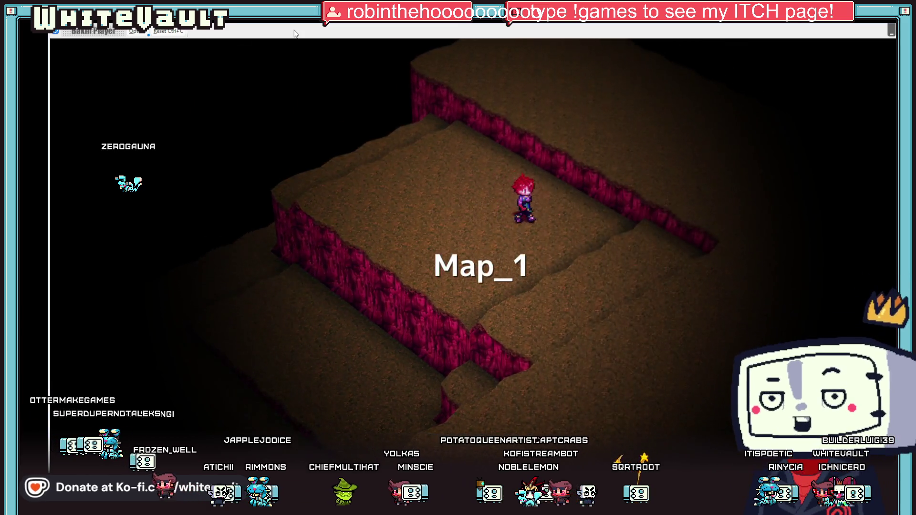
pyautogui.press('Right')
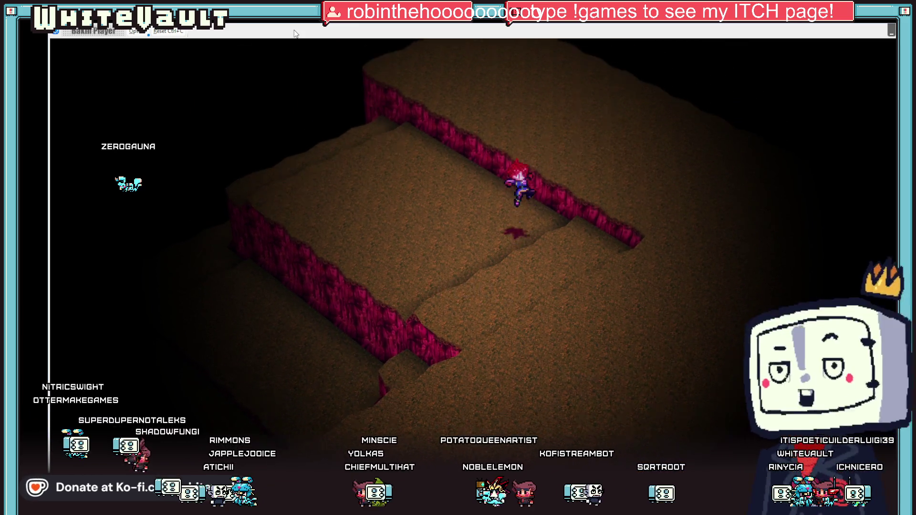
pyautogui.press('Left')
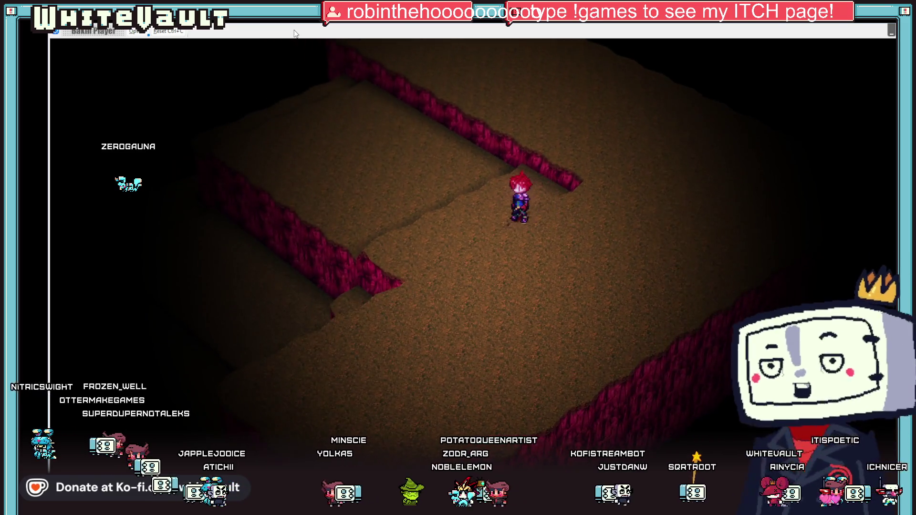
pyautogui.press('Up')
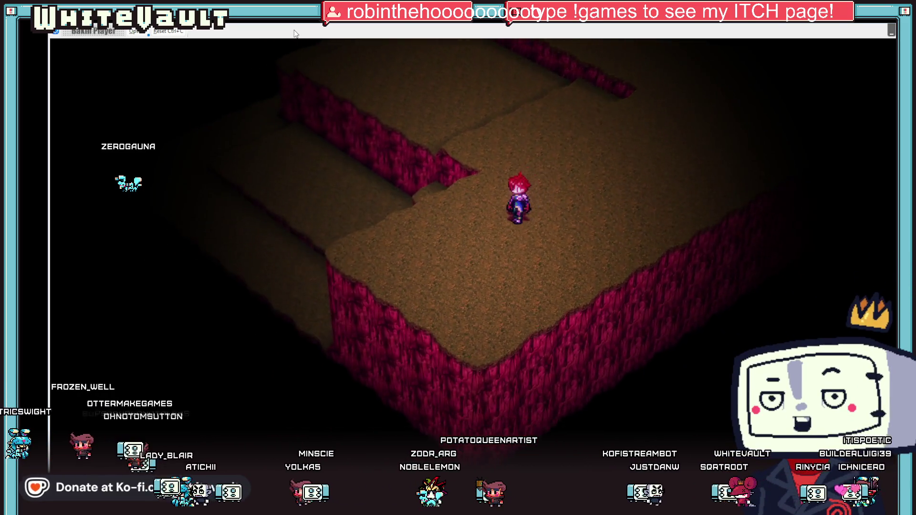
pyautogui.press('Down')
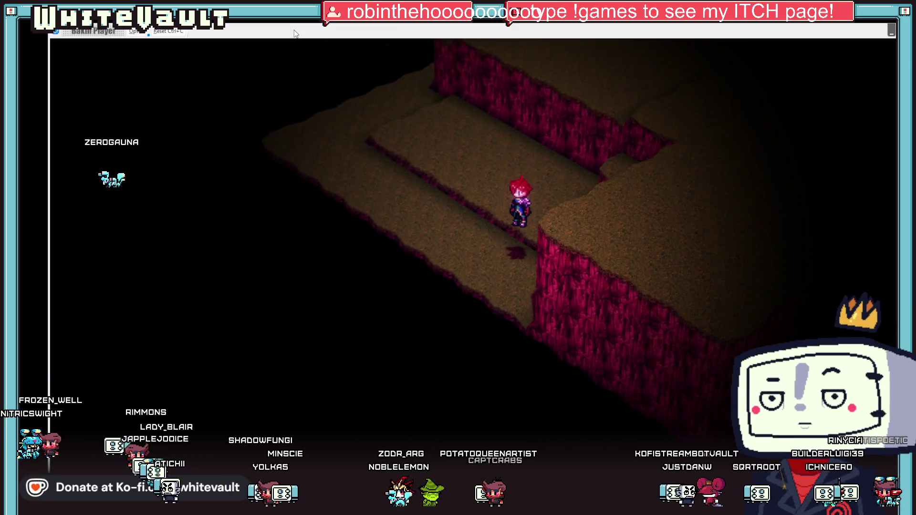
pyautogui.press('Up')
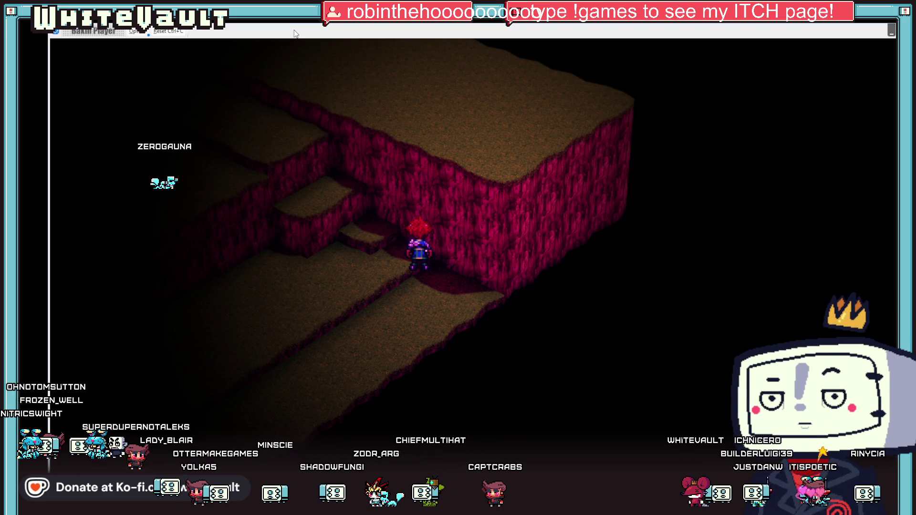
pyautogui.press('Down')
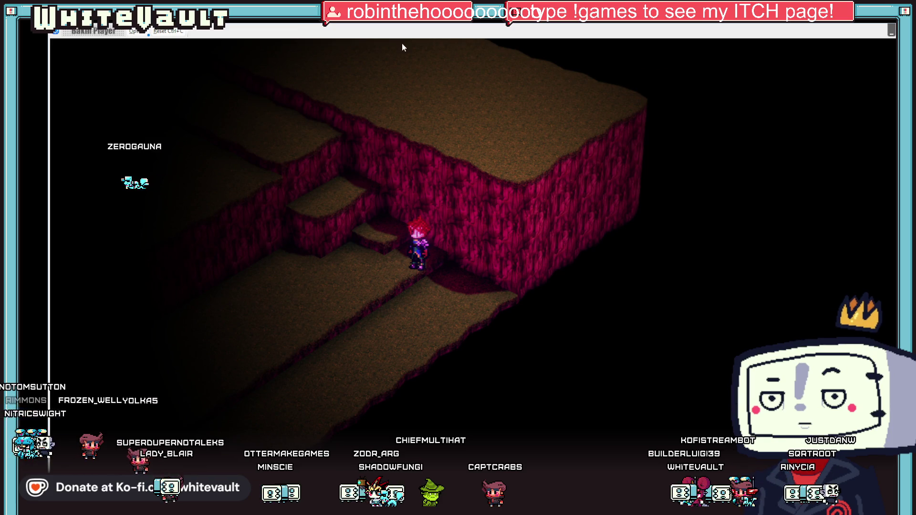
pyautogui.hotkey('alt', 'F4')
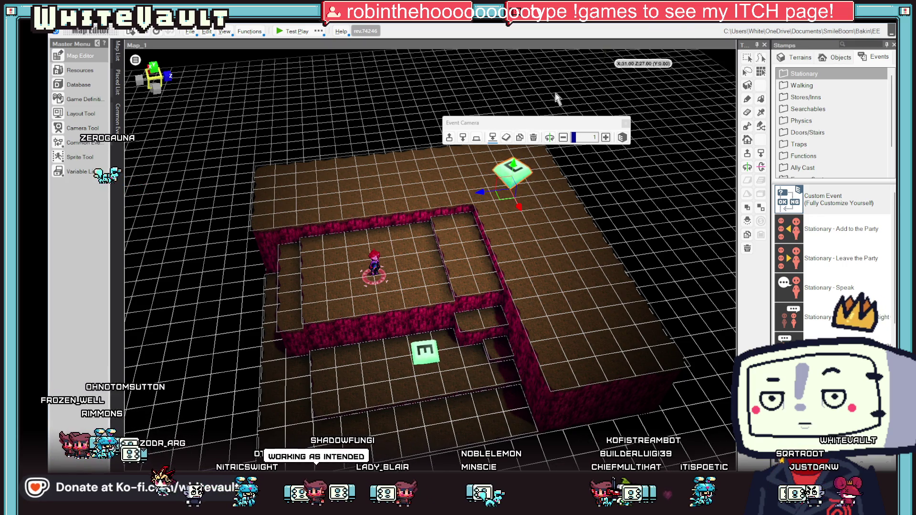
# - Stop the Camera_1 event from colliding with other events
pyautogui.click(420, 346)
pyautogui.doubleClick(419, 341)
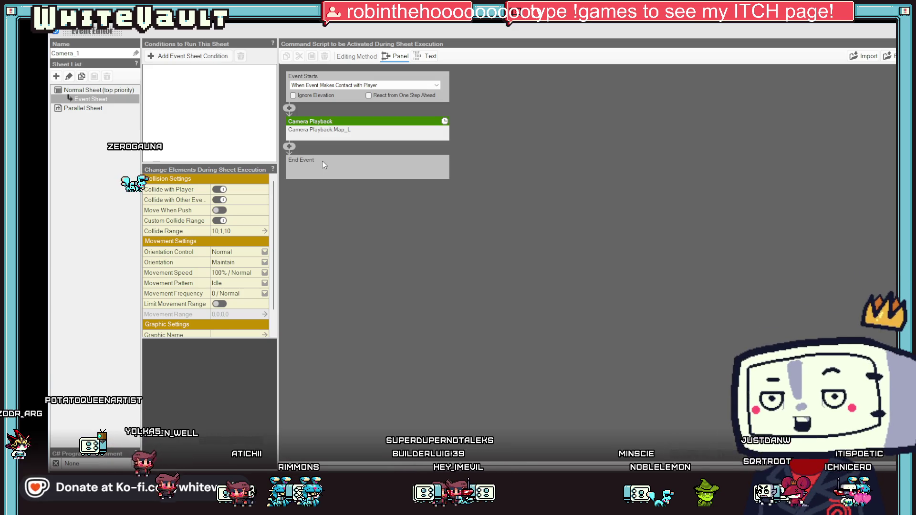
pyautogui.click(222, 199)
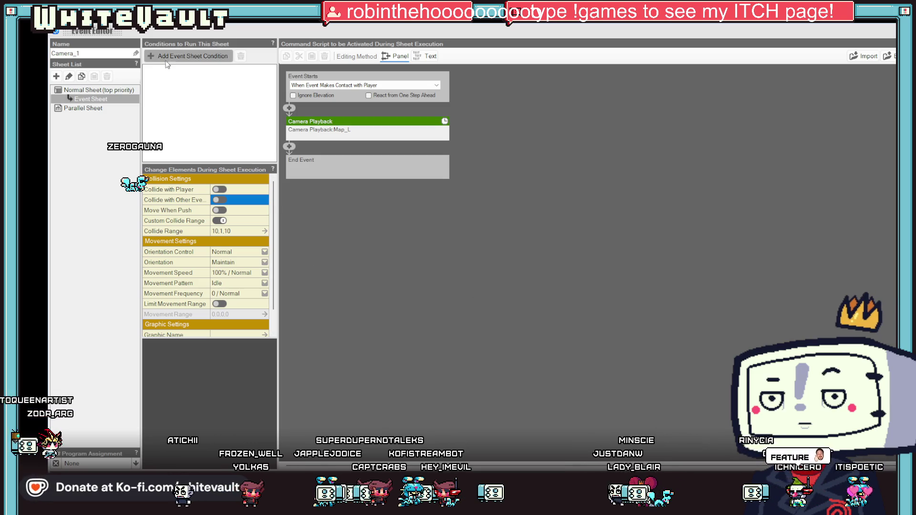
# - Add an Event Switch sheet condition requiring L:Local0 to be Off
pyautogui.click(151, 56)
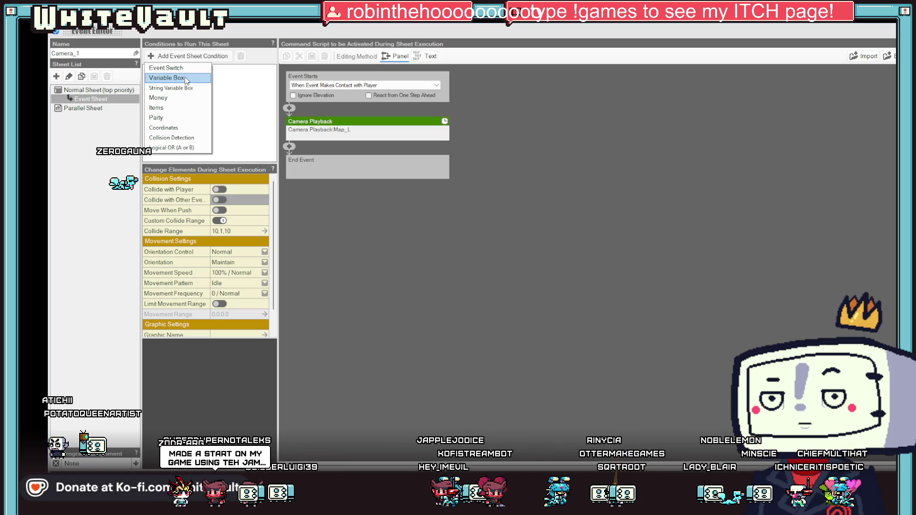
pyautogui.click(184, 70)
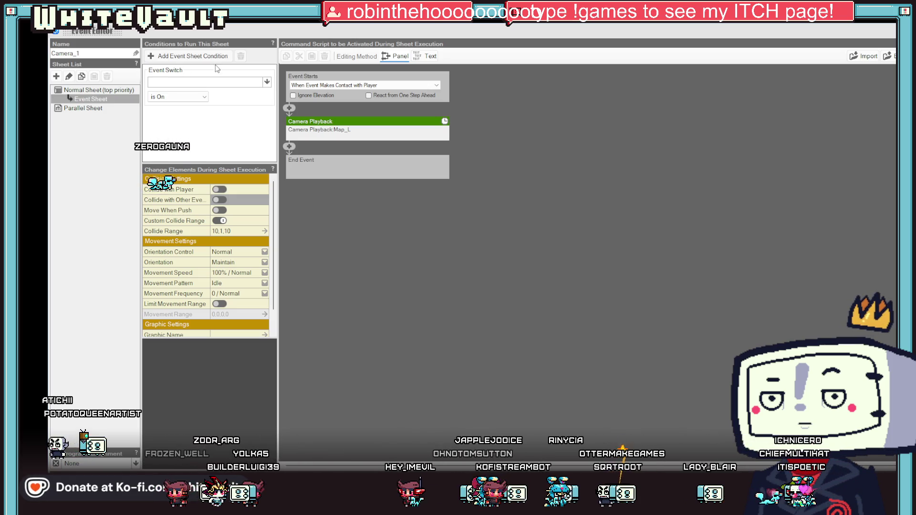
pyautogui.click(205, 84)
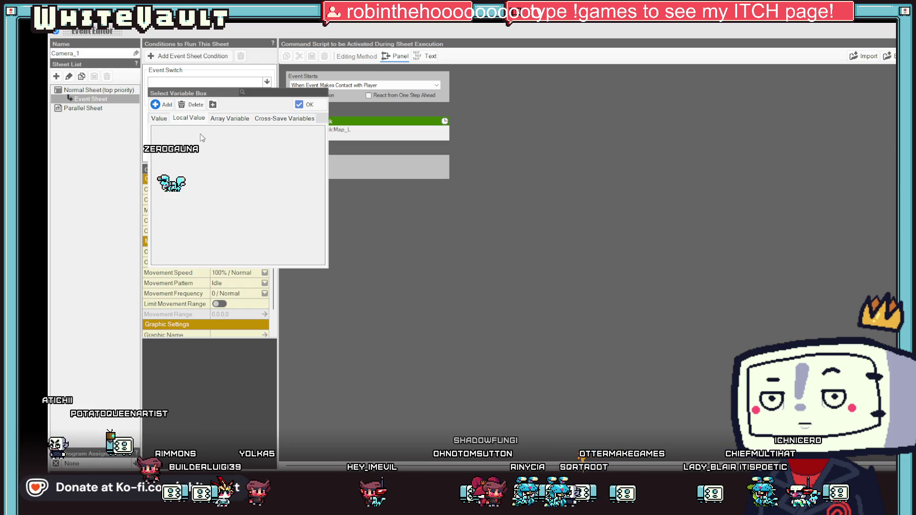
pyautogui.click(299, 106)
pyautogui.click(170, 97)
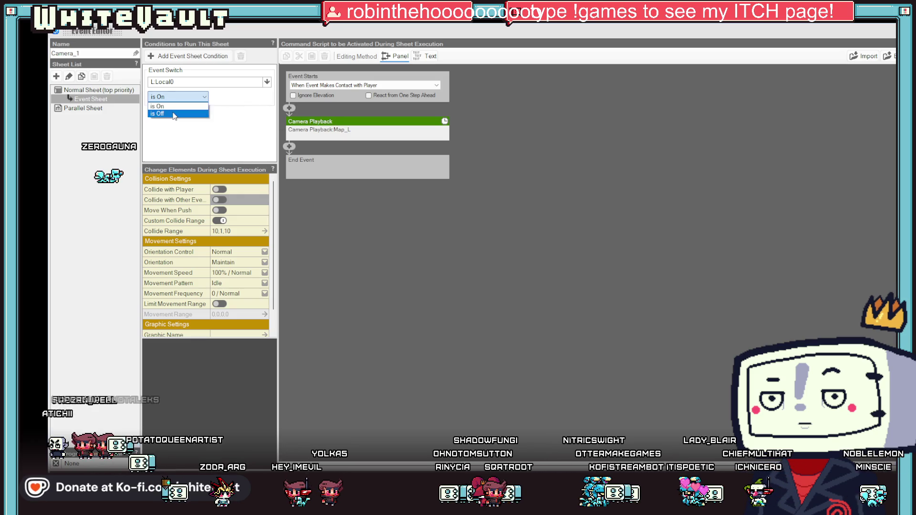
# - After the Map_L playback, add an Event Switch command turning Local0 On, then test-play
pyautogui.click(290, 148)
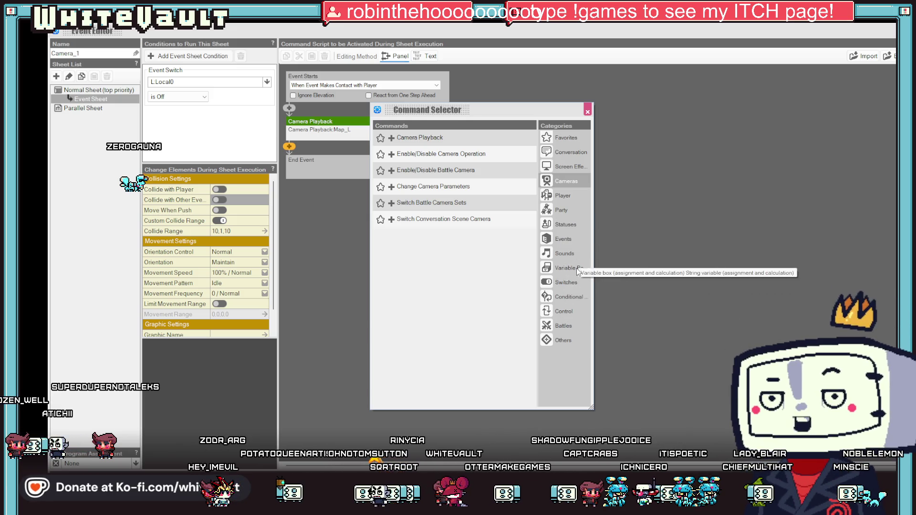
pyautogui.click(568, 282)
pyautogui.doubleClick(453, 151)
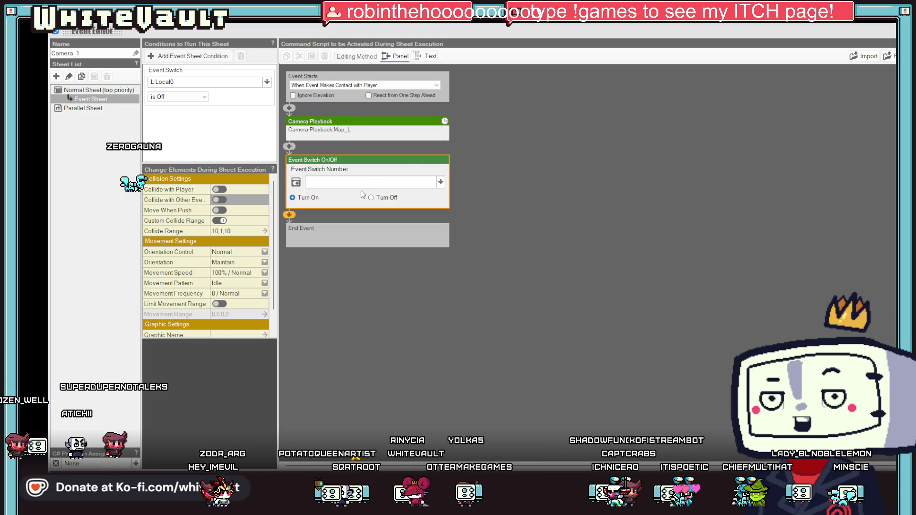
pyautogui.click(440, 182)
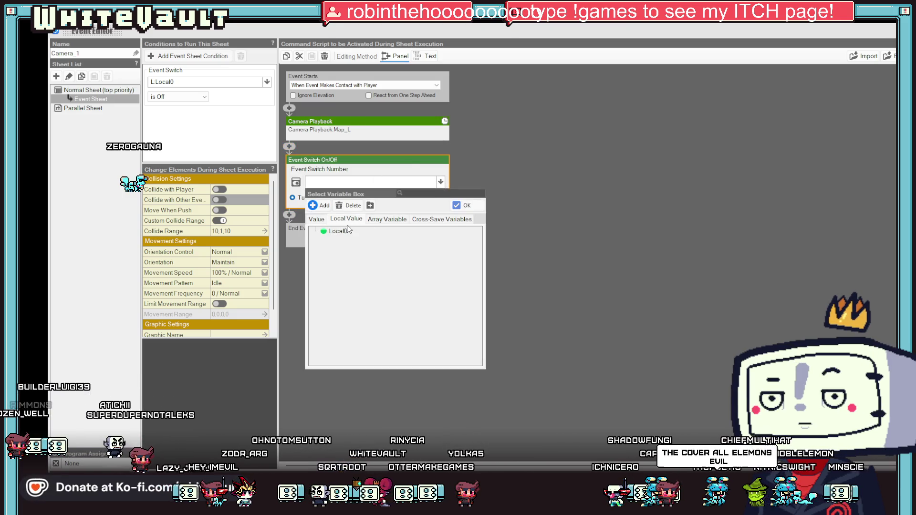
pyautogui.doubleClick(337, 231)
pyautogui.press('Escape')
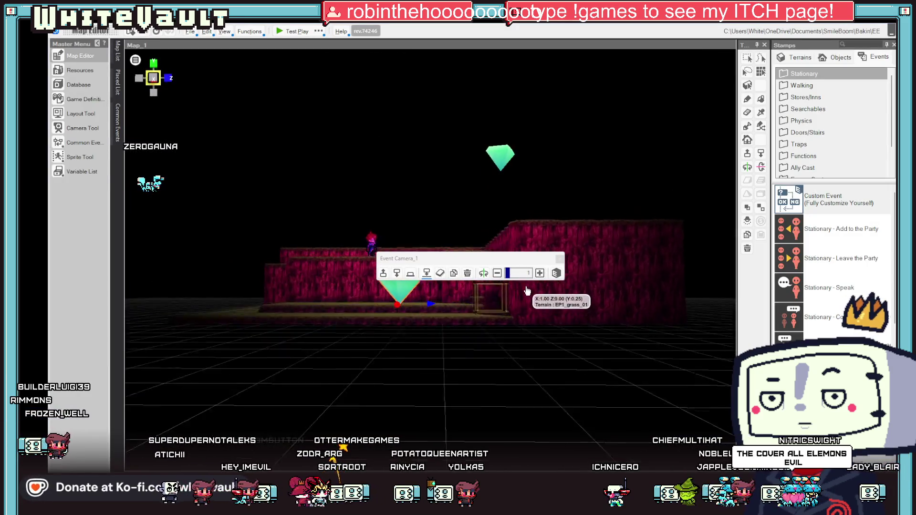
pyautogui.click(292, 32)
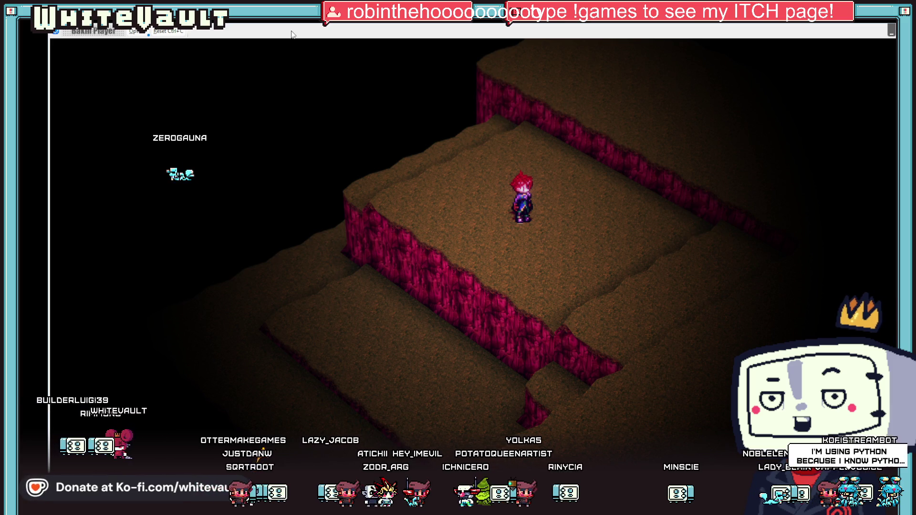
pyautogui.press('Right')
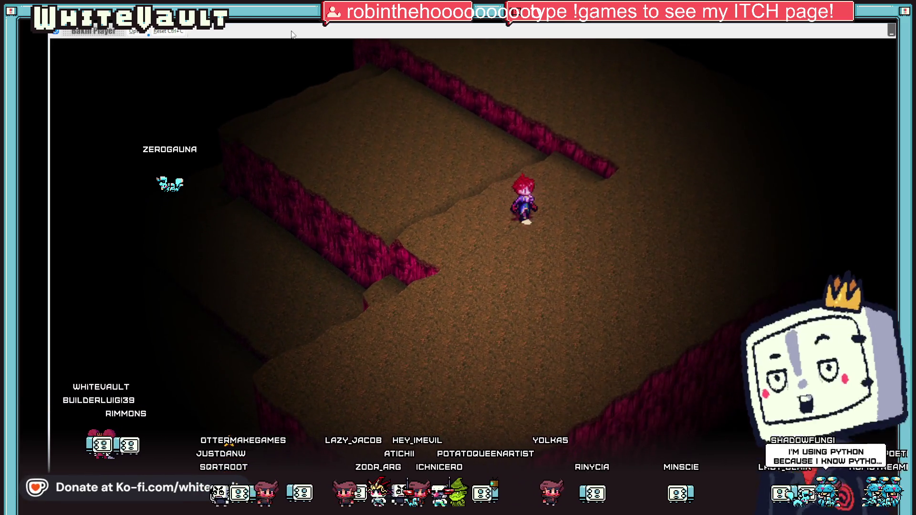
pyautogui.press('Up')
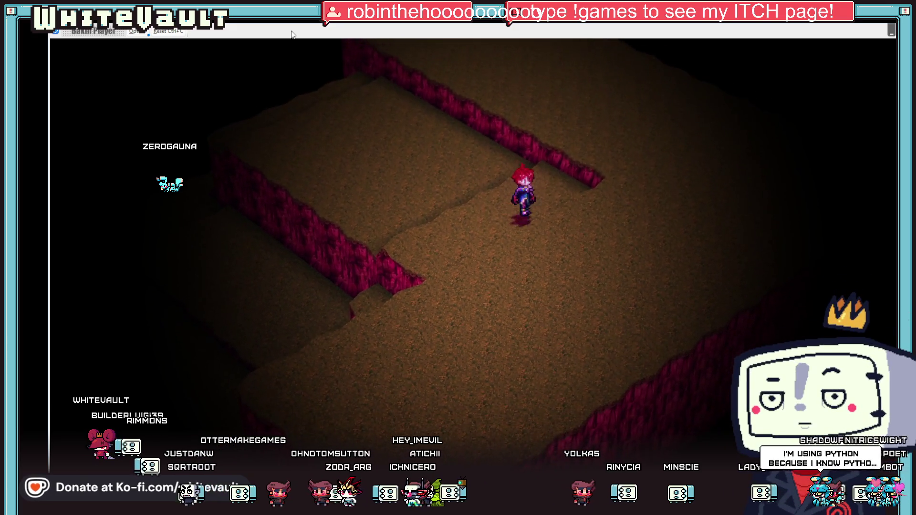
pyautogui.press('Down')
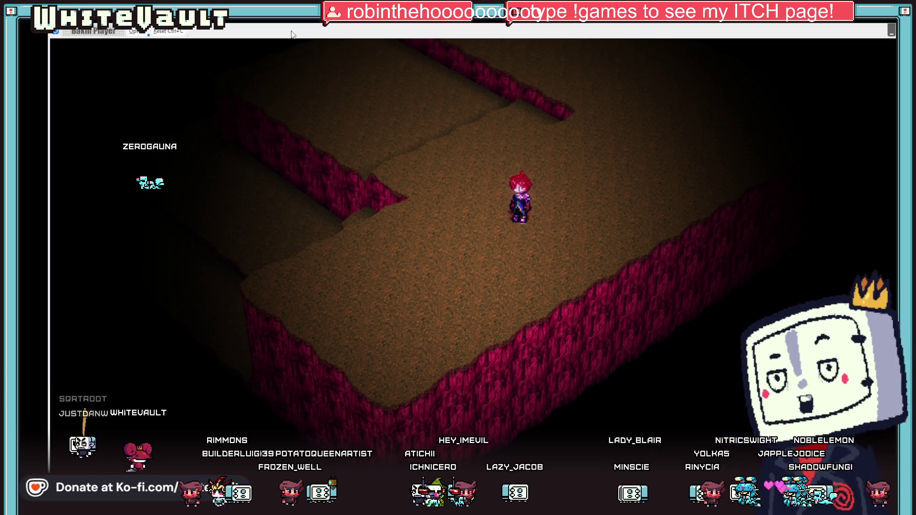
pyautogui.press('Left')
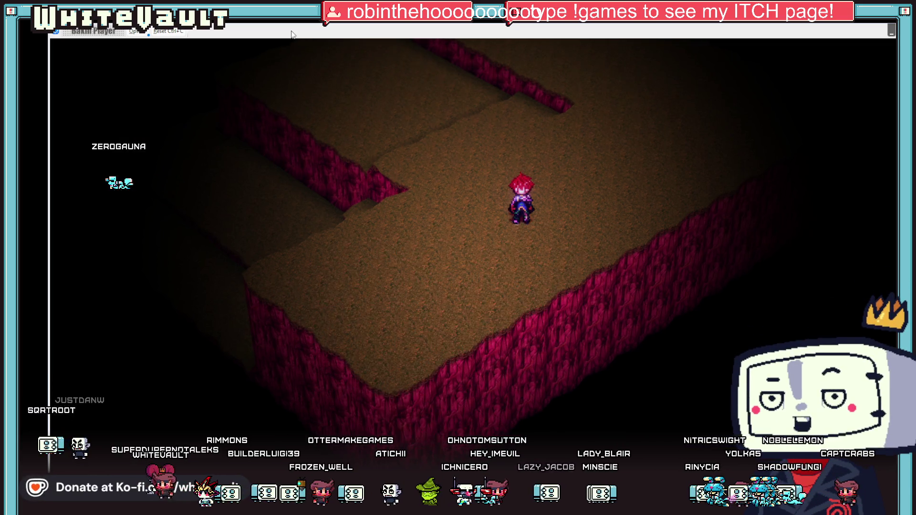
pyautogui.press('Down')
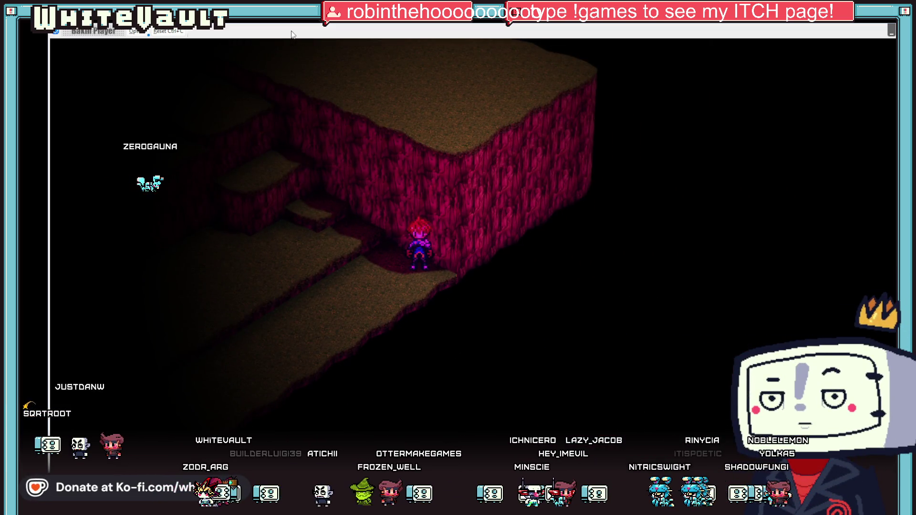
pyautogui.press('Up')
pyautogui.press('Up')
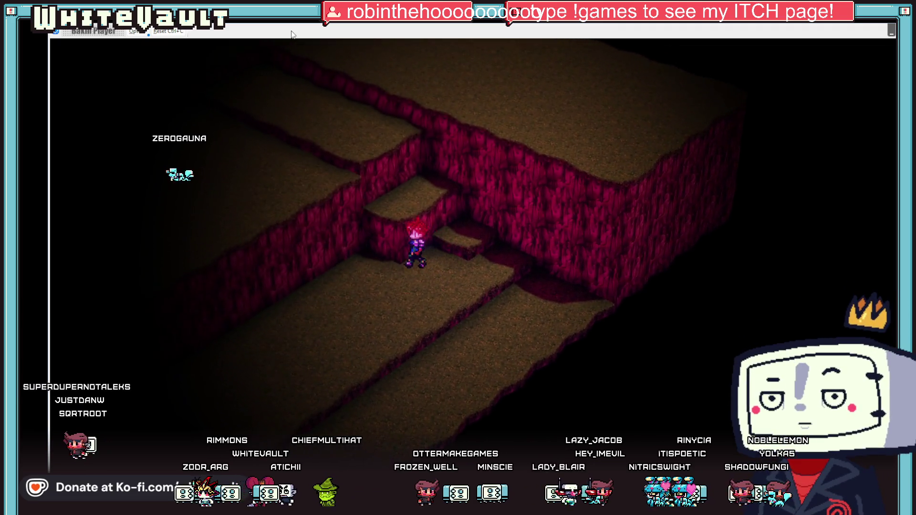
pyautogui.press('Down')
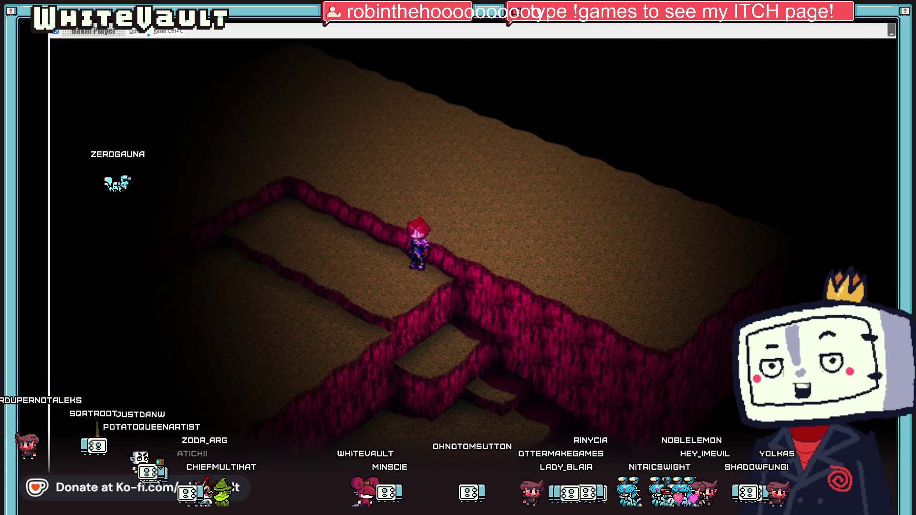
pyautogui.hotkey('alt', 'F4')
pyautogui.moveTo(644, 212); pyautogui.dragTo(649, 241)
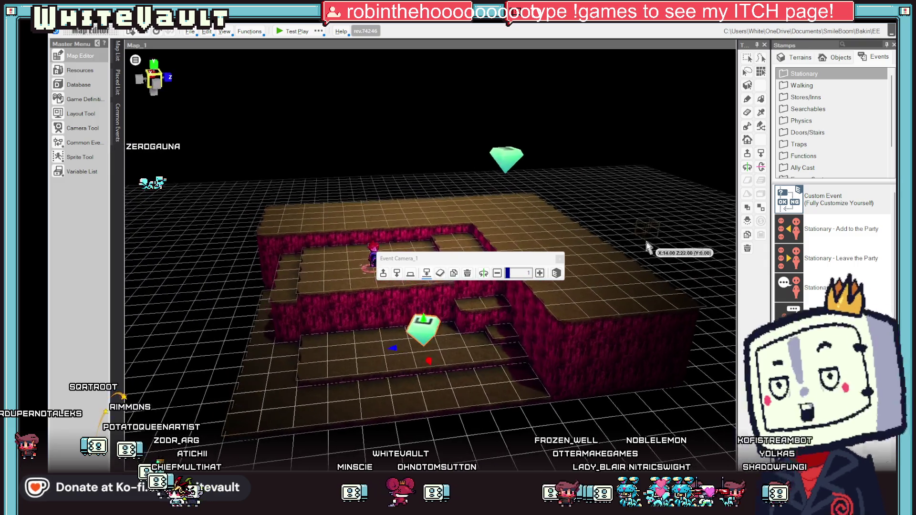
pyautogui.click(285, 33)
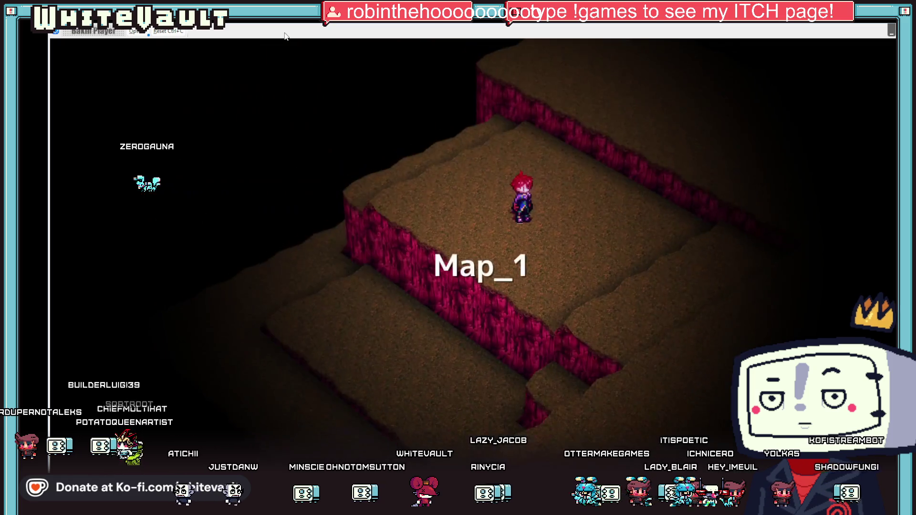
pyautogui.press('Down')
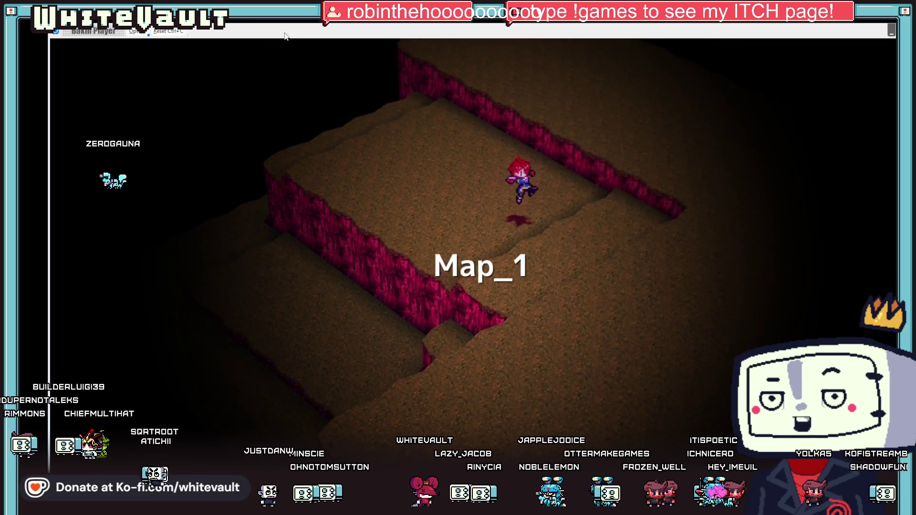
pyautogui.press('Down')
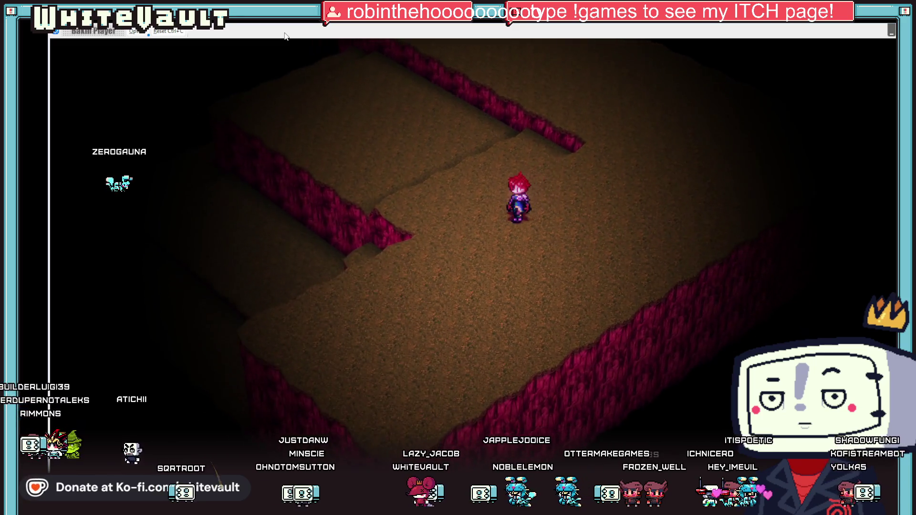
pyautogui.press('Down')
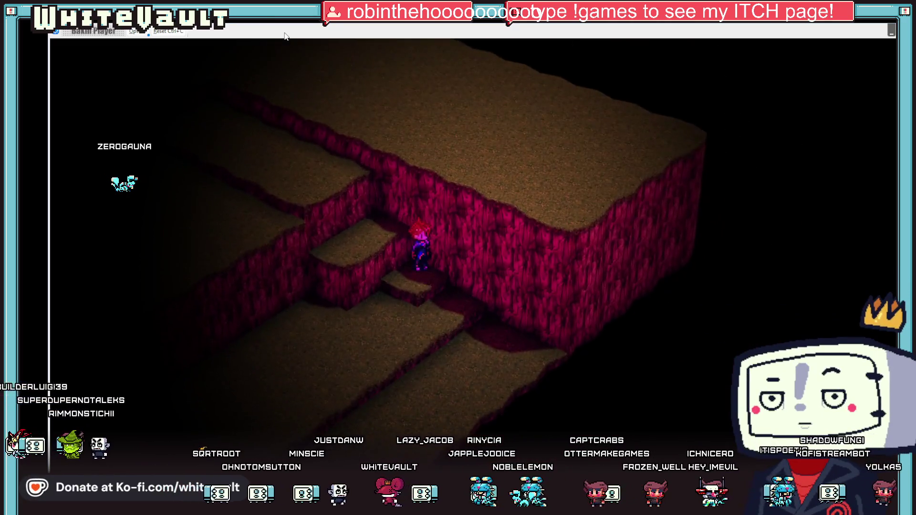
pyautogui.press('Down')
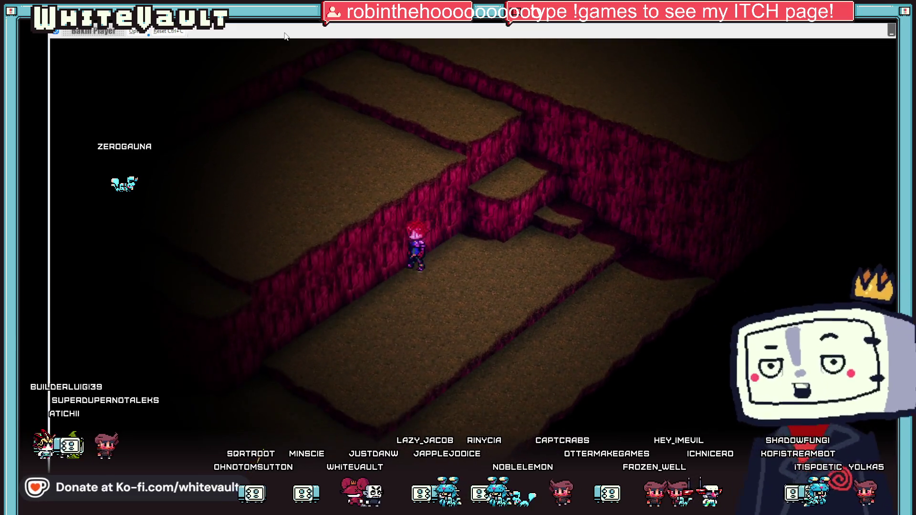
pyautogui.press('Up')
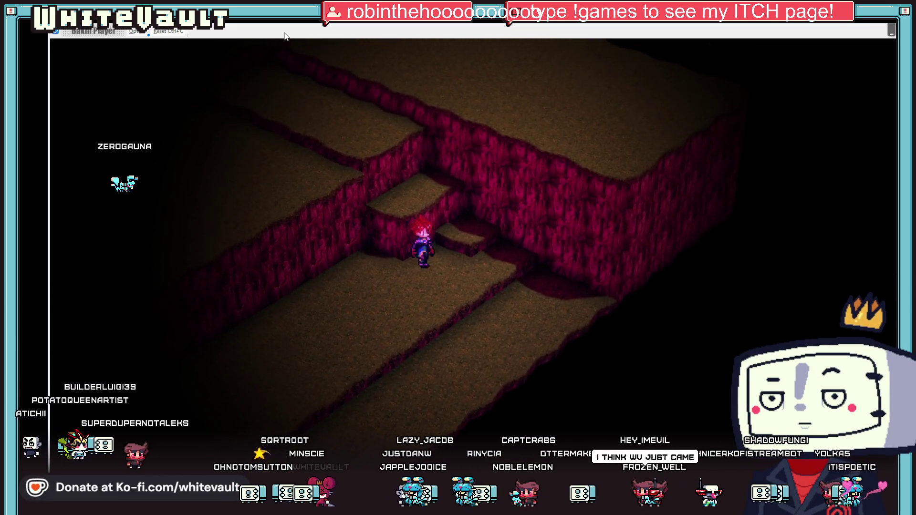
pyautogui.press('Up')
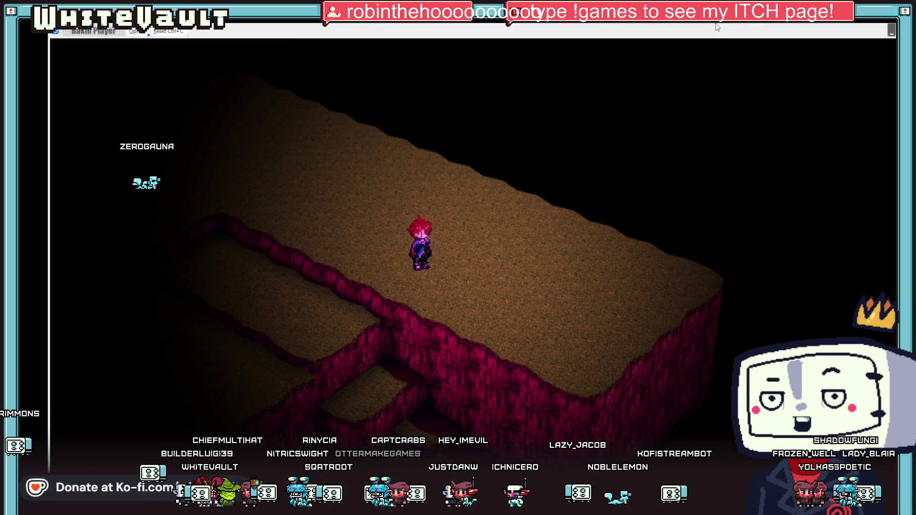
pyautogui.hotkey('alt', 'F4')
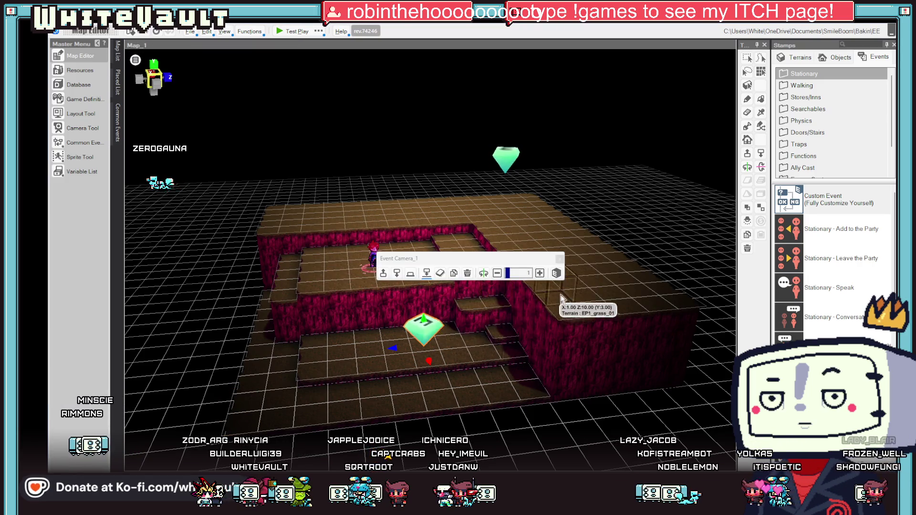
# - Lower the upper Camera event along Y, accepting both warnings, with Falling by Gravity off
pyautogui.click(513, 174)
pyautogui.moveTo(514, 173); pyautogui.dragTo(506, 241)
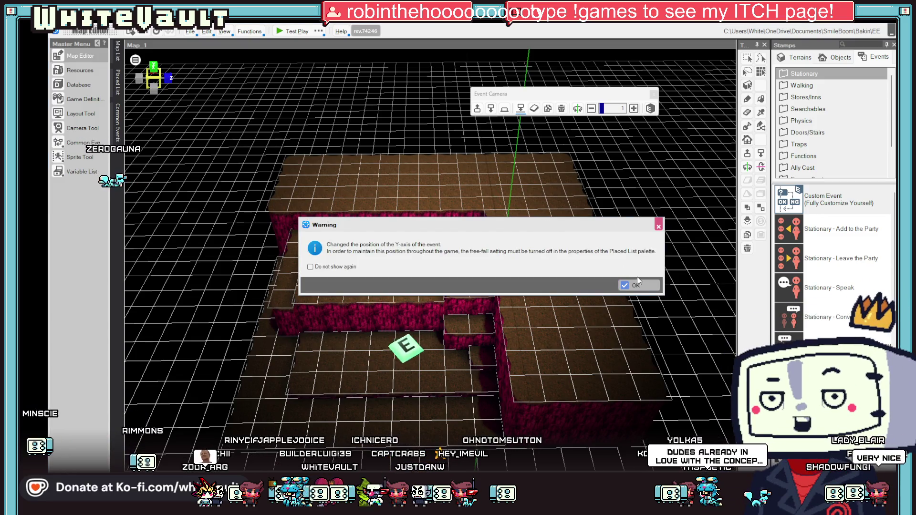
pyautogui.click(636, 282)
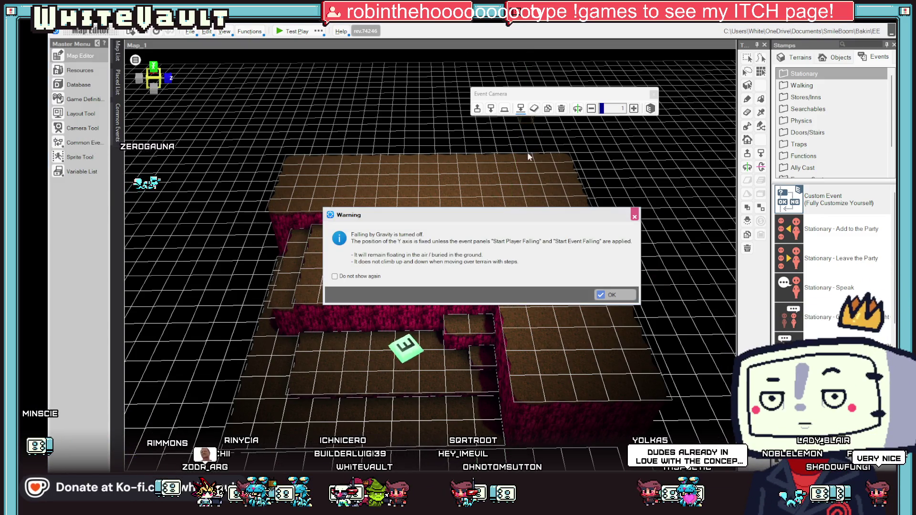
pyautogui.click(612, 295)
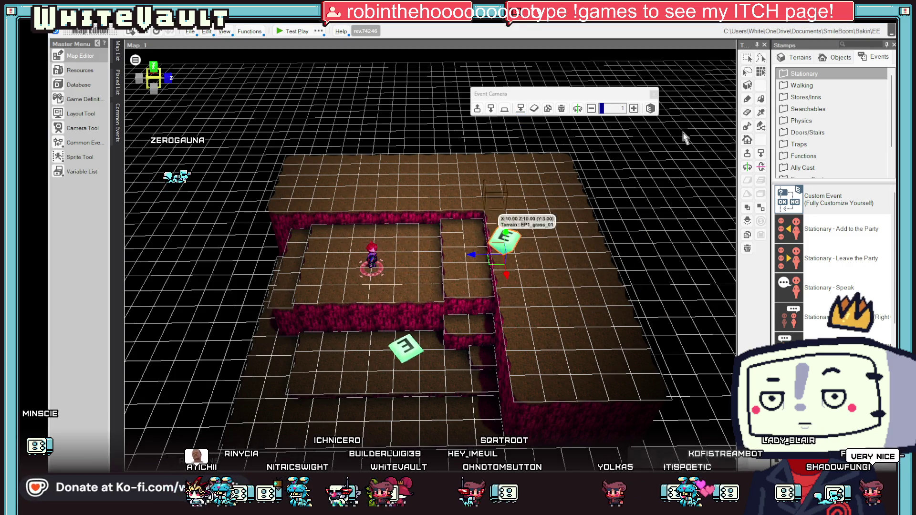
pyautogui.click(372, 256)
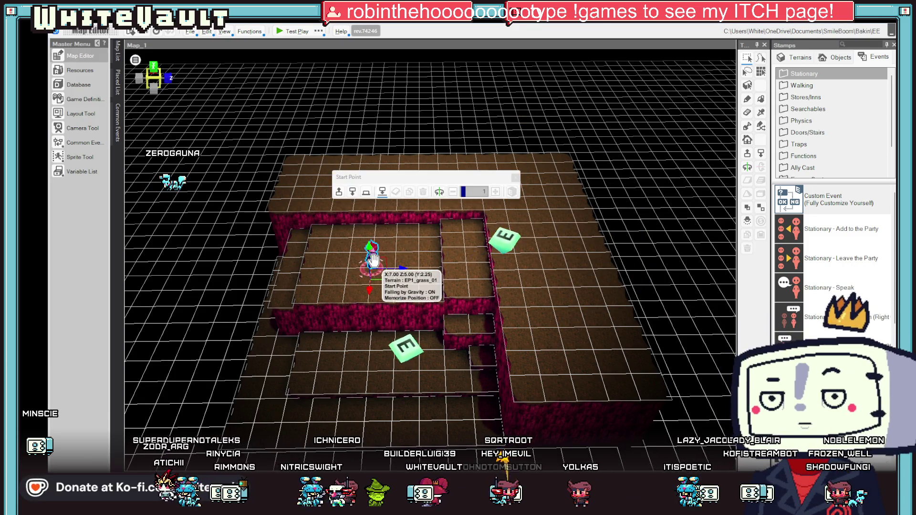
pyautogui.moveTo(588, 291); pyautogui.dragTo(587, 291)
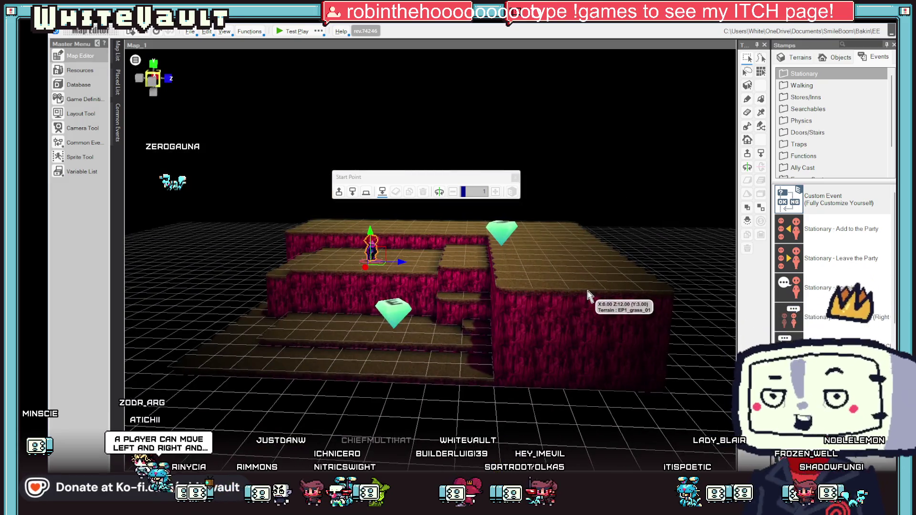
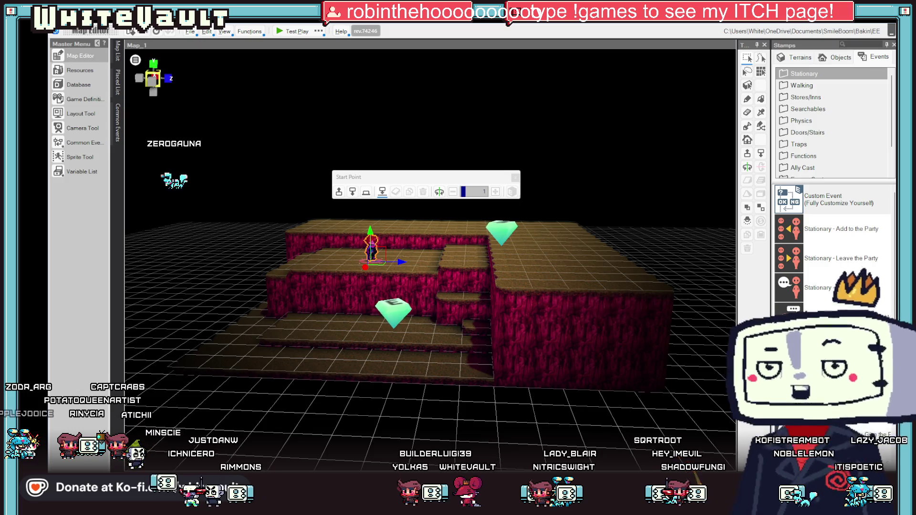
pyautogui.moveTo(441, 506)
pyautogui.click(512, 444)
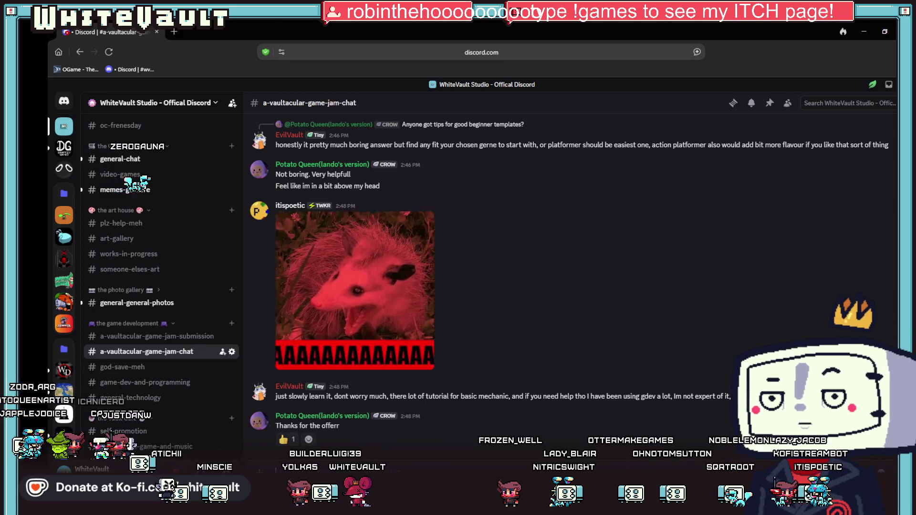
pyautogui.write('@m')
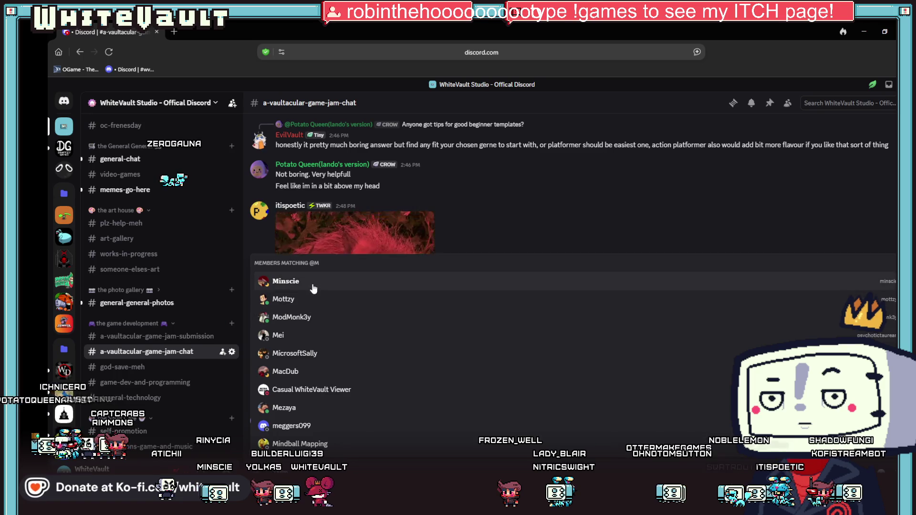
pyautogui.click(313, 283)
pyautogui.press('Return')
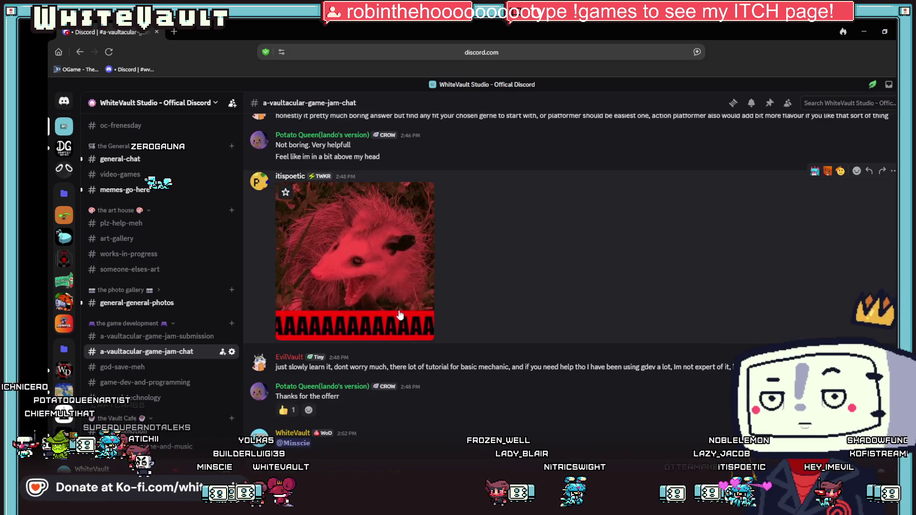
pyautogui.click(863, 30)
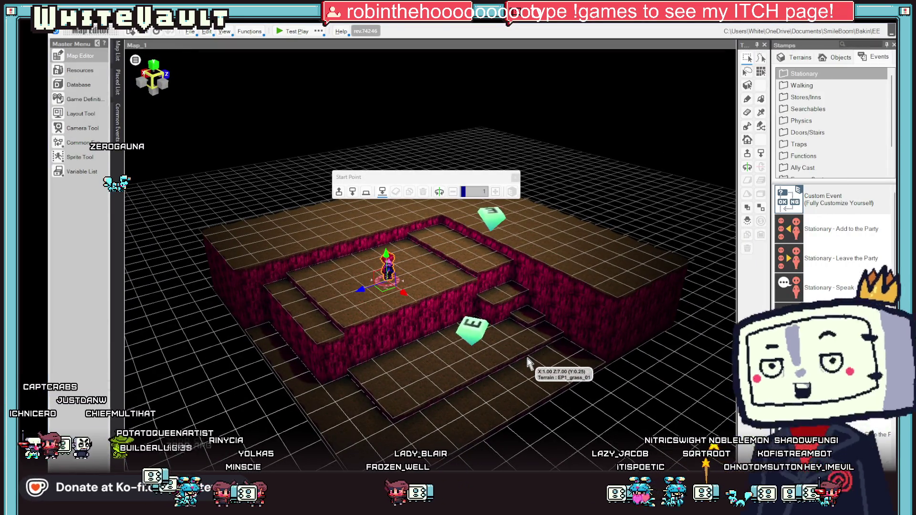
# - View the map top-down, deselect the Start Point, and place a new event on the map
pyautogui.press('Home')
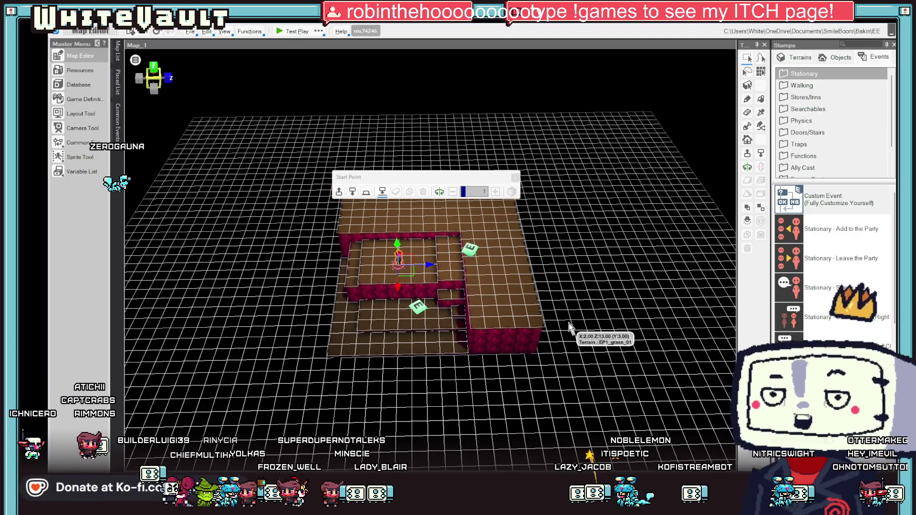
pyautogui.click(587, 241)
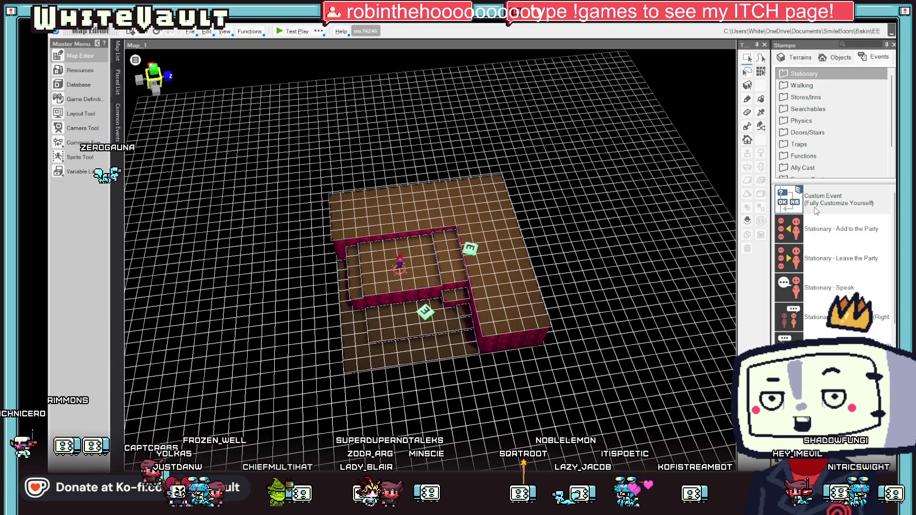
pyautogui.click(468, 185)
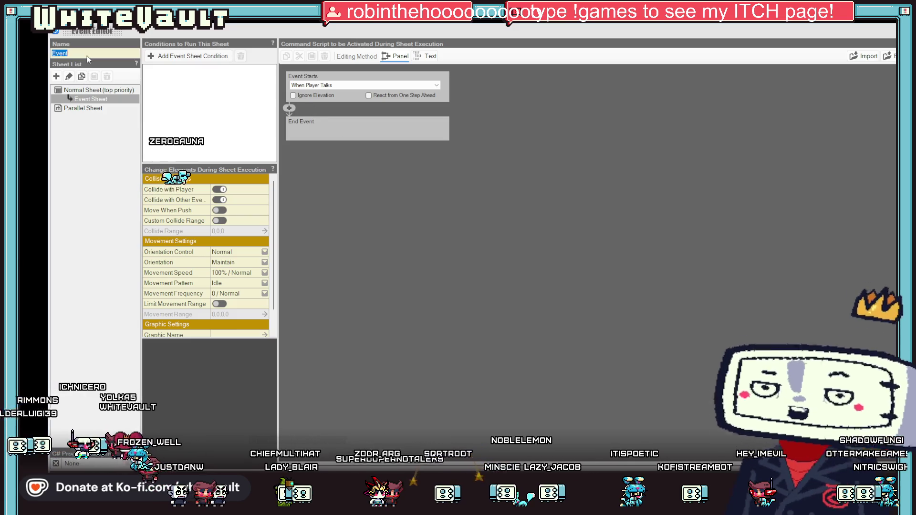
# - Name the new event 'Camera ID' without adding a sheet condition, then close the Event Editor
pyautogui.write('a ')
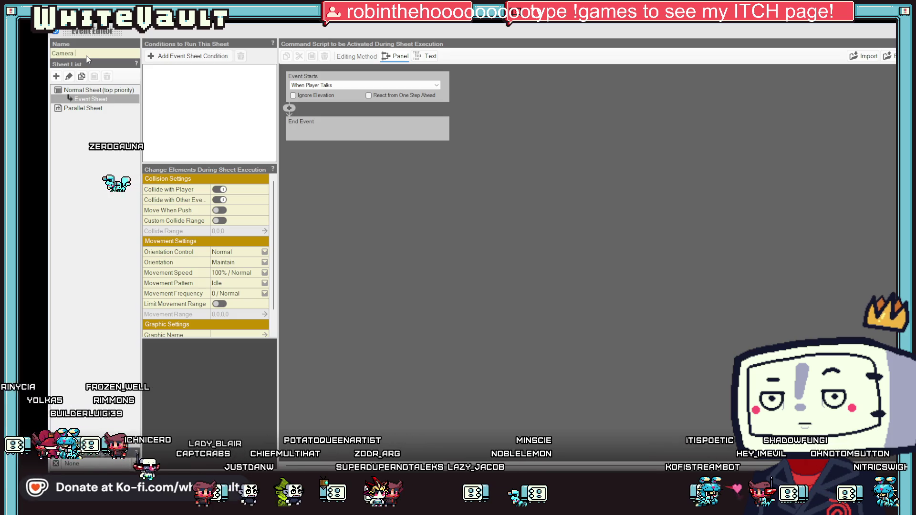
pyautogui.write('ID')
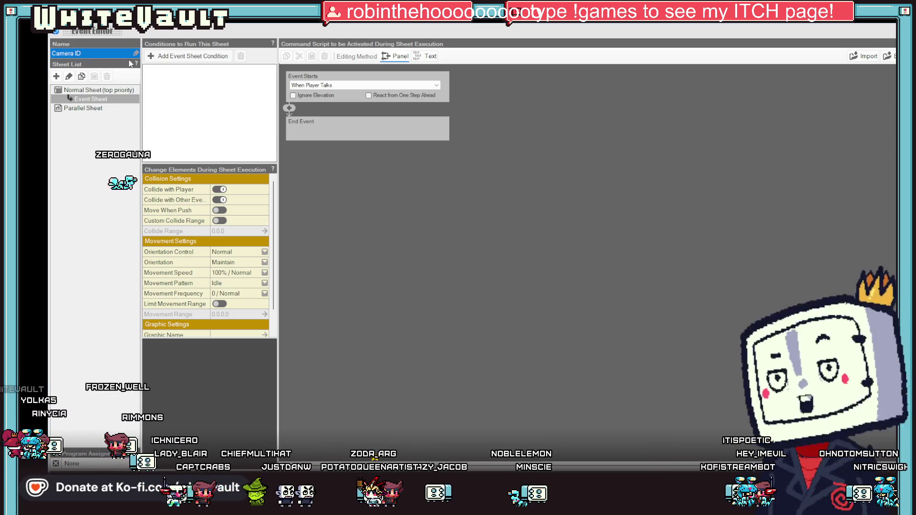
pyautogui.click(159, 56)
pyautogui.click(158, 56)
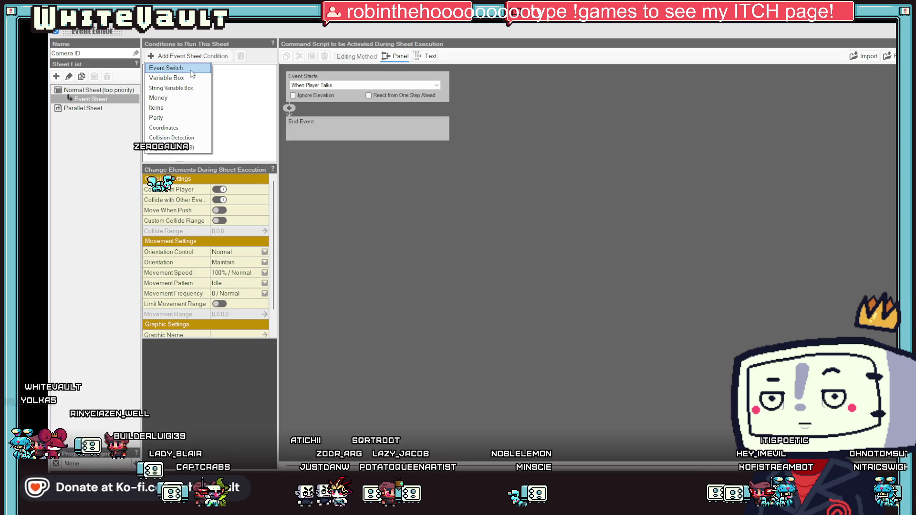
pyautogui.click(167, 77)
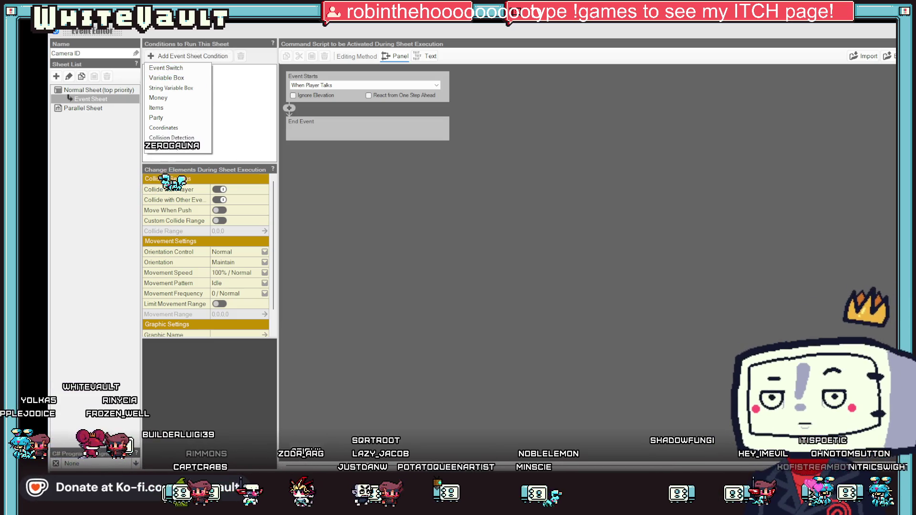
pyautogui.press('Escape')
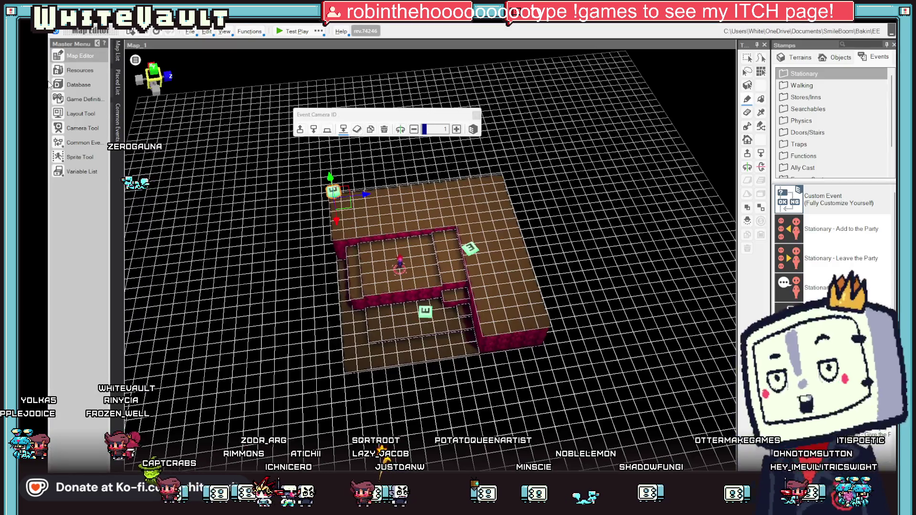
pyautogui.click(87, 177)
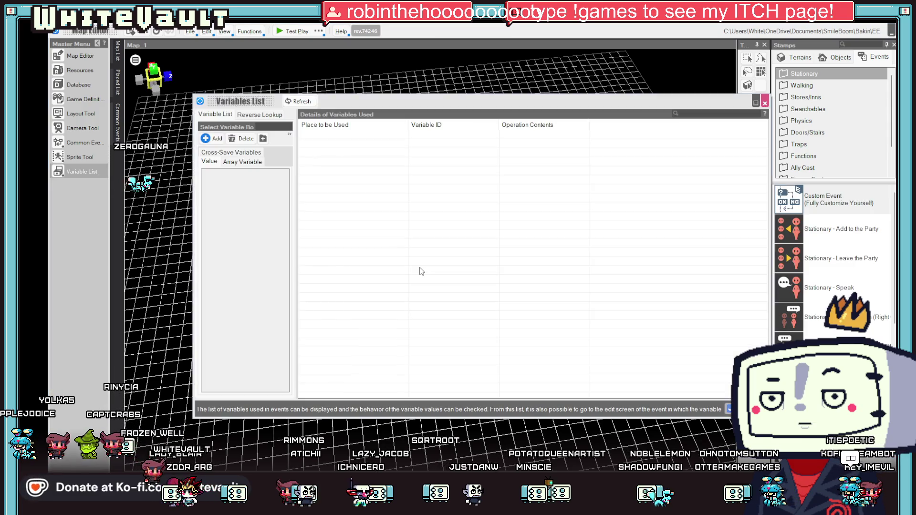
# - Create the project's first variable, Camera_State, and return to the map editor
pyautogui.write('Camera_State')
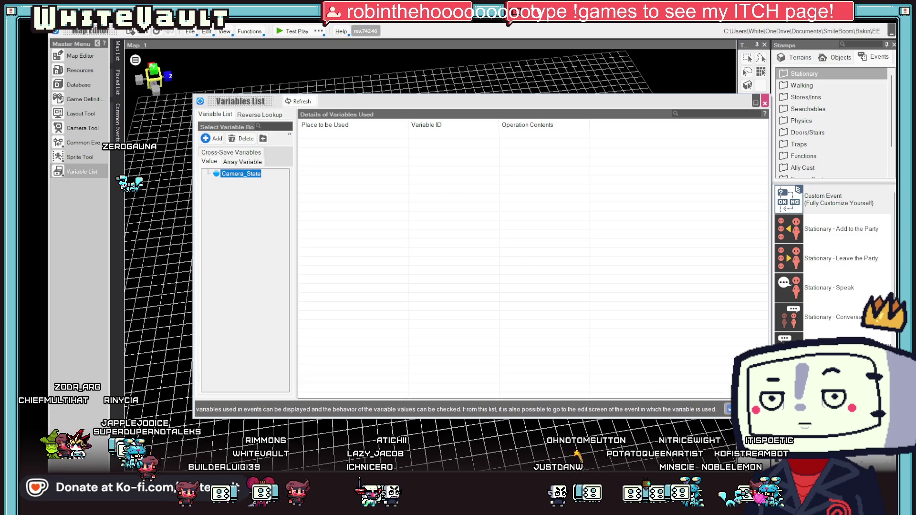
pyautogui.click(764, 102)
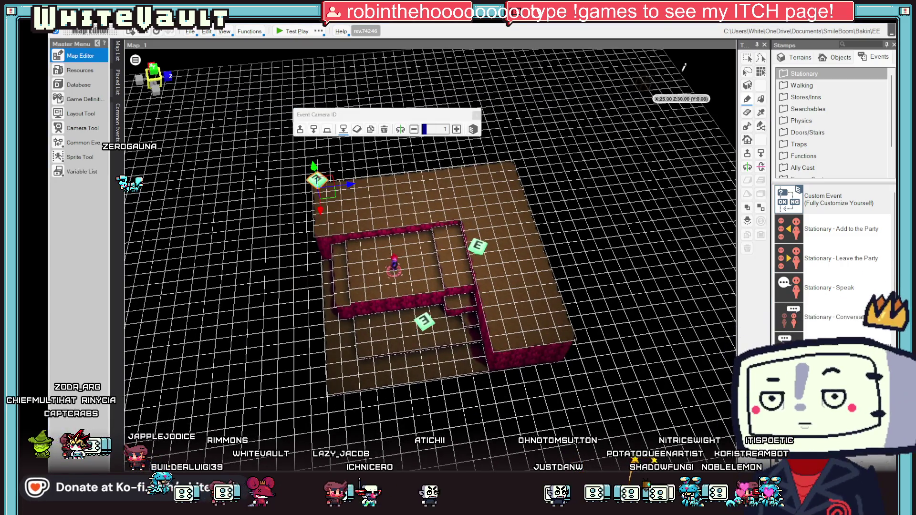
# - Give Camera ID a Camera_State variable condition and set it to Automatically Start (Only Once)
pyautogui.doubleClick(314, 181)
pyautogui.click(167, 57)
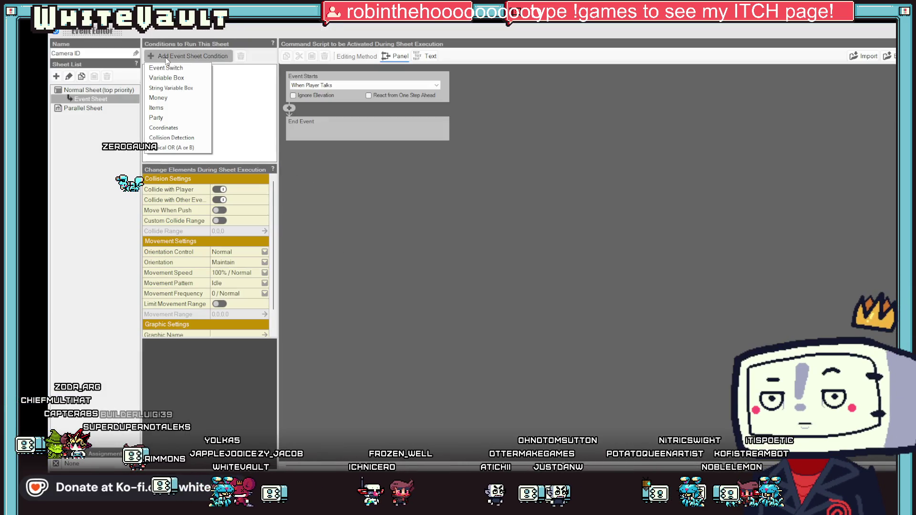
pyautogui.click(199, 78)
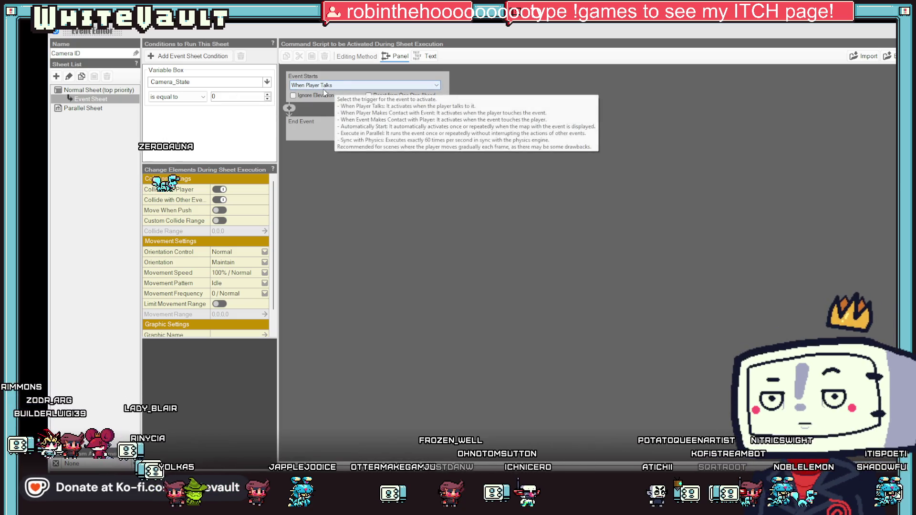
pyautogui.click(324, 86)
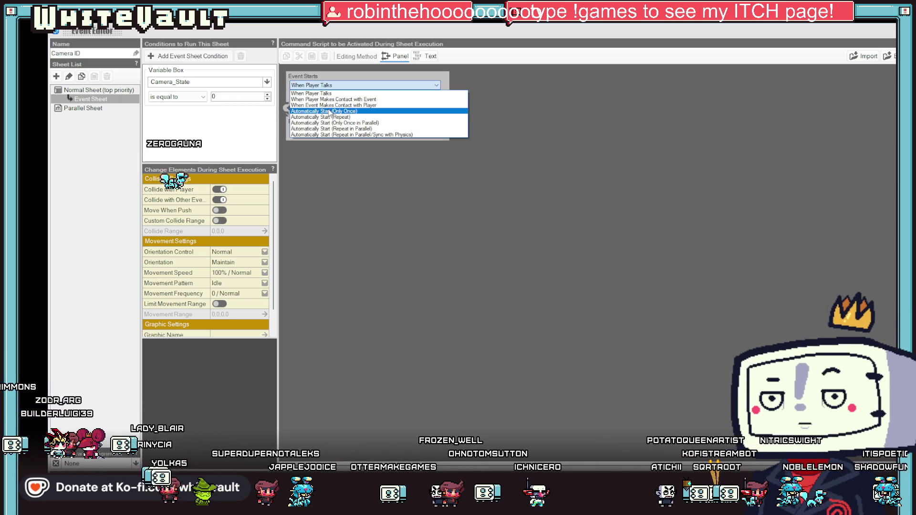
pyautogui.click(361, 113)
# - Add a Camera Playback of Map_R with Wait to Complete, and rename the sheet Look Right
pyautogui.click(289, 108)
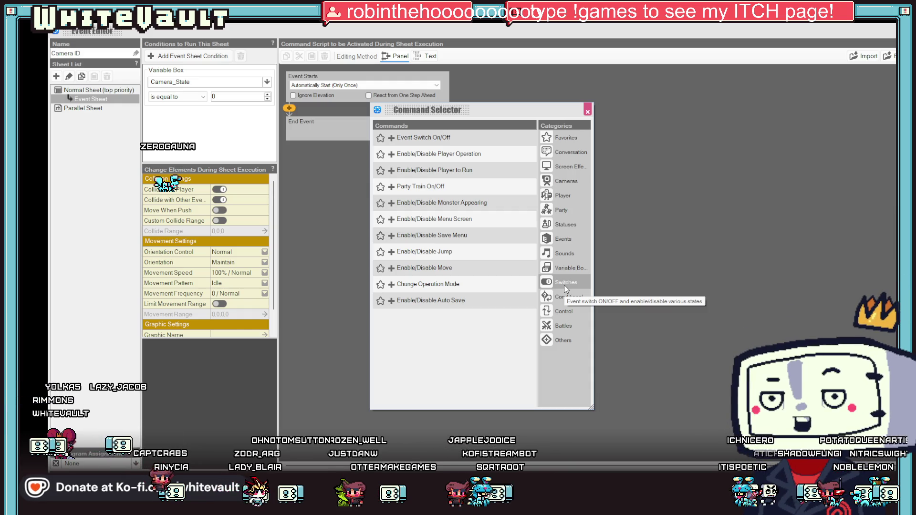
pyautogui.click(566, 181)
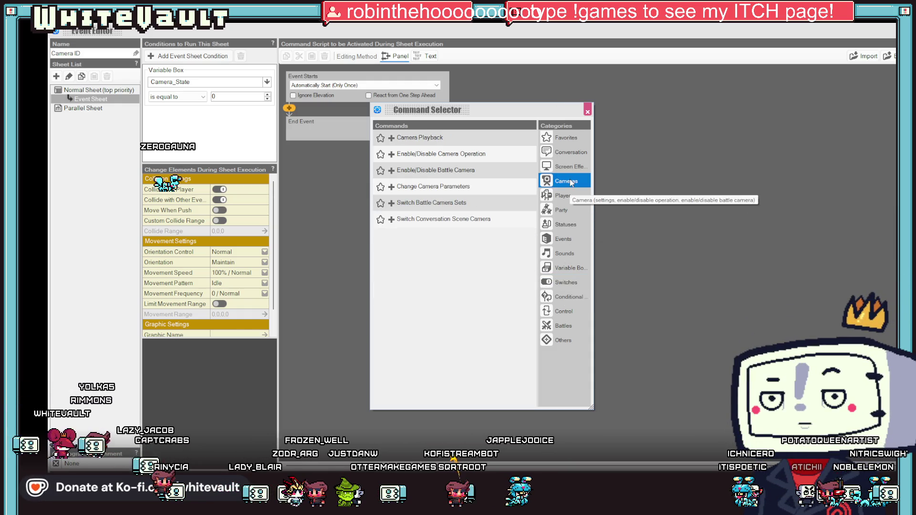
pyautogui.doubleClick(454, 139)
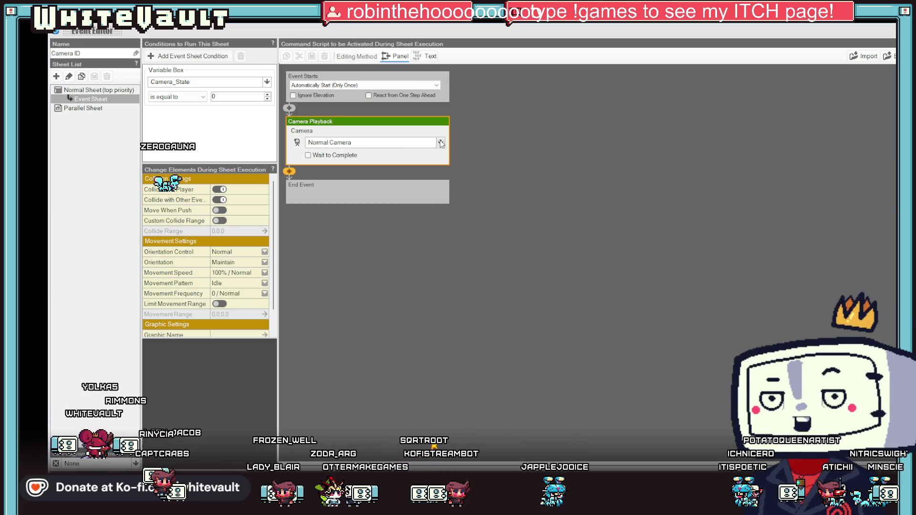
pyautogui.click(440, 142)
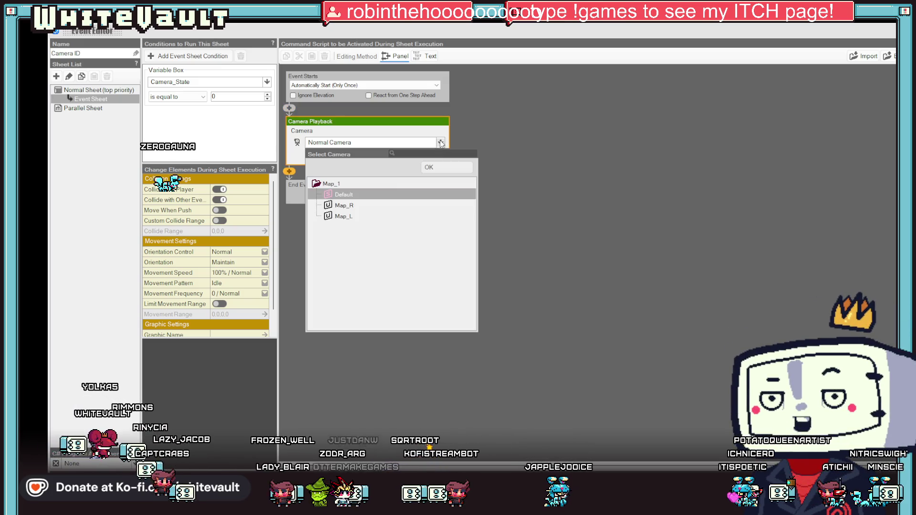
pyautogui.click(347, 206)
pyautogui.doubleClick(347, 207)
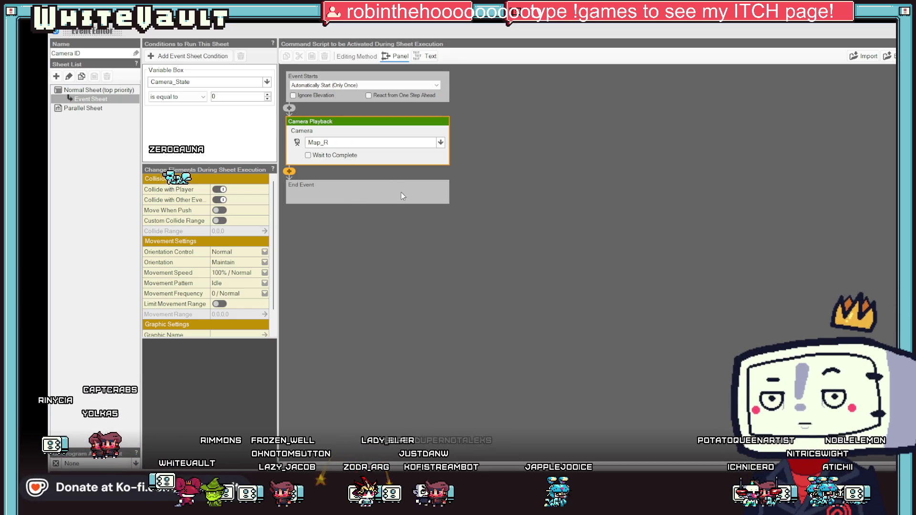
pyautogui.click(324, 156)
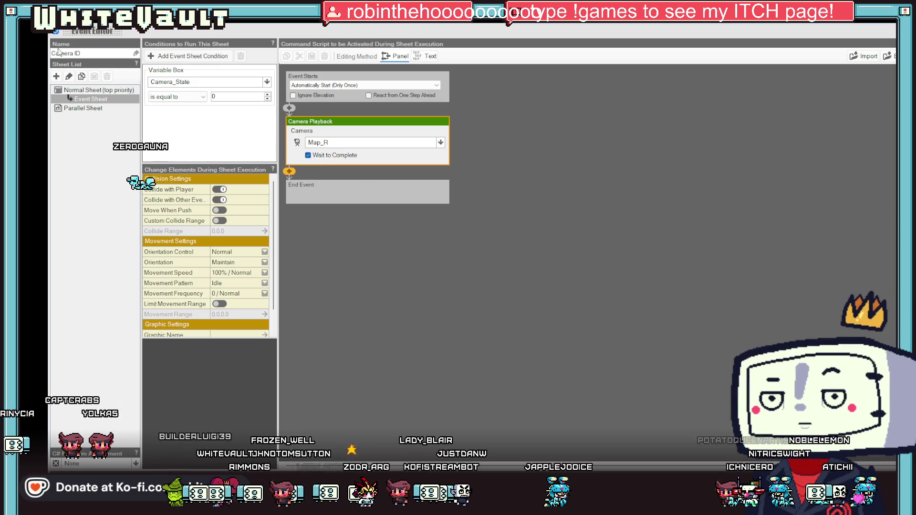
pyautogui.click(106, 100)
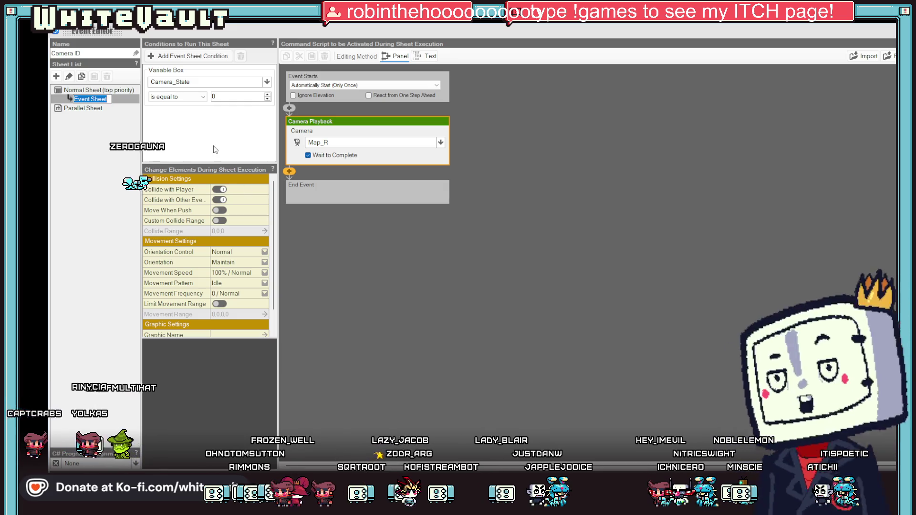
pyautogui.write('Look Right')
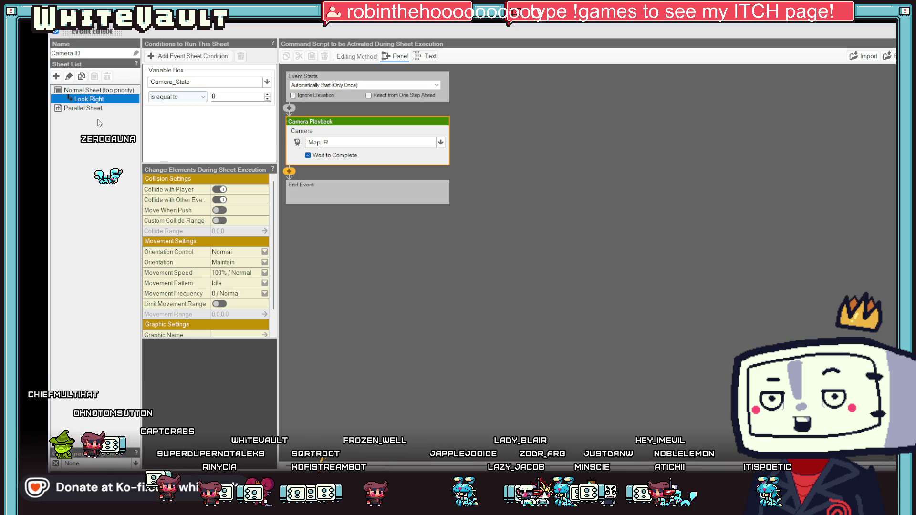
# - Duplicate the Look Right sheet, rename the copy Look Left, and begin editing its condition value
pyautogui.rightClick(100, 101)
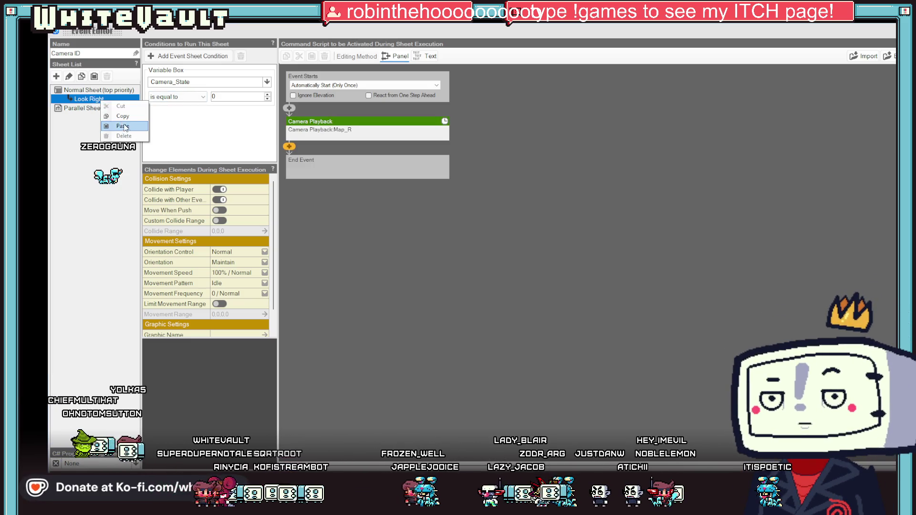
pyautogui.click(98, 109)
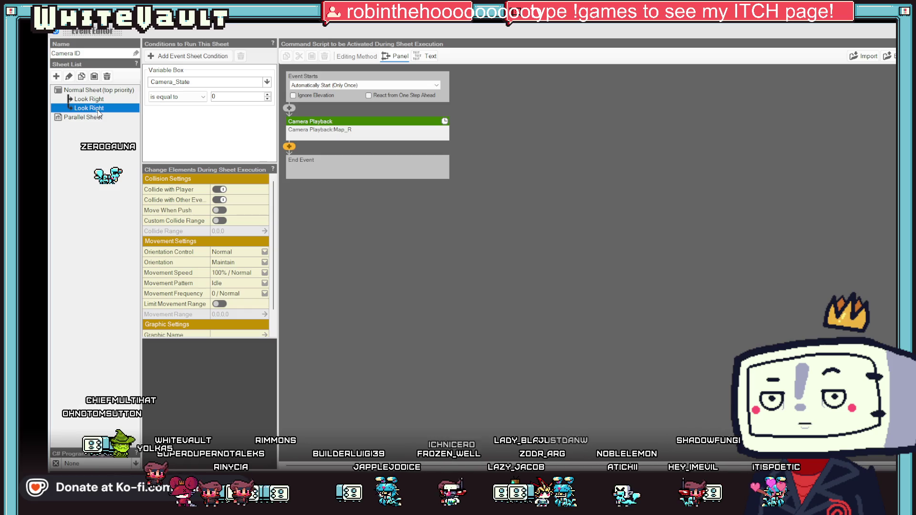
pyautogui.click(98, 109)
pyautogui.doubleClick(95, 108)
pyautogui.write('Left')
pyautogui.press('Return')
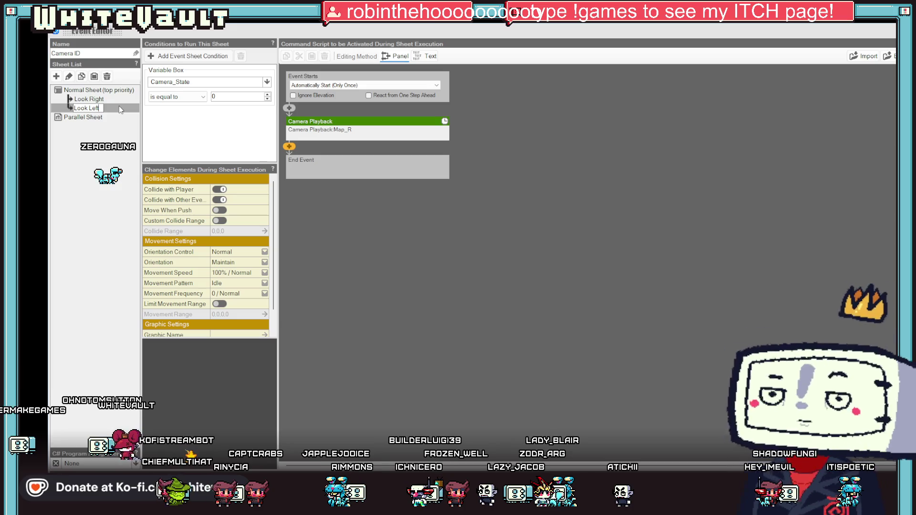
pyautogui.click(213, 95)
pyautogui.write('4')
# - Change the Look Left sheet's Camera Playback camera to Map_L
pyautogui.click(355, 125)
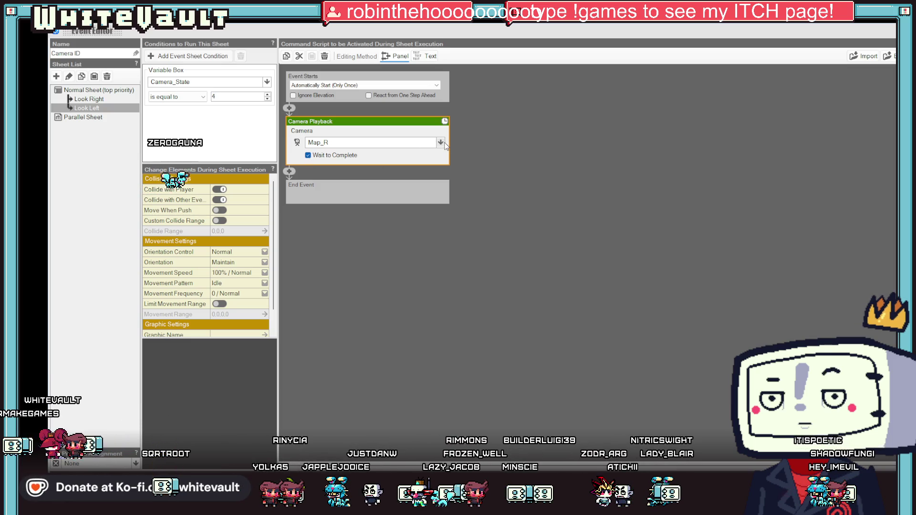
pyautogui.click(439, 202)
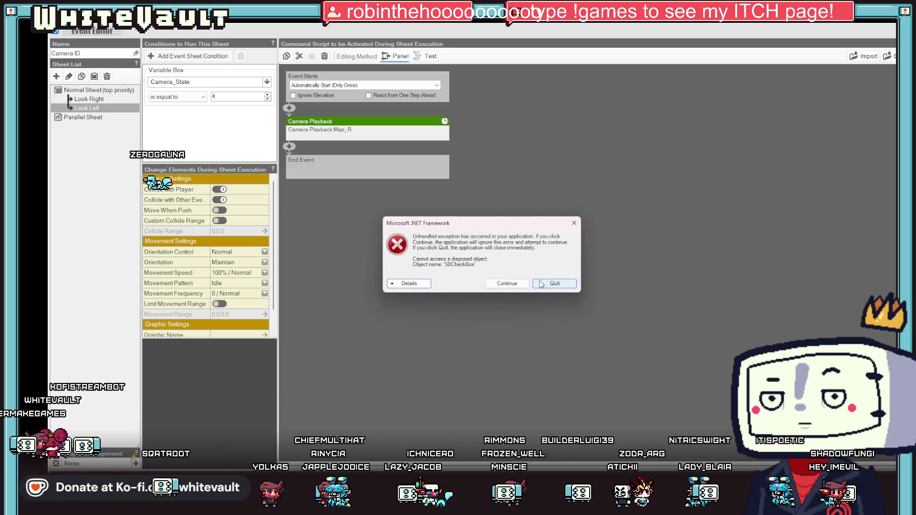
pyautogui.click(509, 284)
pyautogui.click(429, 130)
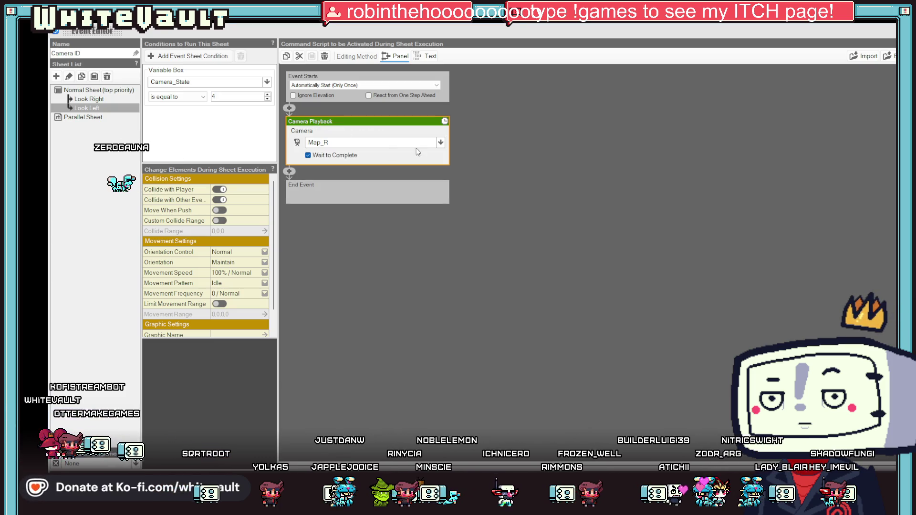
pyautogui.click(441, 143)
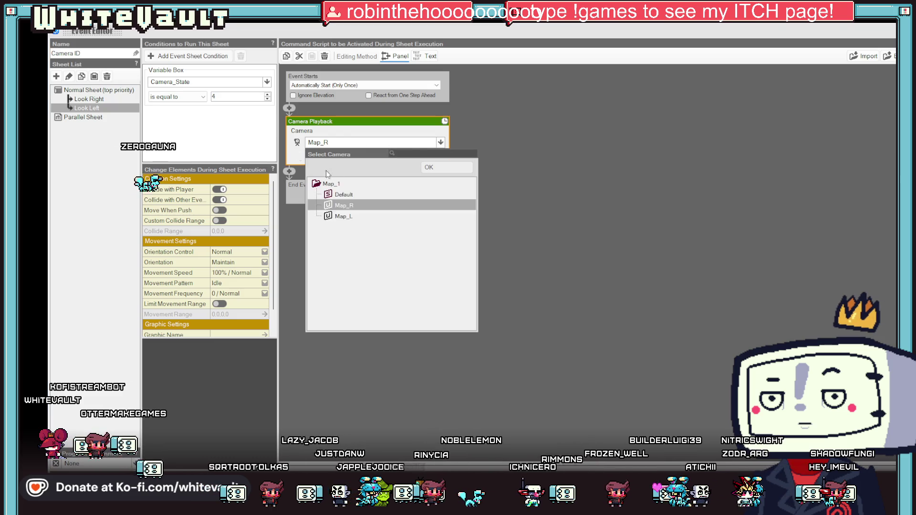
pyautogui.click(356, 217)
pyautogui.click(439, 168)
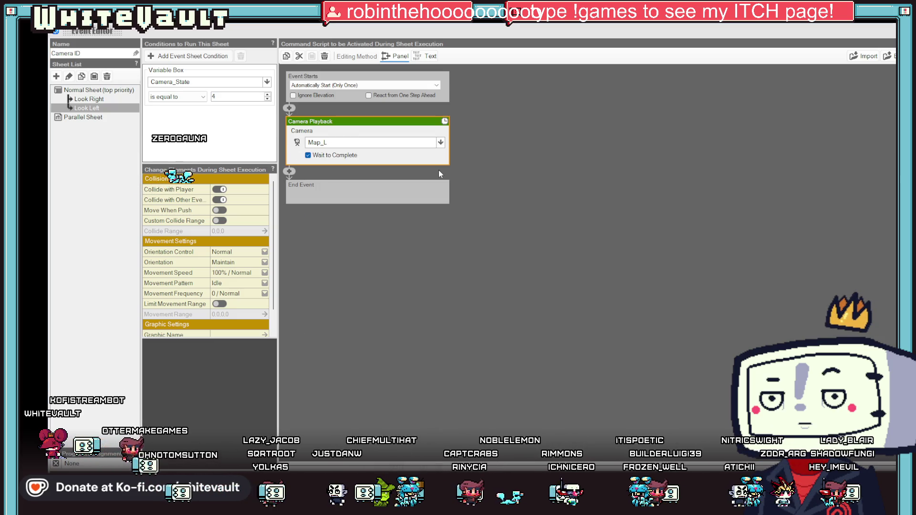
pyautogui.click(387, 239)
# - Set Look Left's Camera_State condition value to 1, compare with Look Right, and close the editor
pyautogui.doubleClick(244, 97)
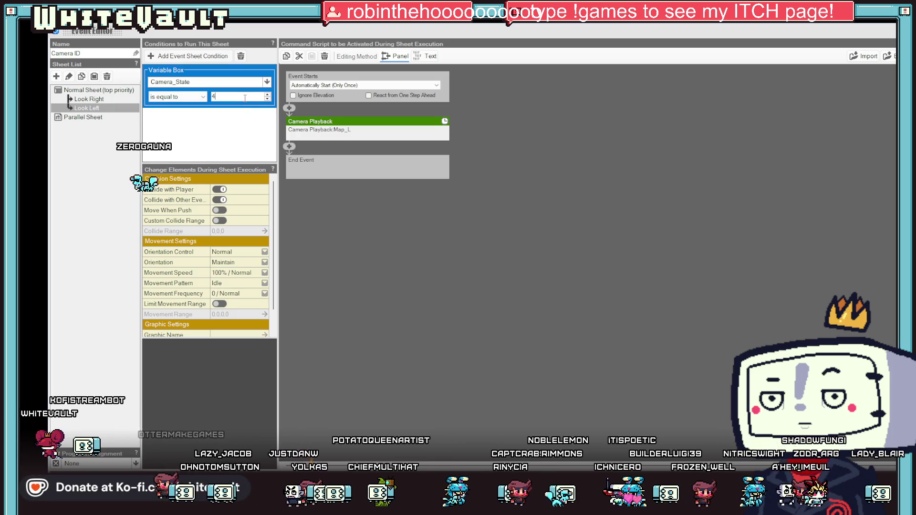
pyautogui.write('1')
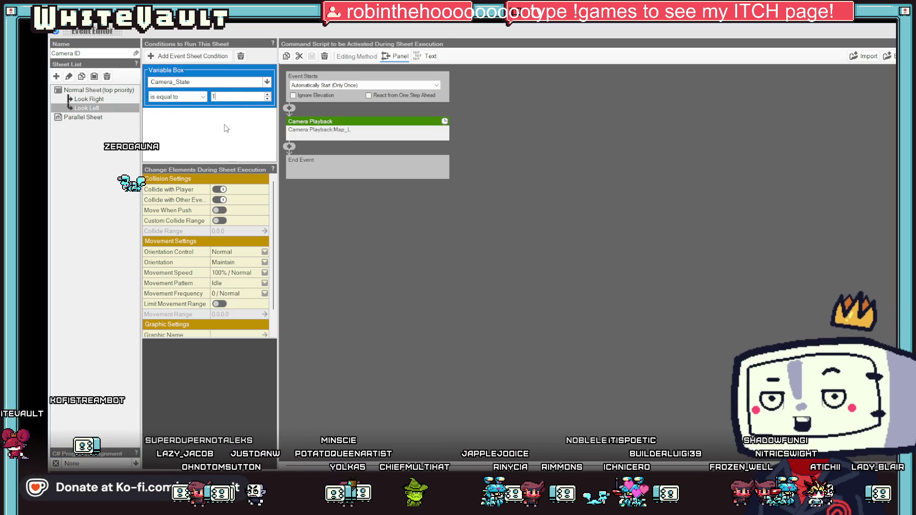
pyautogui.click(91, 98)
pyautogui.click(91, 109)
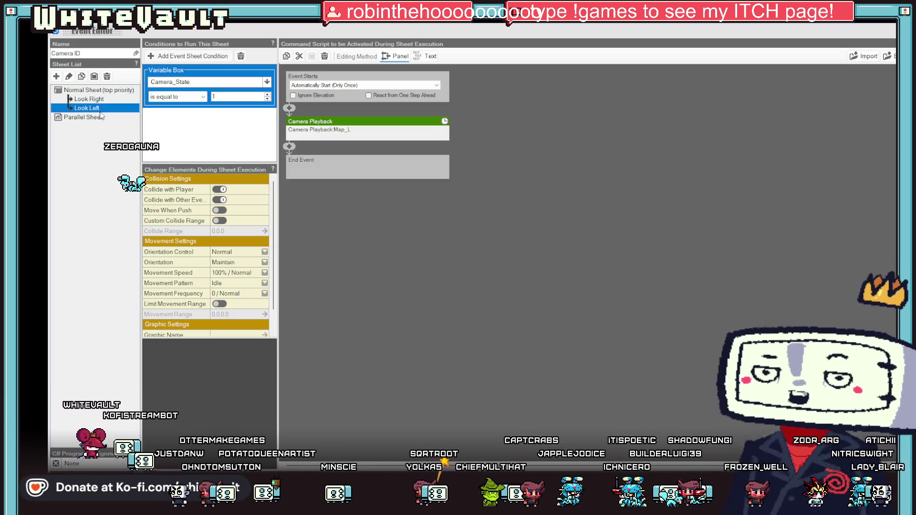
pyautogui.press('Up')
pyautogui.press('Up')
pyautogui.press('Escape')
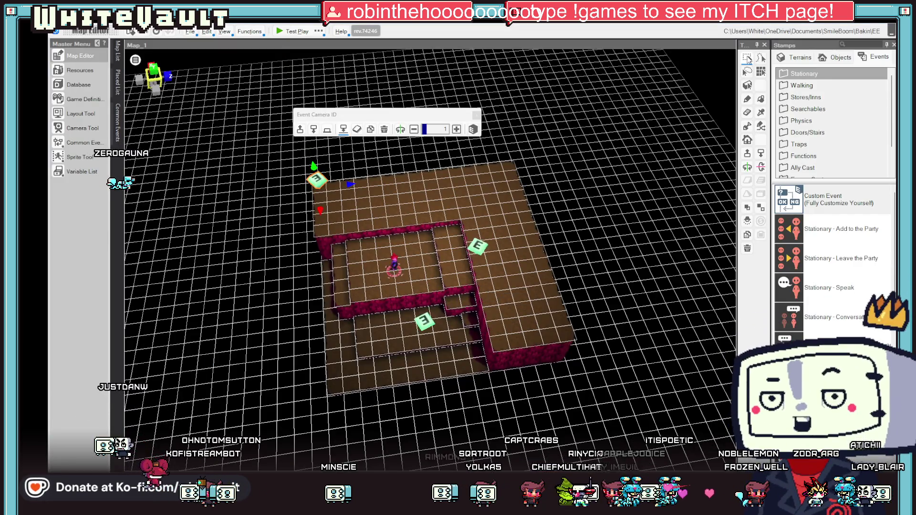
# - Copy the camera event, paste it onto the right side of the floor, and open the copy Camera_1_1
pyautogui.click(475, 246)
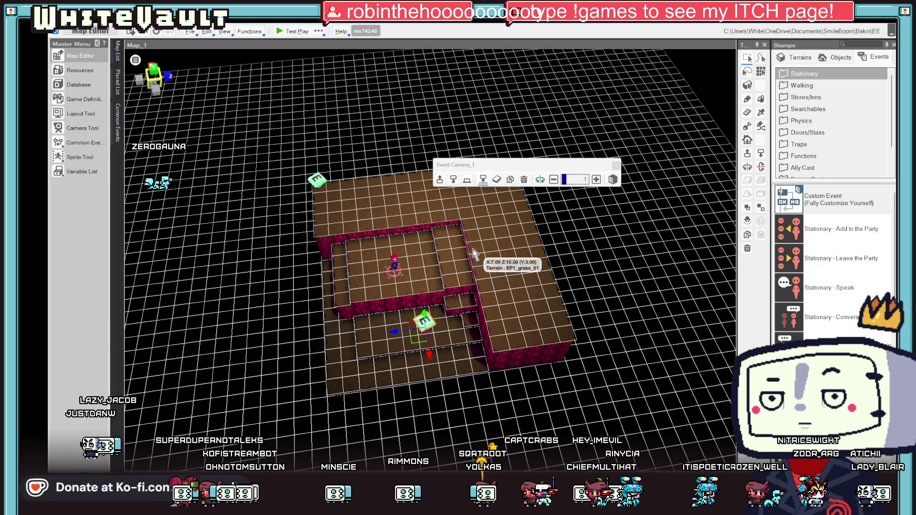
pyautogui.click(427, 323)
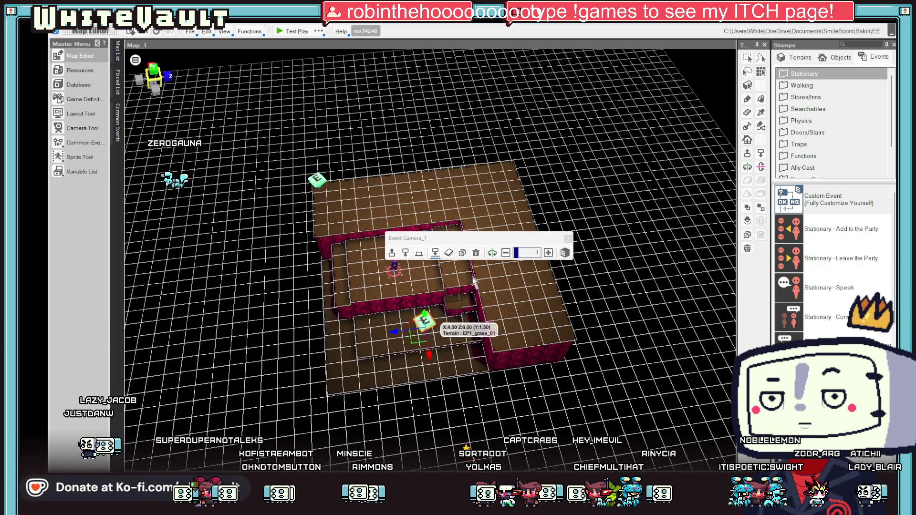
pyautogui.click(496, 217)
pyautogui.moveTo(503, 231); pyautogui.dragTo(509, 233)
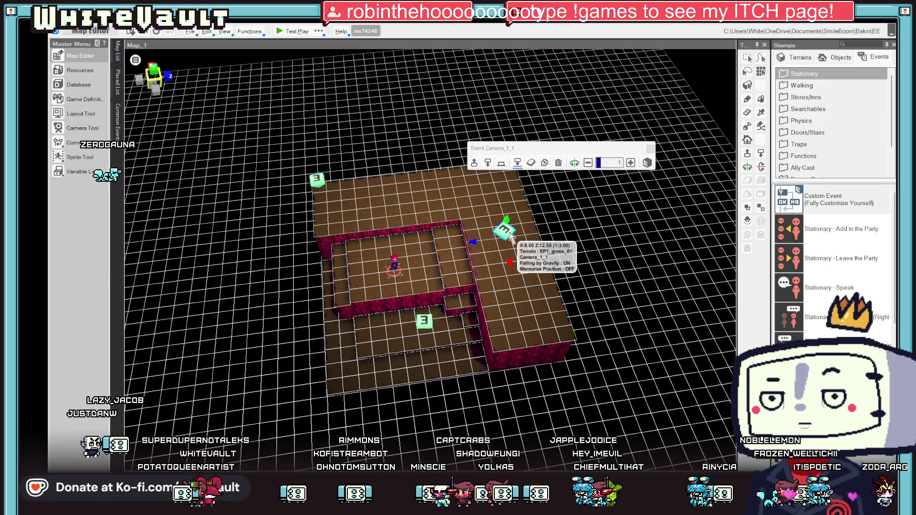
pyautogui.doubleClick(510, 233)
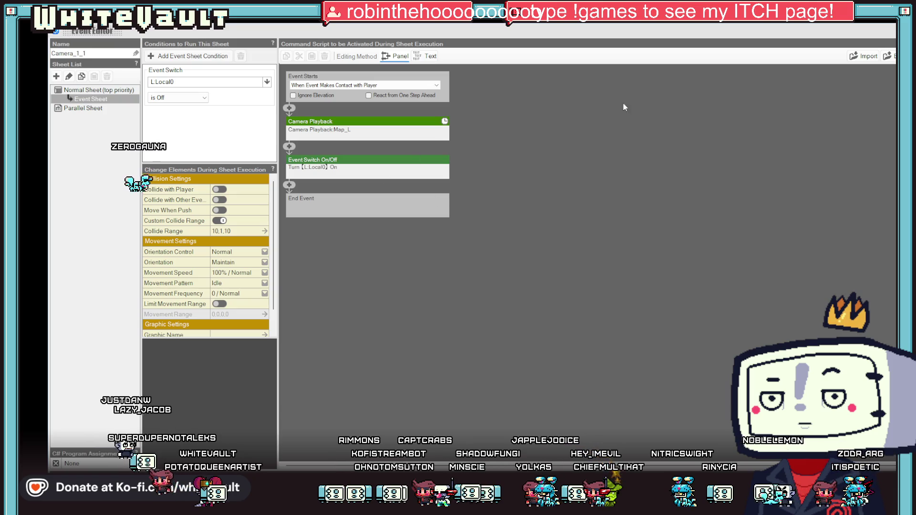
# - Delete Camera_1_1's Event Switch command, its switch condition, and its Camera Playback command
pyautogui.click(354, 165)
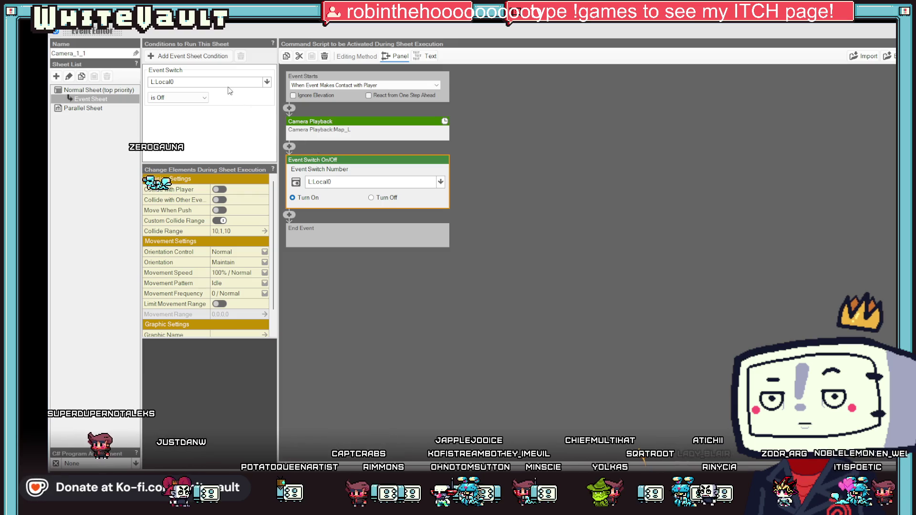
pyautogui.rightClick(364, 164)
pyautogui.click(399, 209)
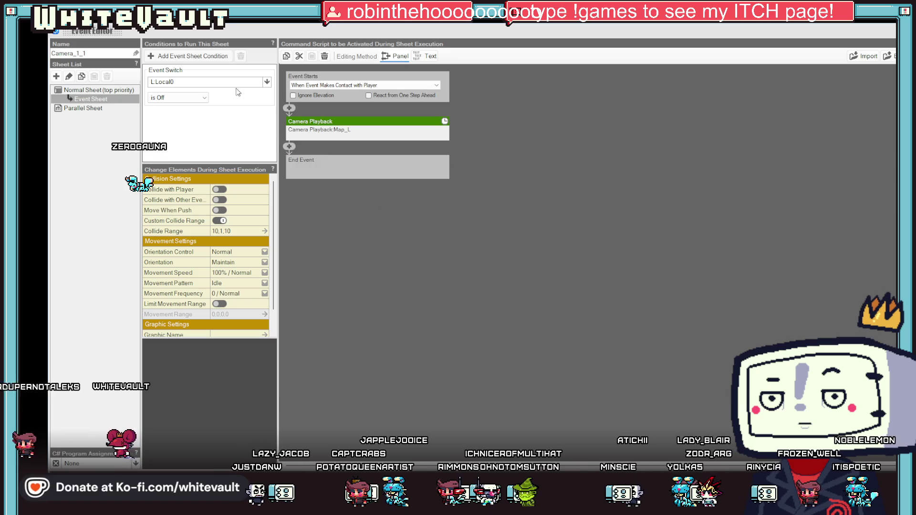
pyautogui.click(185, 74)
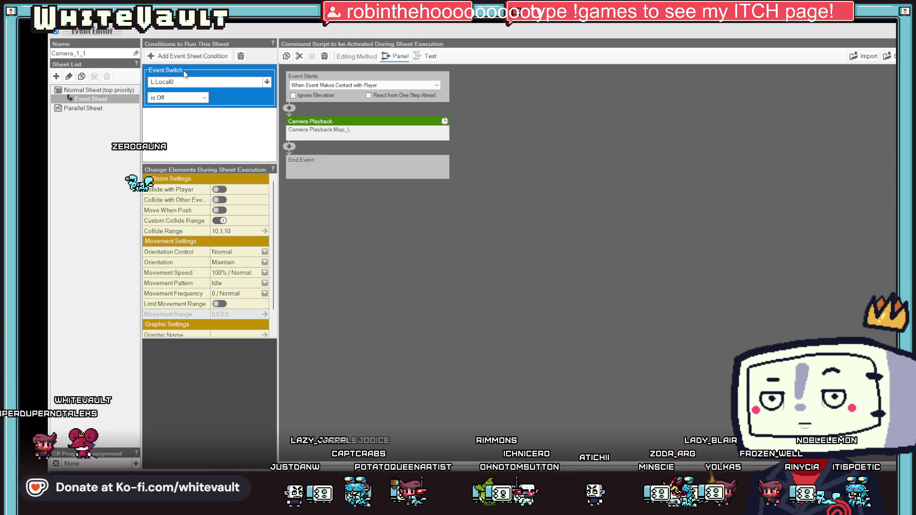
pyautogui.click(241, 56)
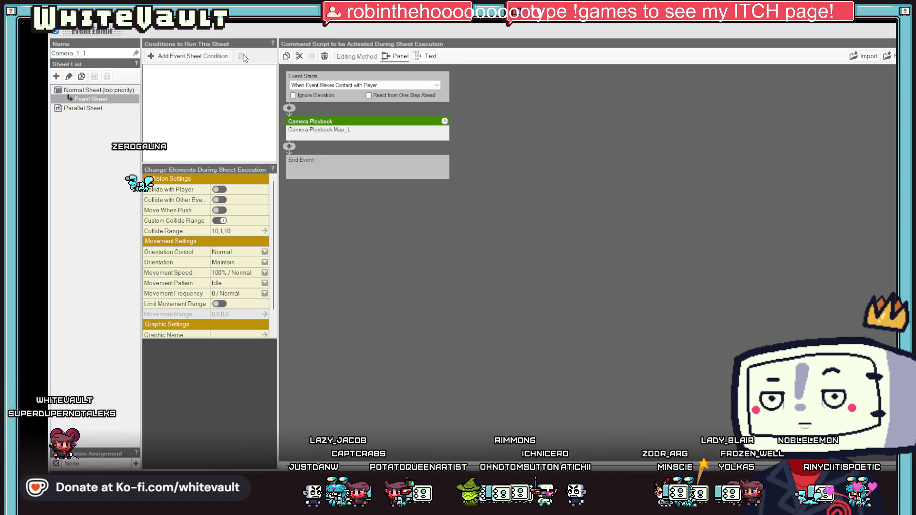
pyautogui.rightClick(310, 122)
pyautogui.click(350, 170)
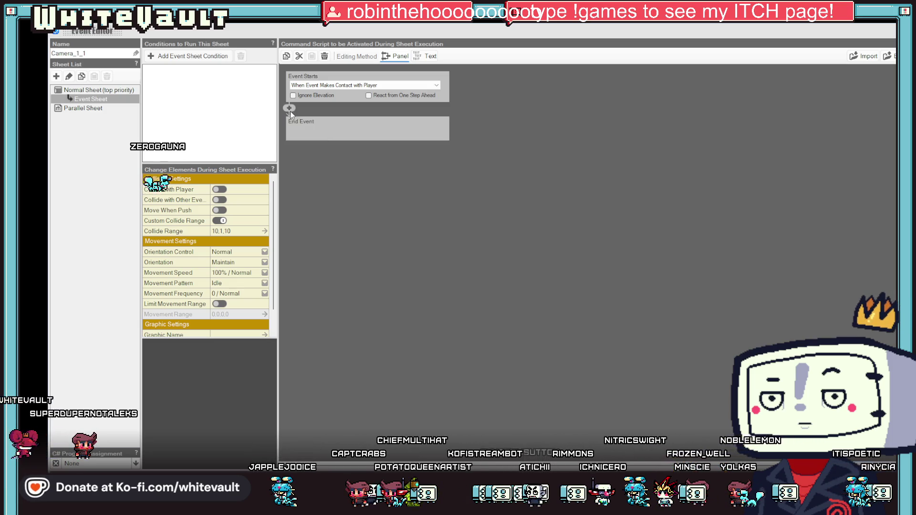
# - Add a Variable Box Assignment setting Camera_State to 0, then close the Event Editor
pyautogui.click(289, 108)
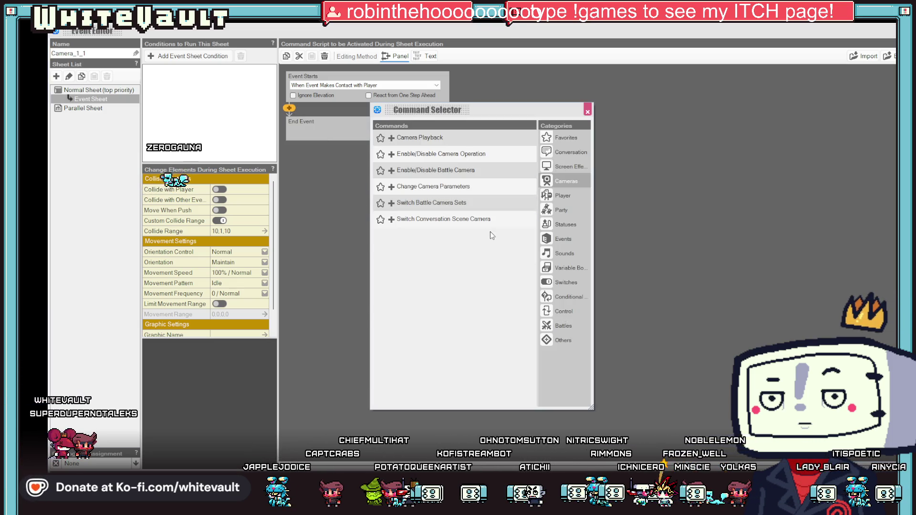
pyautogui.click(563, 284)
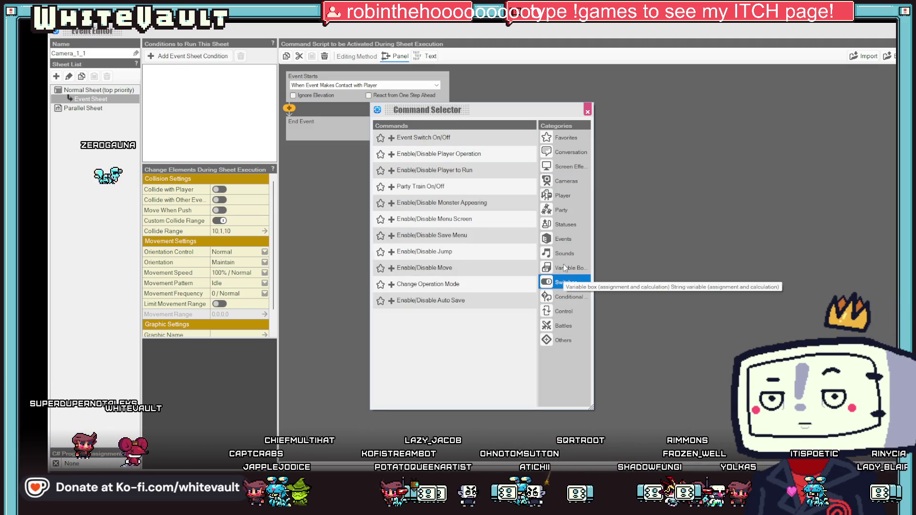
pyautogui.click(565, 268)
pyautogui.click(435, 138)
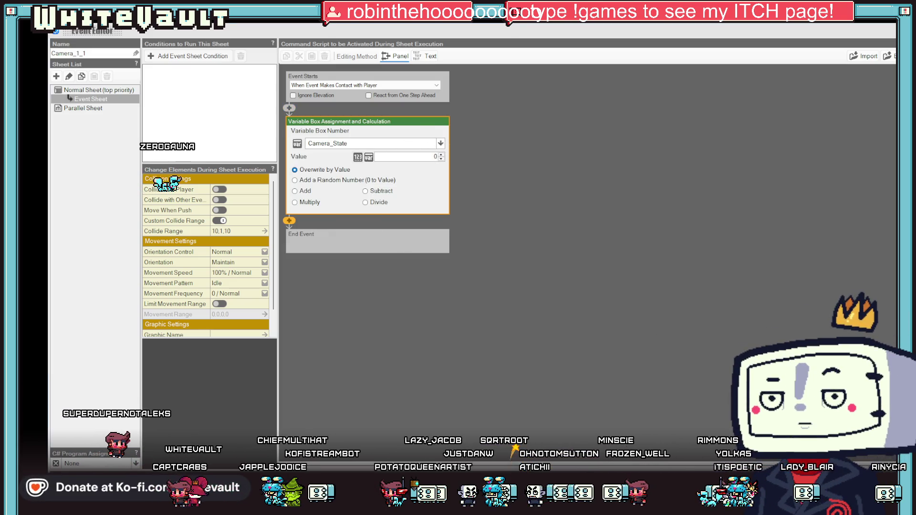
pyautogui.press('Escape')
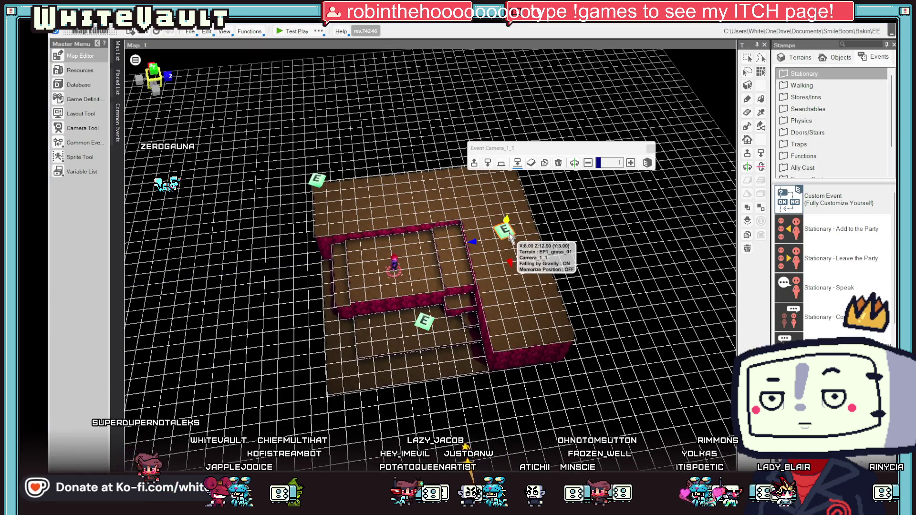
pyautogui.doubleClick(509, 234)
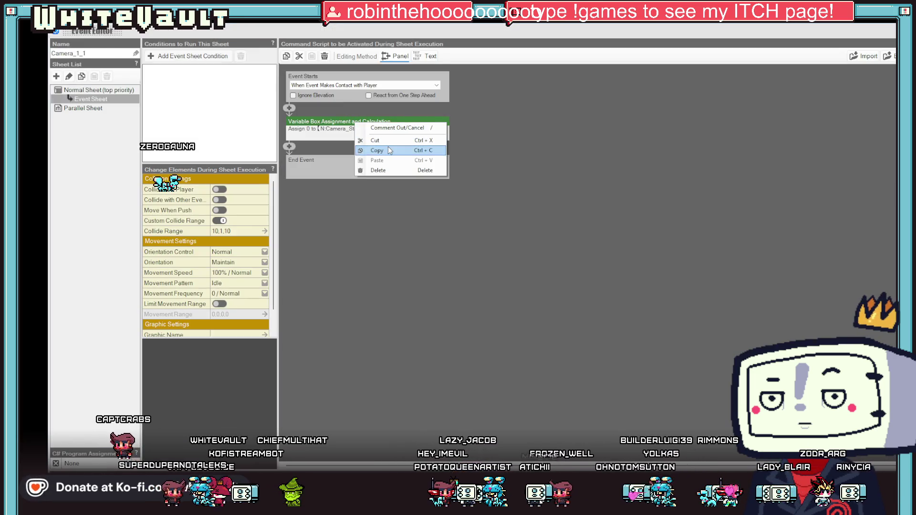
# - Open Camera_1, paste the copied variable assignment, and delete its Camera Playback command
pyautogui.press('Escape')
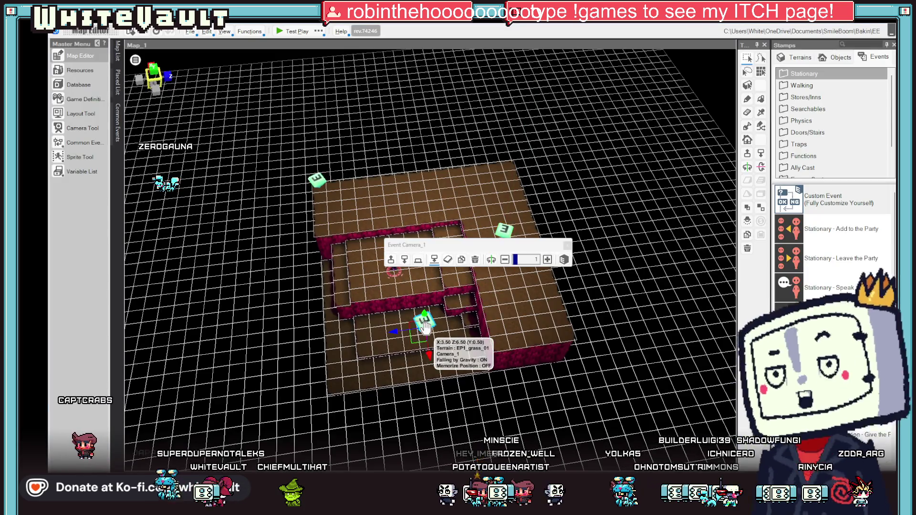
pyautogui.doubleClick(424, 322)
pyautogui.rightClick(292, 110)
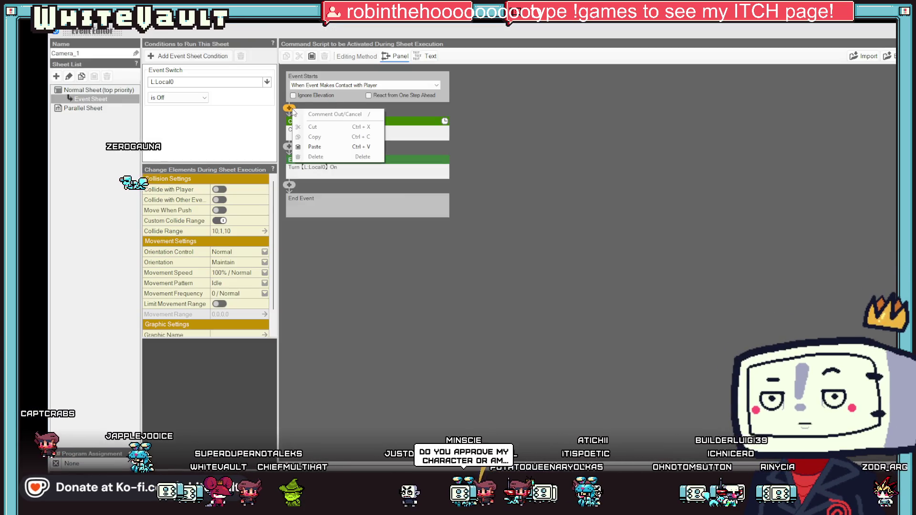
pyautogui.click(318, 147)
pyautogui.click(368, 242)
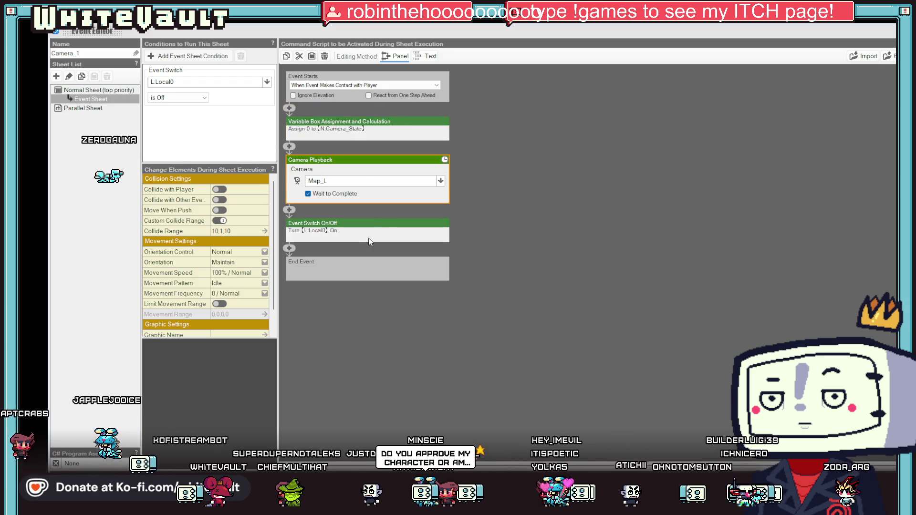
pyautogui.rightClick(369, 162)
pyautogui.click(403, 208)
# - Remove Camera_1's Event Switch command and condition, and change the assignment to Camera_State = 1
pyautogui.rightClick(341, 161)
pyautogui.click(376, 207)
pyautogui.click(194, 78)
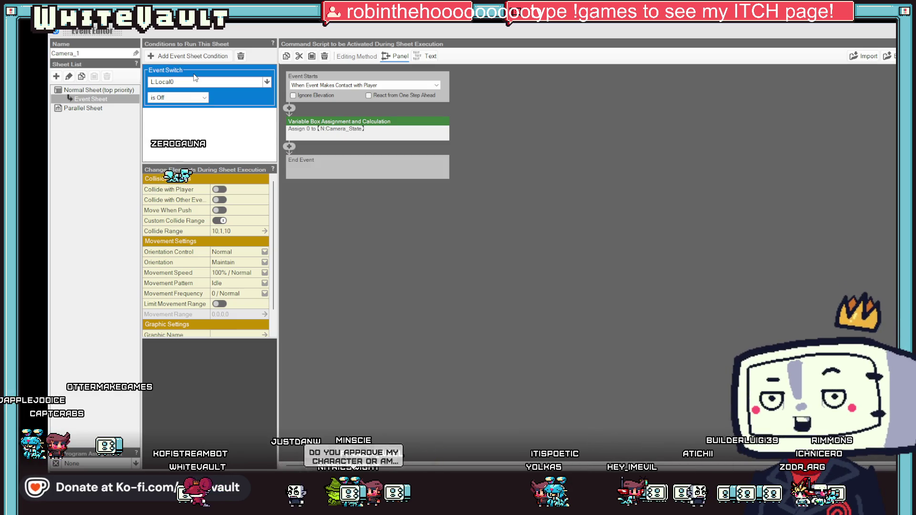
pyautogui.click(238, 104)
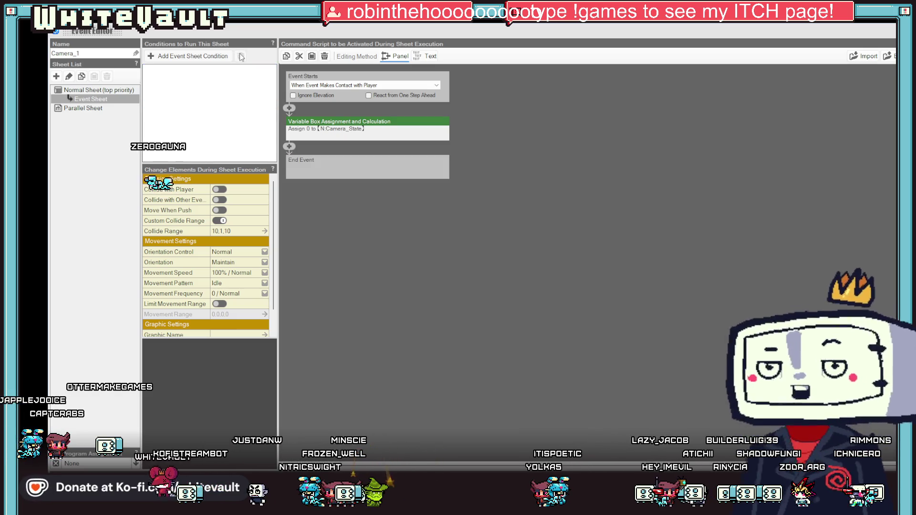
pyautogui.click(382, 132)
pyautogui.write('1')
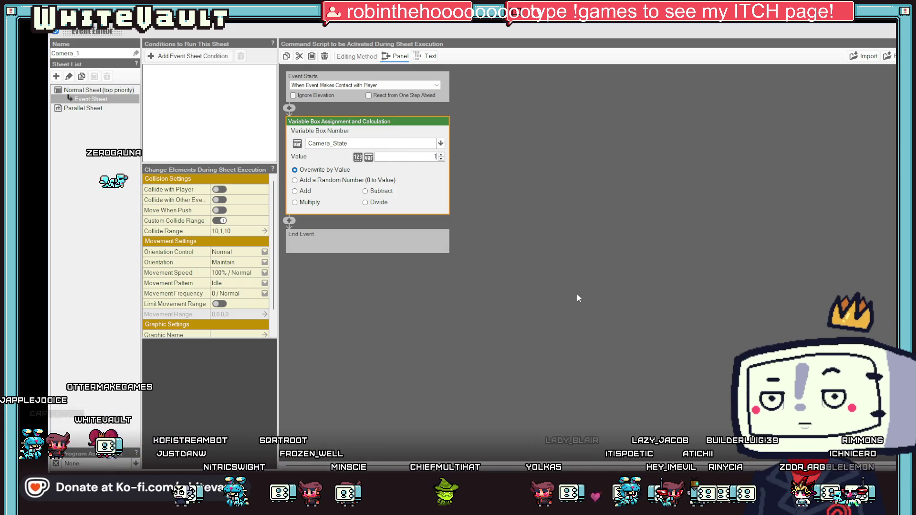
pyautogui.click(573, 293)
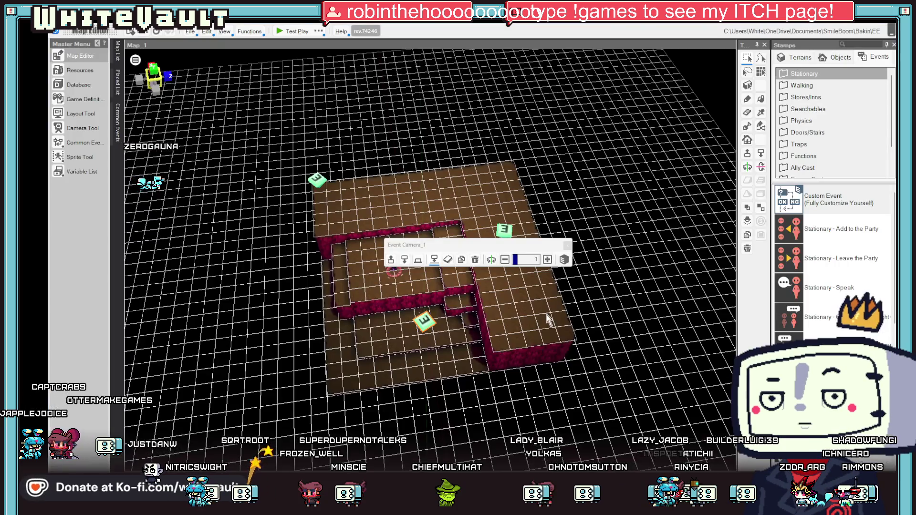
pyautogui.moveTo(477, 267)
pyautogui.mouseDown()
pyautogui.moveTo(548, 283)
pyautogui.moveTo(544, 360)
pyautogui.mouseUp()
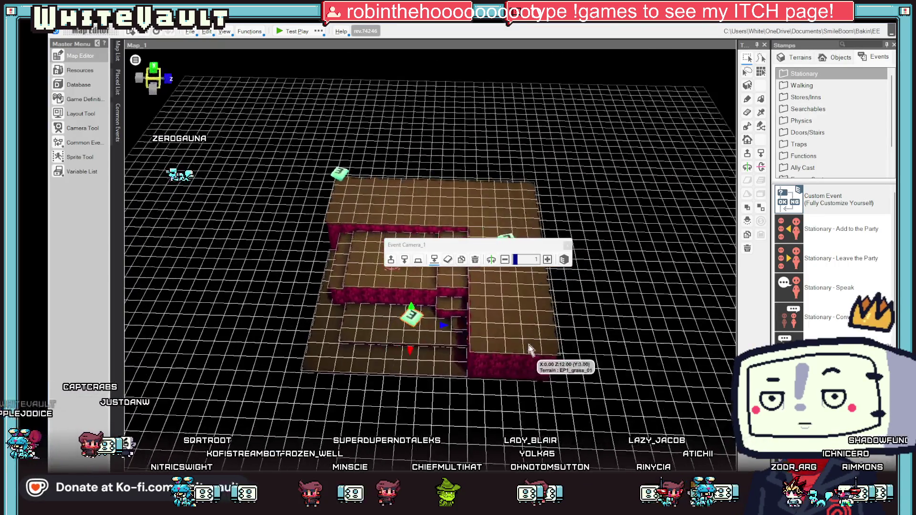
# - Test-play the map in Bakin Player, then switch back to Discord
pyautogui.click(288, 32)
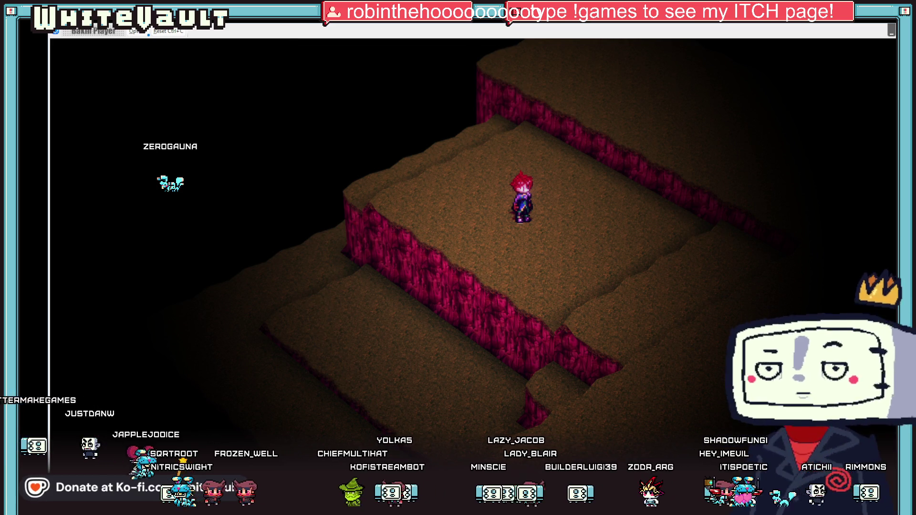
pyautogui.hotkey('alt', 'Tab')
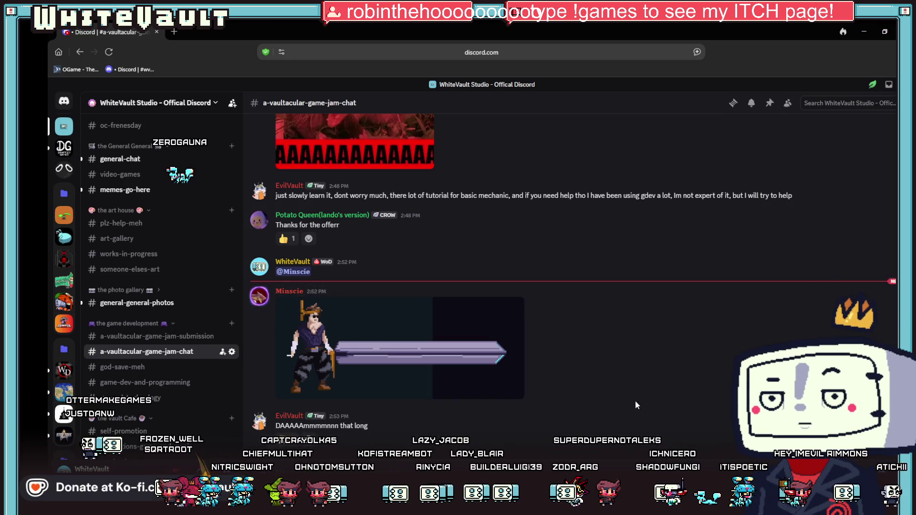
# - View the posted pixel-art swordsman image enlarged twice in Discord, then return to Bakin Player
pyautogui.click(457, 376)
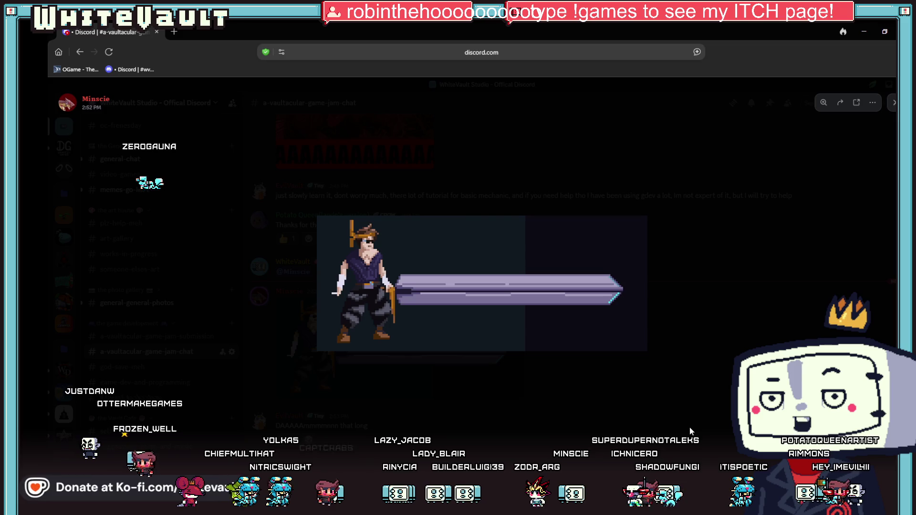
pyautogui.click(706, 390)
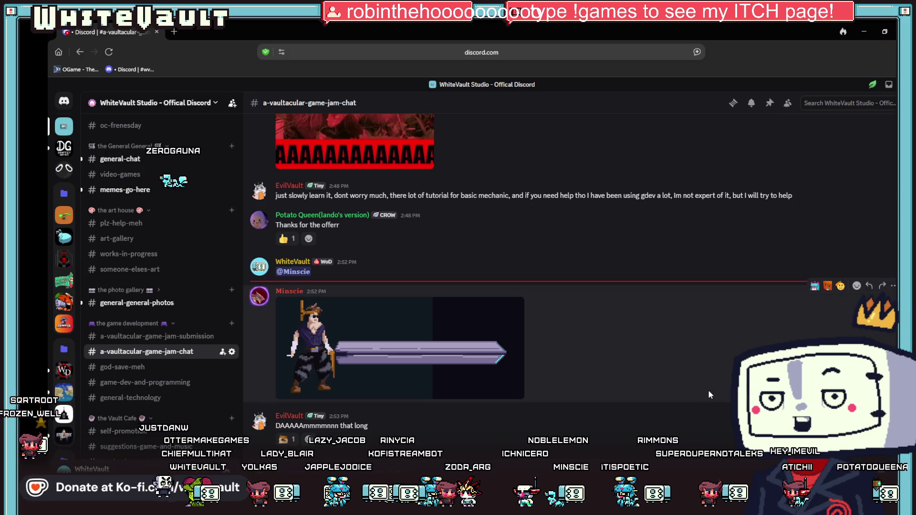
pyautogui.click(336, 356)
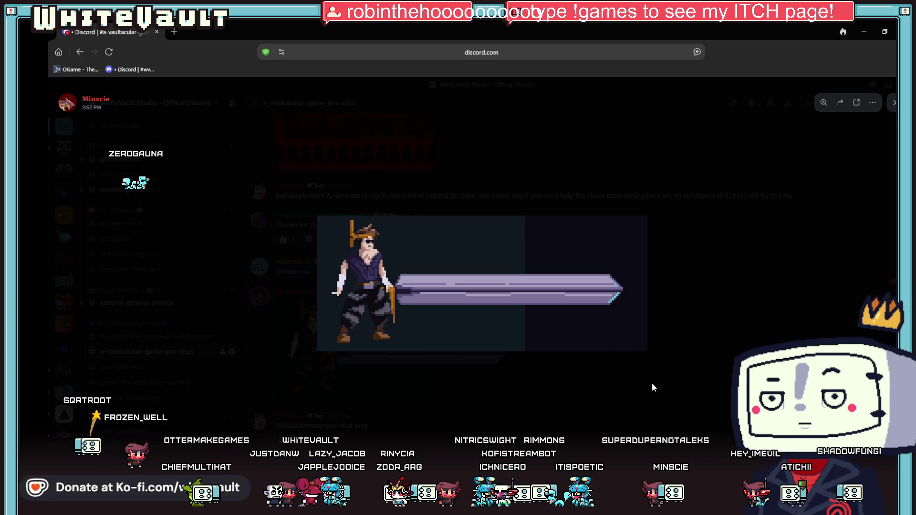
pyautogui.click(679, 413)
pyautogui.hotkey('alt', 'Tab')
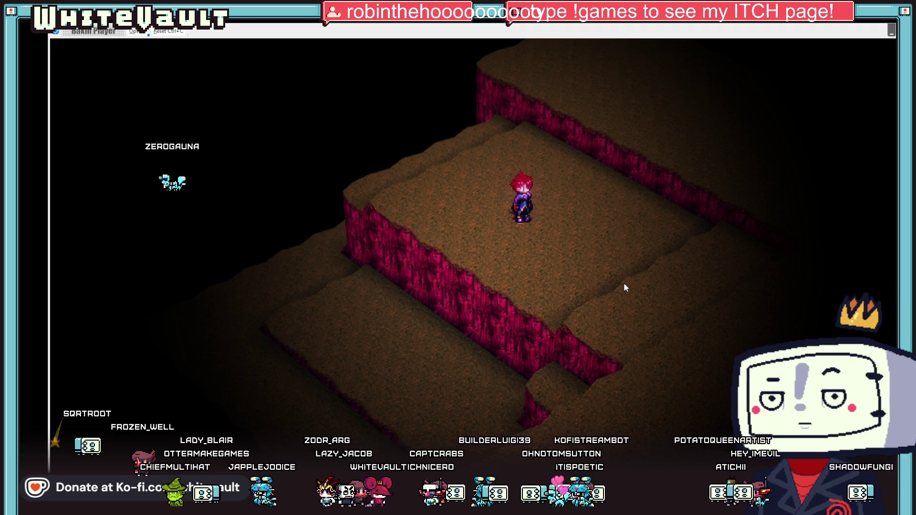
# - Walk the character right, down off the ledge, and back up the steps
pyautogui.press('Right')
pyautogui.press('Right')
pyautogui.press('Down')
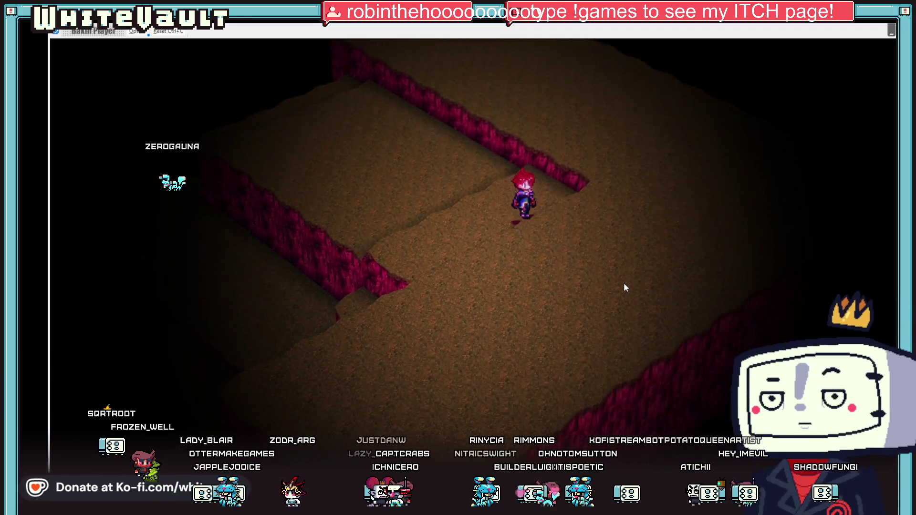
pyautogui.press('Up')
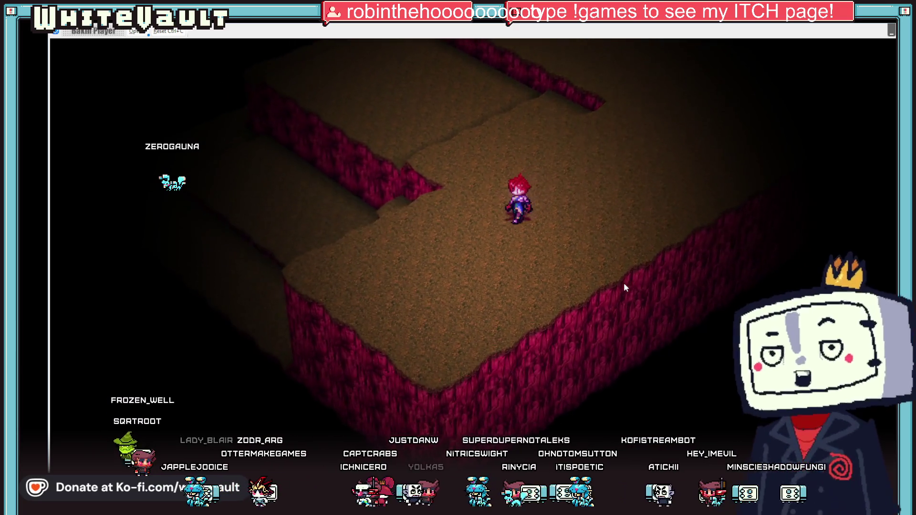
pyautogui.press('Down')
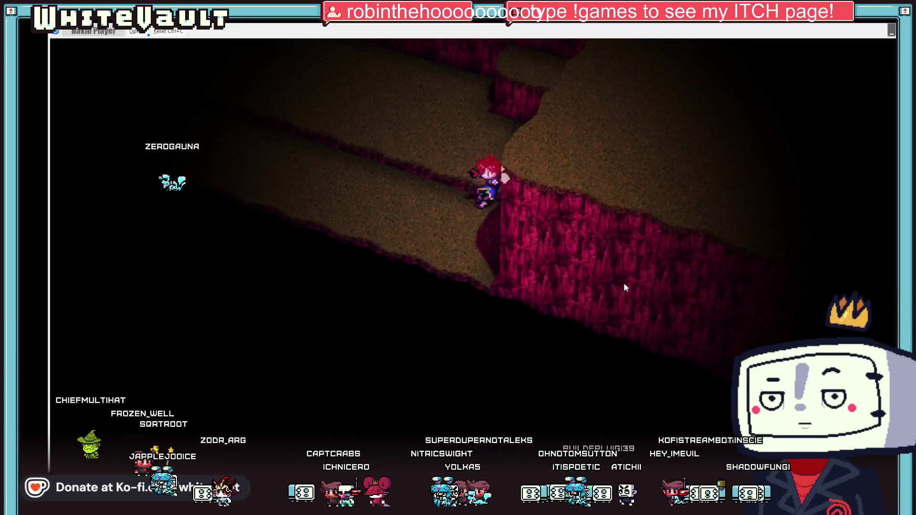
pyautogui.press('Up')
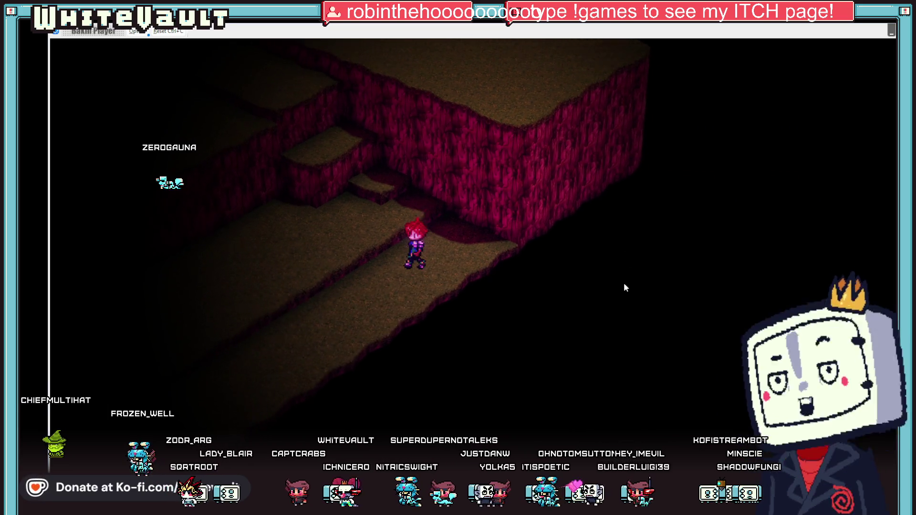
pyautogui.press('Up')
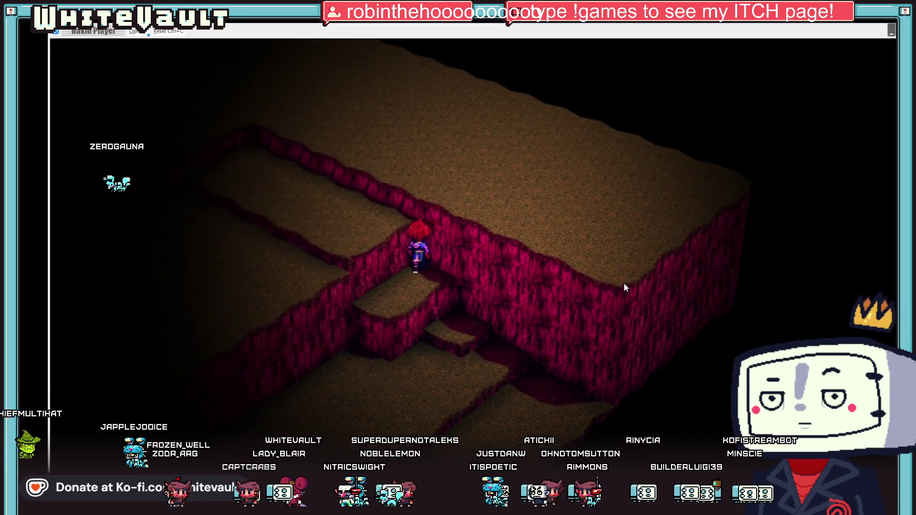
# - Walk left along the ledge and over the higher ledges by the red wall, then end the test
pyautogui.press('Left')
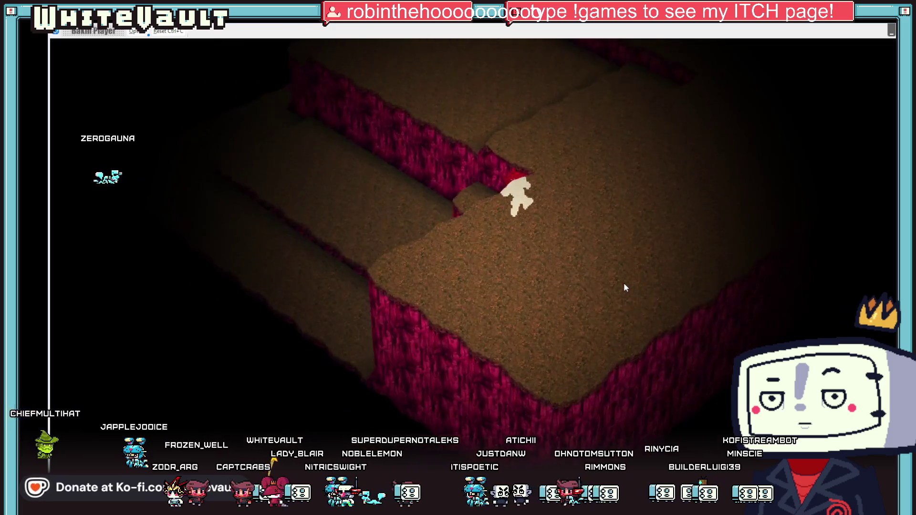
pyautogui.press('Up')
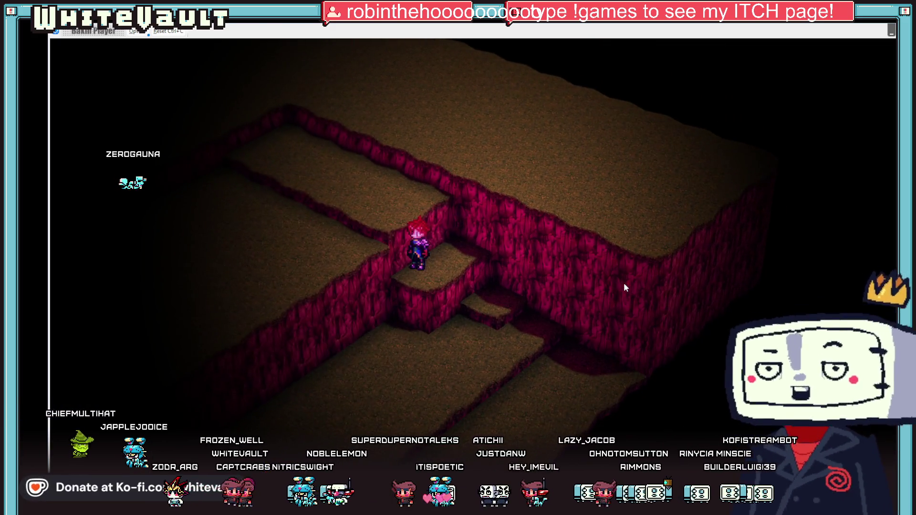
pyautogui.press('Up')
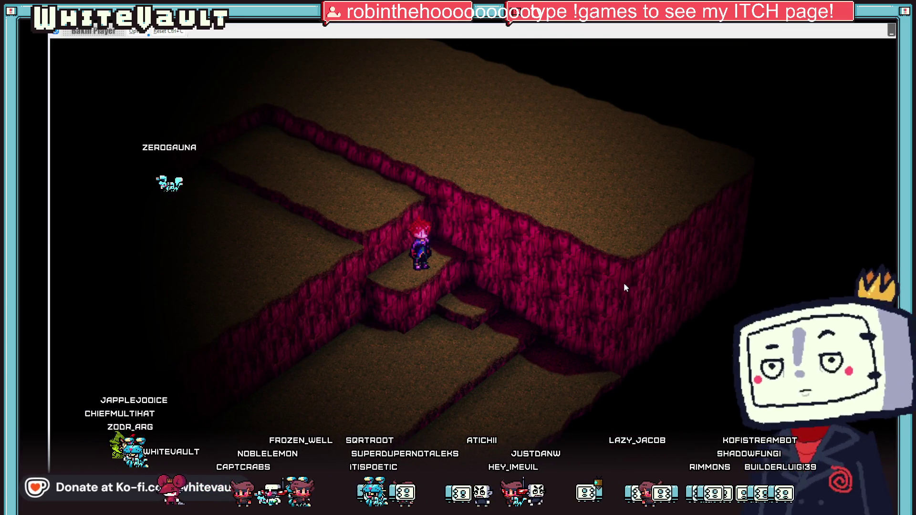
pyautogui.press('Up')
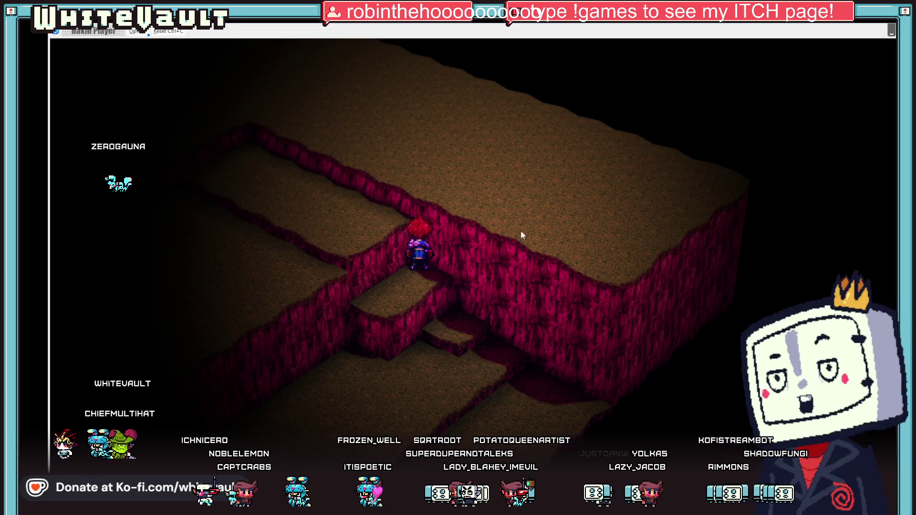
pyautogui.press('Up')
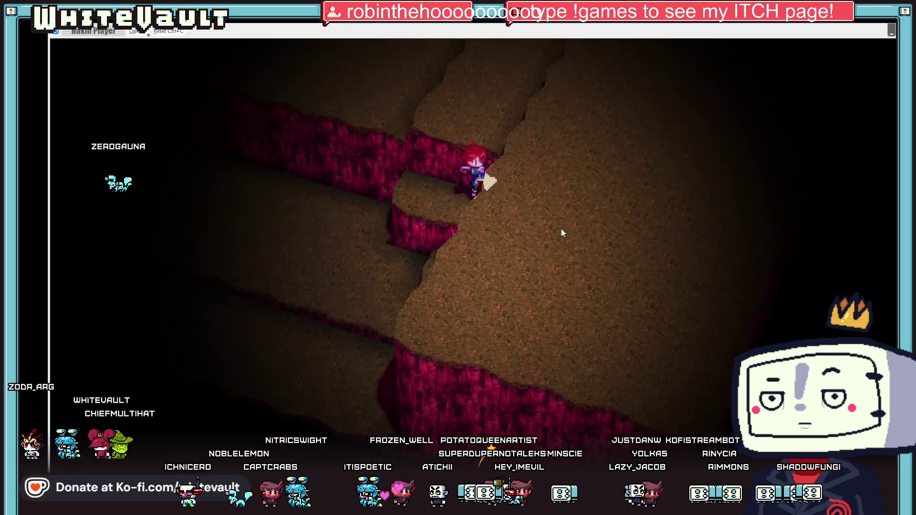
pyautogui.press('Up')
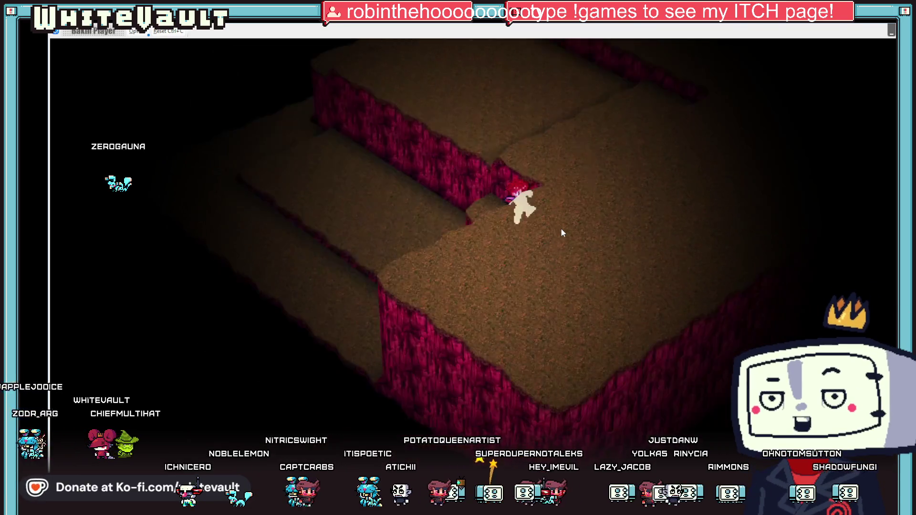
pyautogui.press('Up')
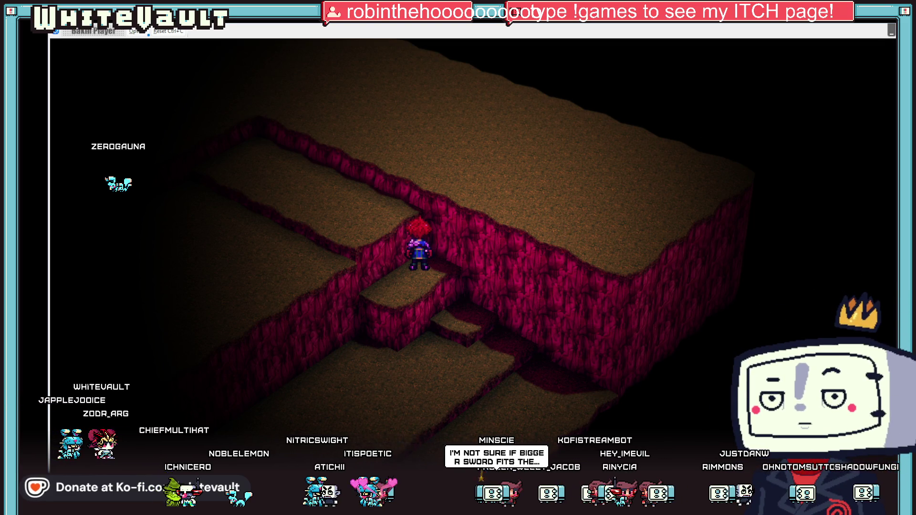
pyautogui.hotkey('alt', 'Tab')
pyautogui.hotkey('alt', 'Tab')
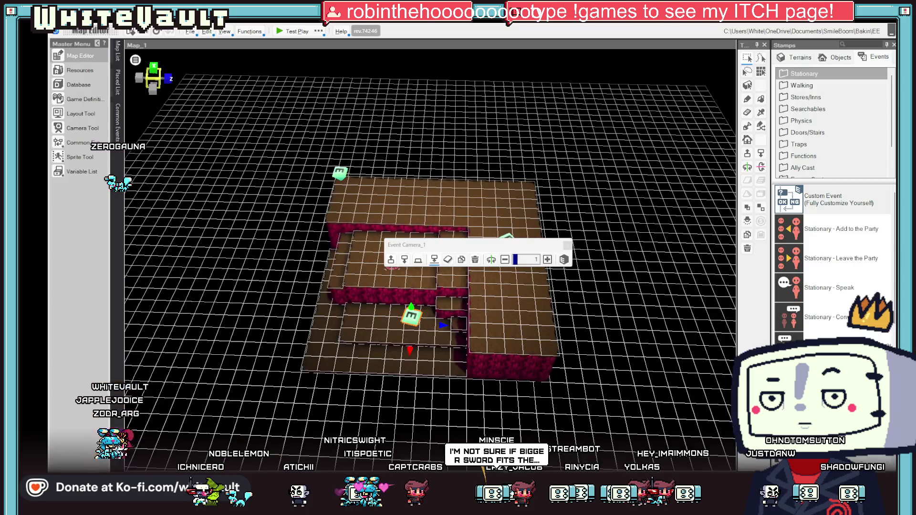
# - Move the Camera_1 event down one tile and review its 10 by 10 collision range
pyautogui.click(477, 332)
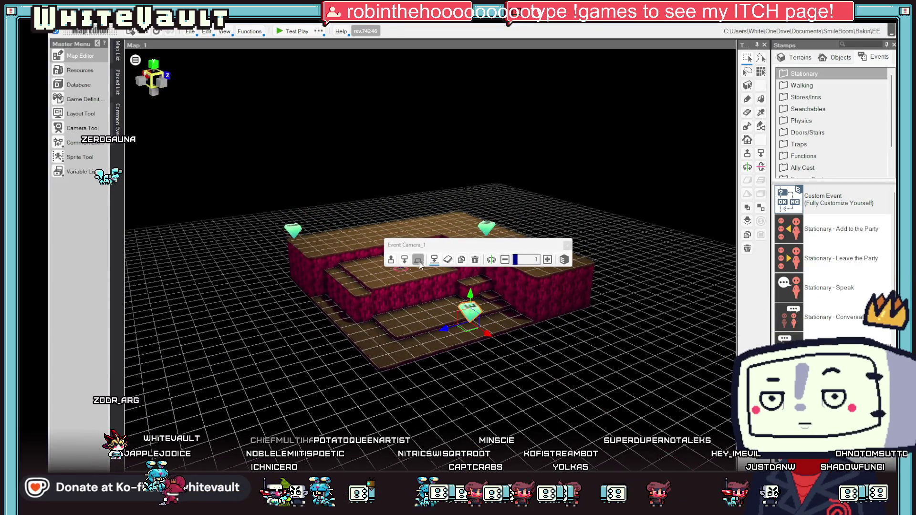
pyautogui.doubleClick(472, 316)
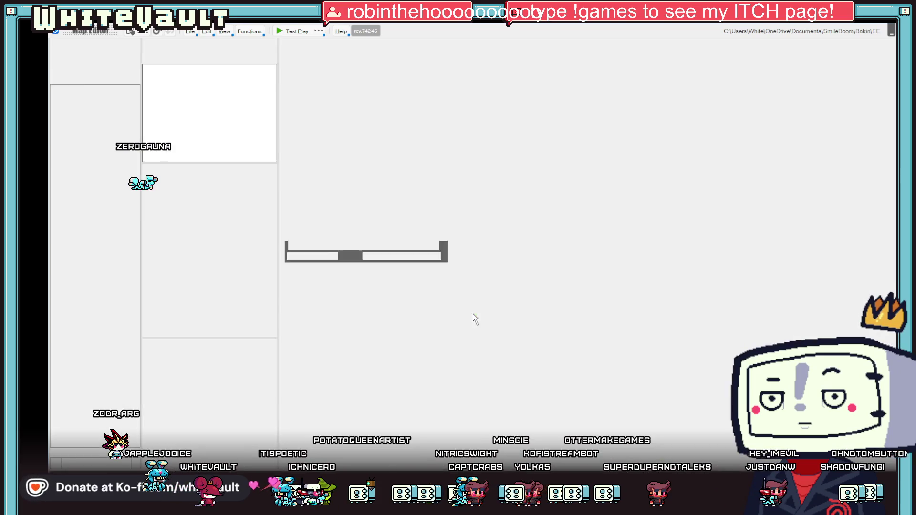
pyautogui.click(239, 232)
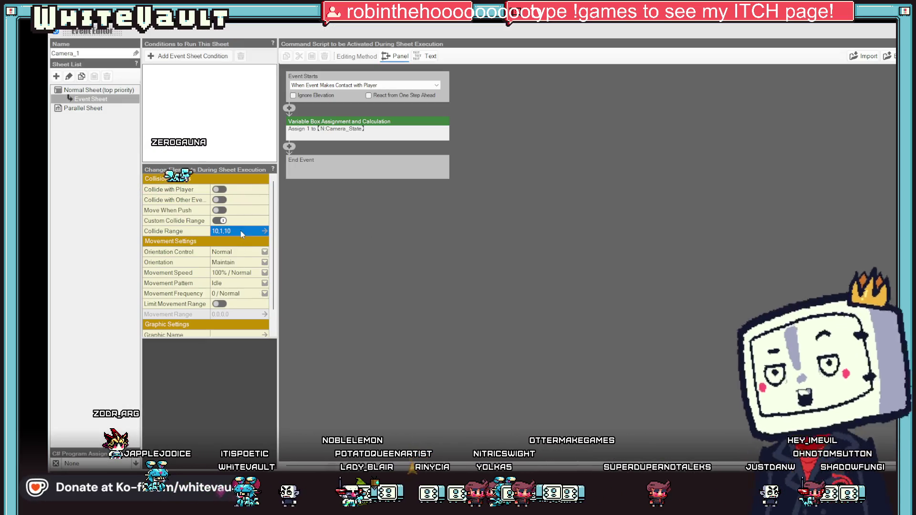
pyautogui.moveTo(593, 288)
pyautogui.mouseDown()
pyautogui.moveTo(603, 262)
pyautogui.moveTo(603, 279)
pyautogui.mouseUp()
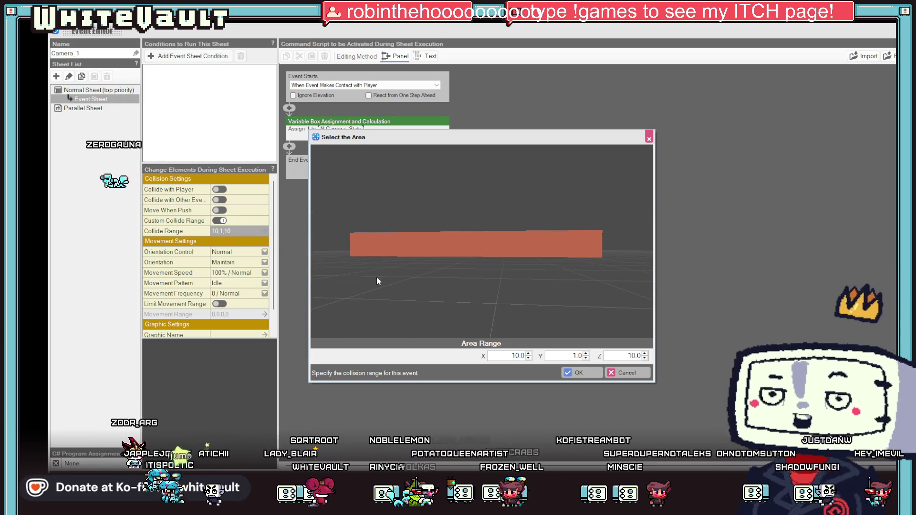
pyautogui.click(596, 375)
pyautogui.click(705, 460)
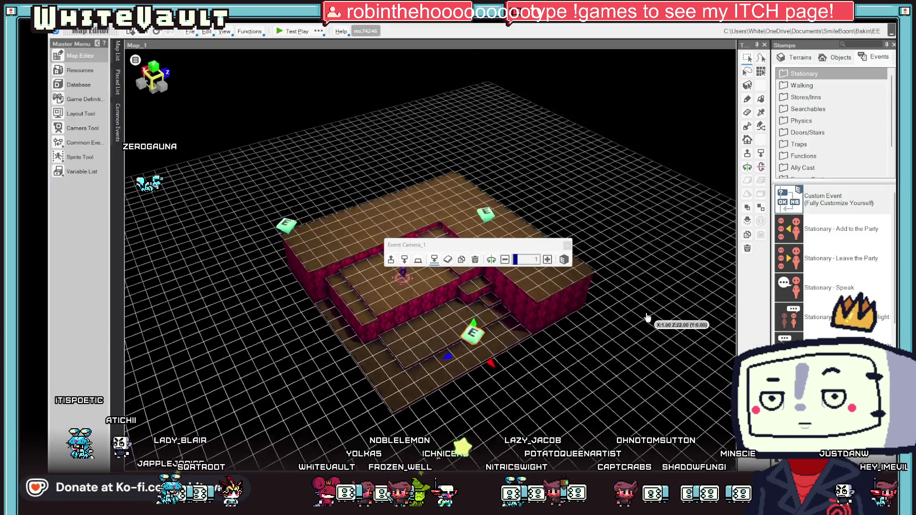
# - Select the upper-right Camera_1_1 event and open it for editing
pyautogui.click(496, 208)
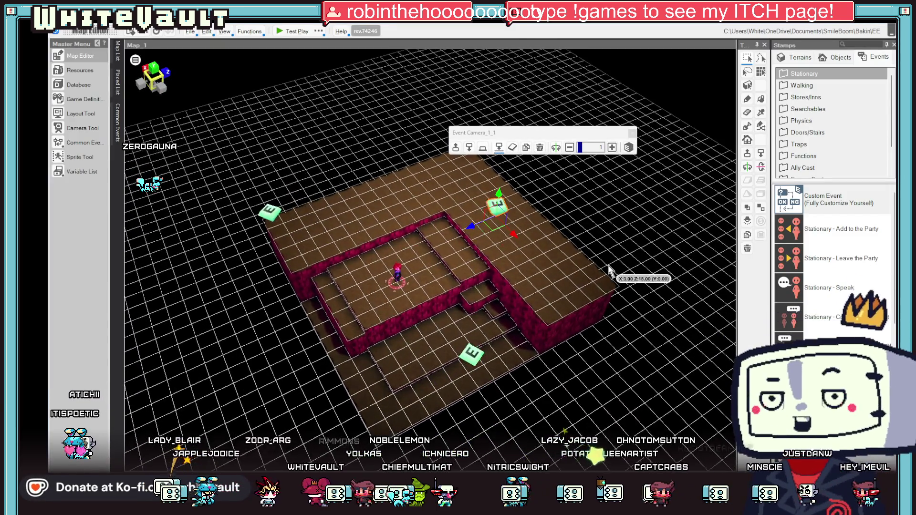
pyautogui.moveTo(504, 255)
pyautogui.mouseDown()
pyautogui.moveTo(518, 238)
pyautogui.moveTo(572, 224)
pyautogui.moveTo(575, 243)
pyautogui.moveTo(558, 261)
pyautogui.mouseUp()
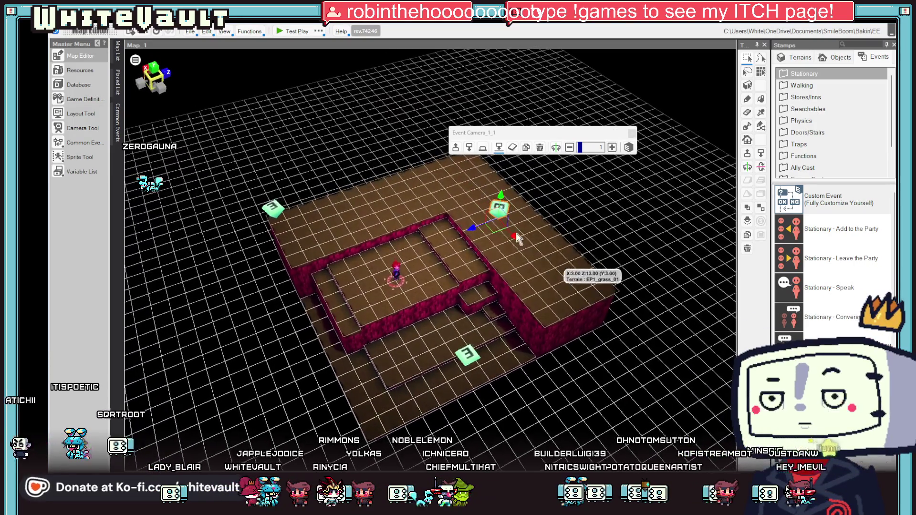
pyautogui.doubleClick(498, 210)
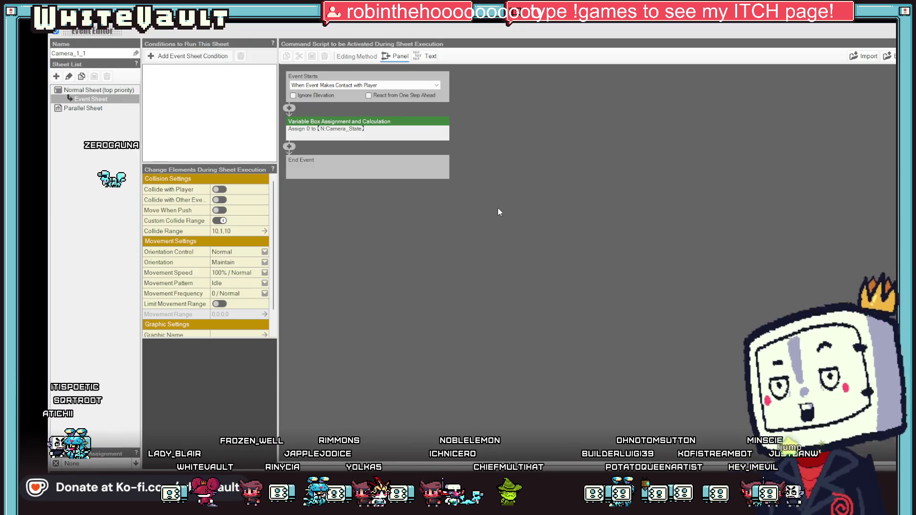
# - Set Camera_1_1's collision range to X 5, Y 0.2, Z 5
pyautogui.click(249, 232)
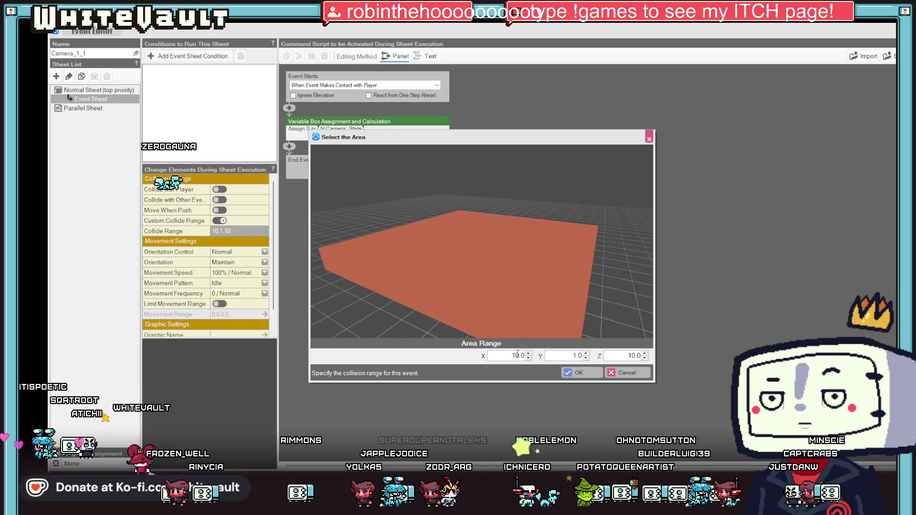
pyautogui.write('5')
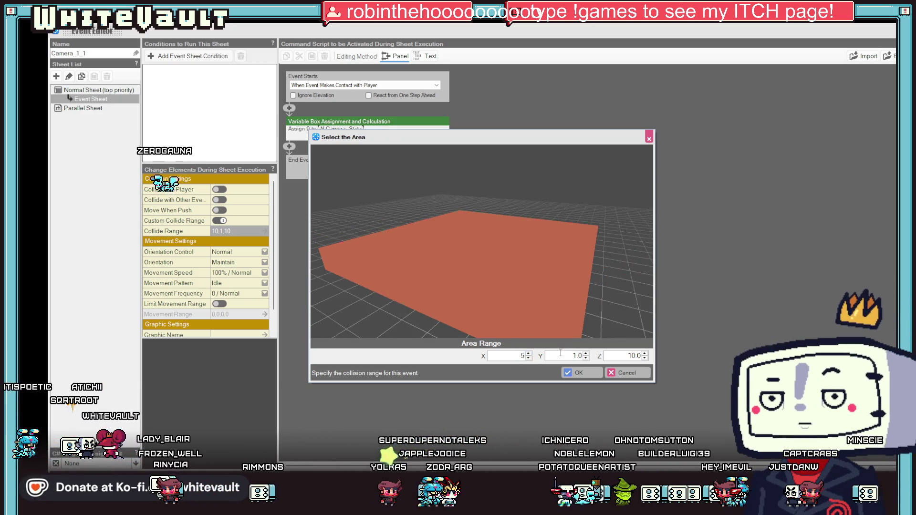
pyautogui.click(565, 356)
pyautogui.write('5')
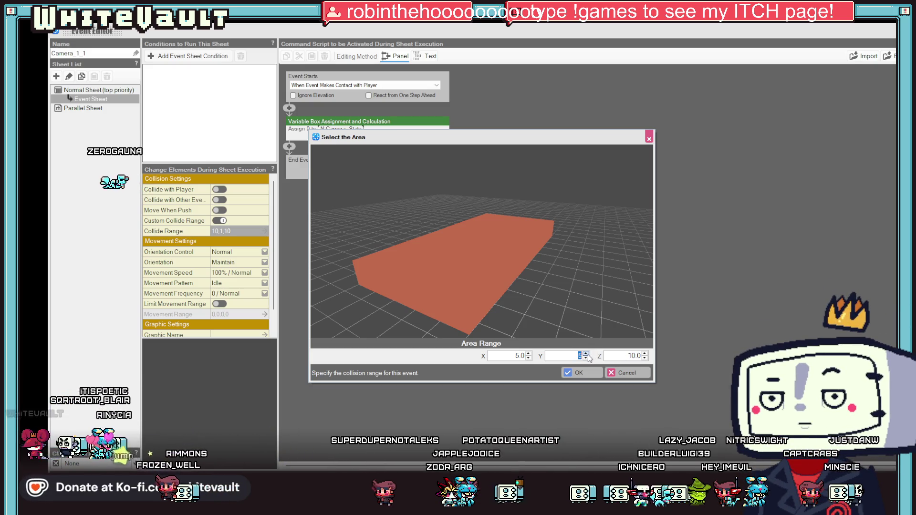
pyautogui.write('0.2')
pyautogui.click(629, 355)
pyautogui.write('5')
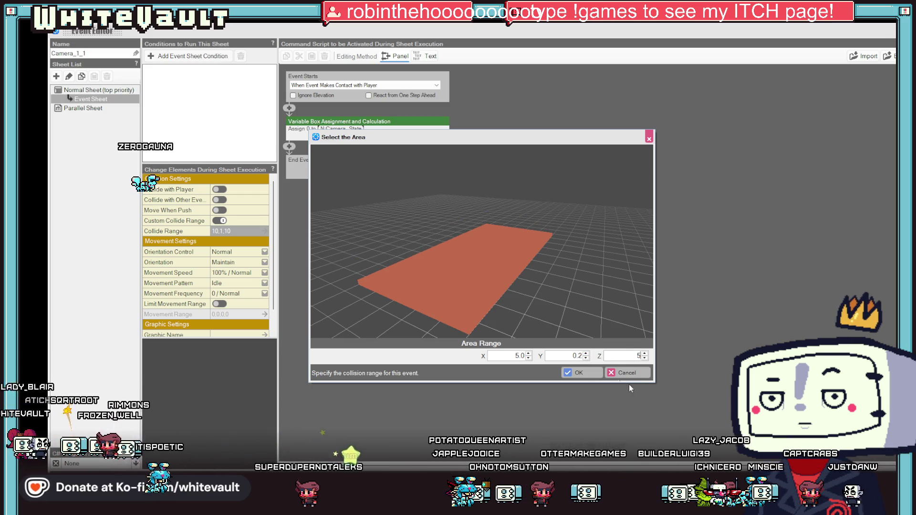
pyautogui.click(509, 357)
pyautogui.click(579, 373)
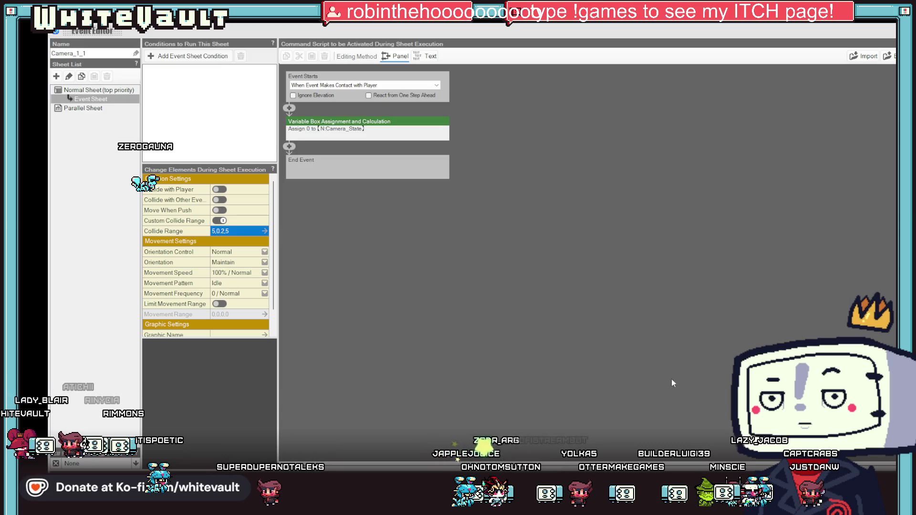
# - Nudge the Camera_1_1 event one cell down-right and start a test play
pyautogui.press('Escape')
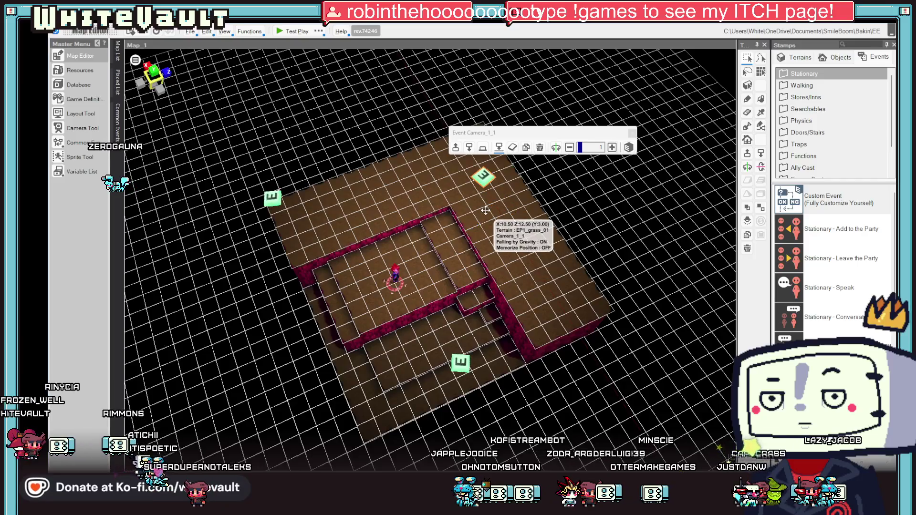
pyautogui.moveTo(485, 194); pyautogui.dragTo(497, 213)
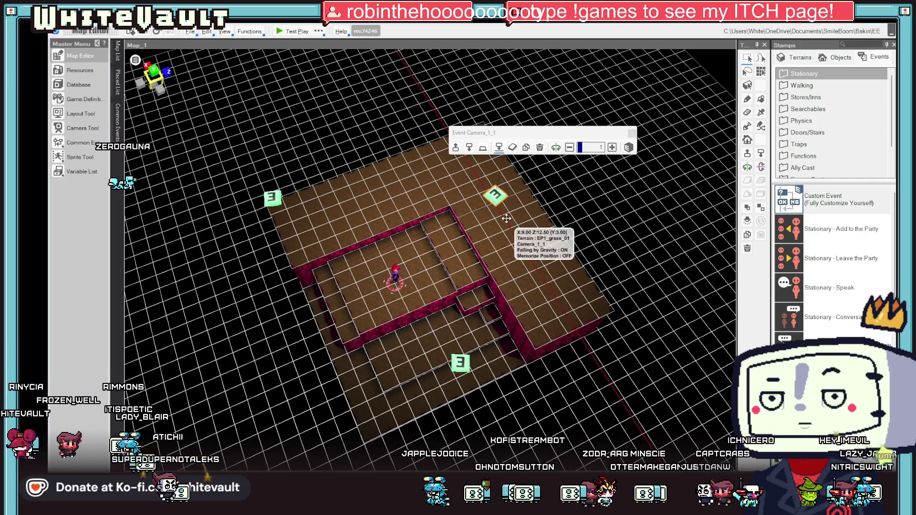
pyautogui.click(290, 30)
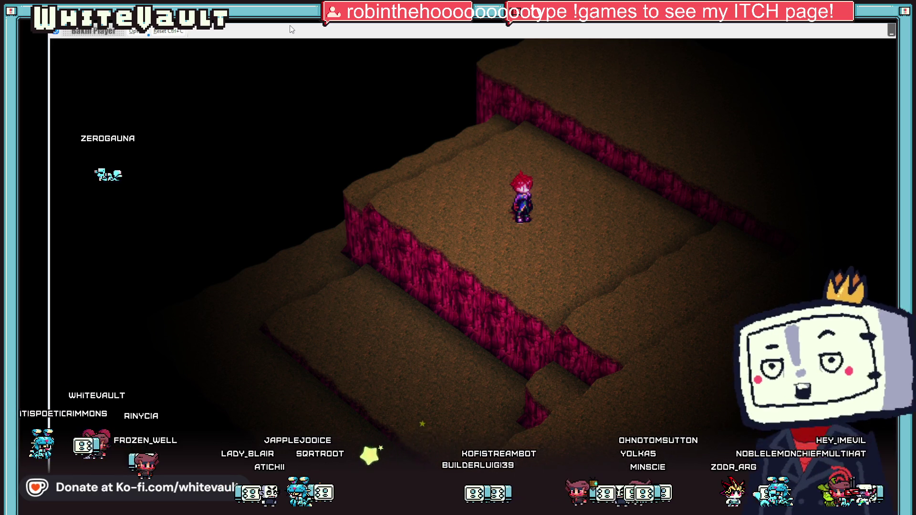
# - Walk the character across the plateau, up the stepped ledges, and into the cave
pyautogui.press('Up')
pyautogui.press('Up')
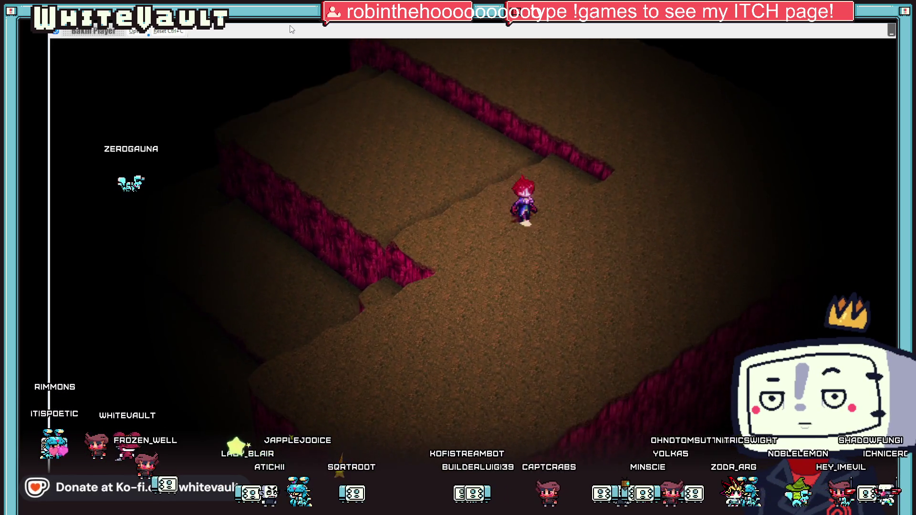
pyautogui.press('Up')
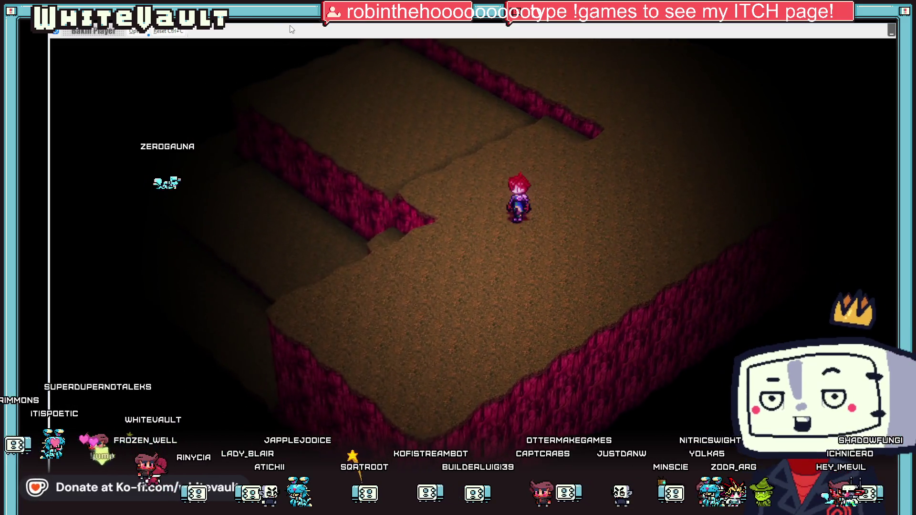
pyautogui.press('Up')
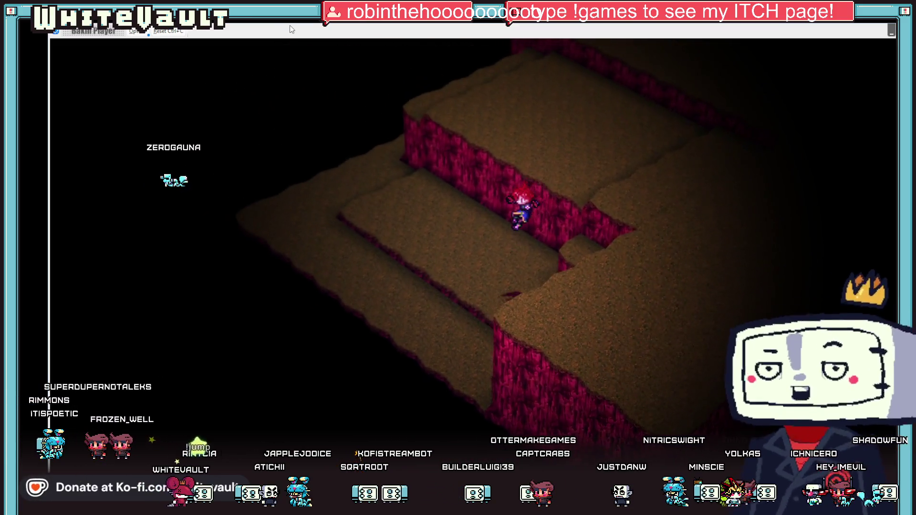
pyautogui.press('Up')
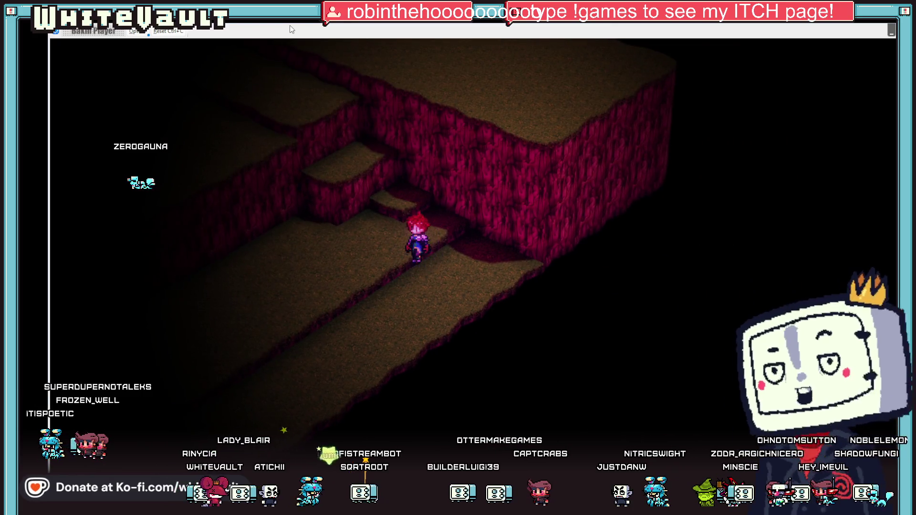
pyautogui.press('Up')
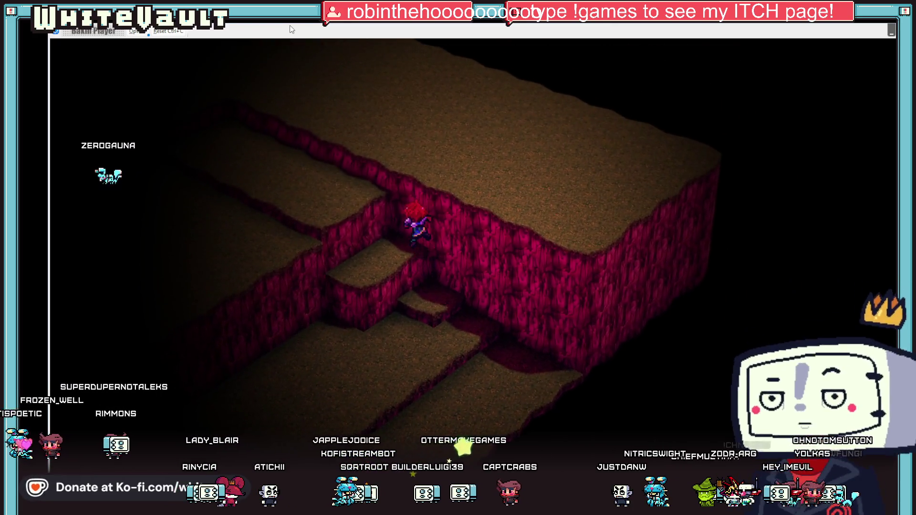
pyautogui.press('Up')
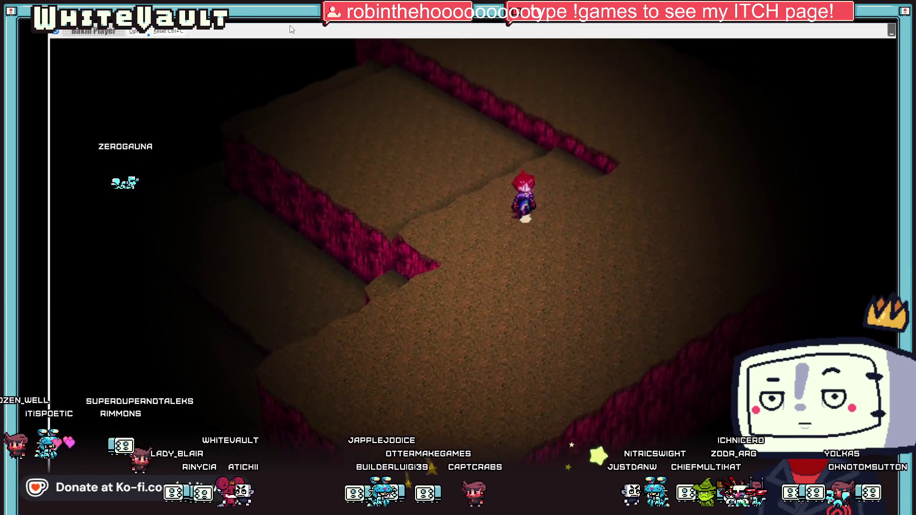
pyautogui.press('Up')
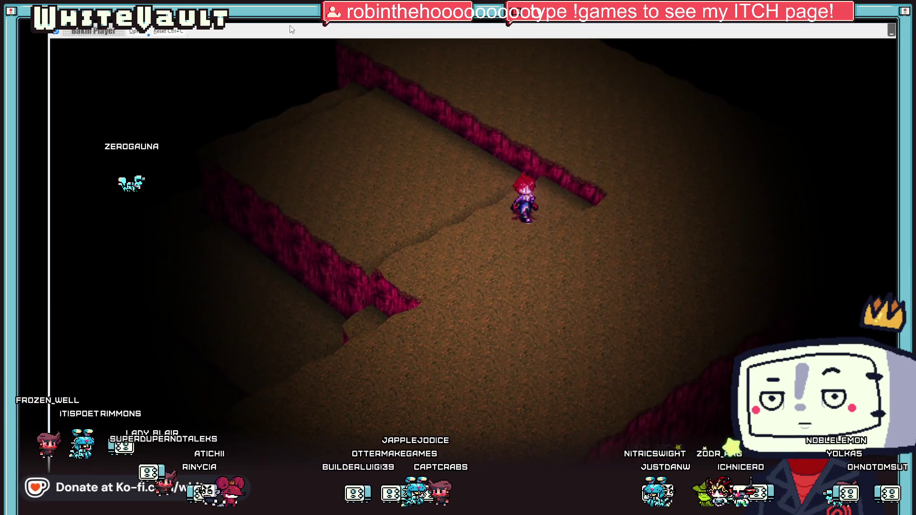
pyautogui.press('Up')
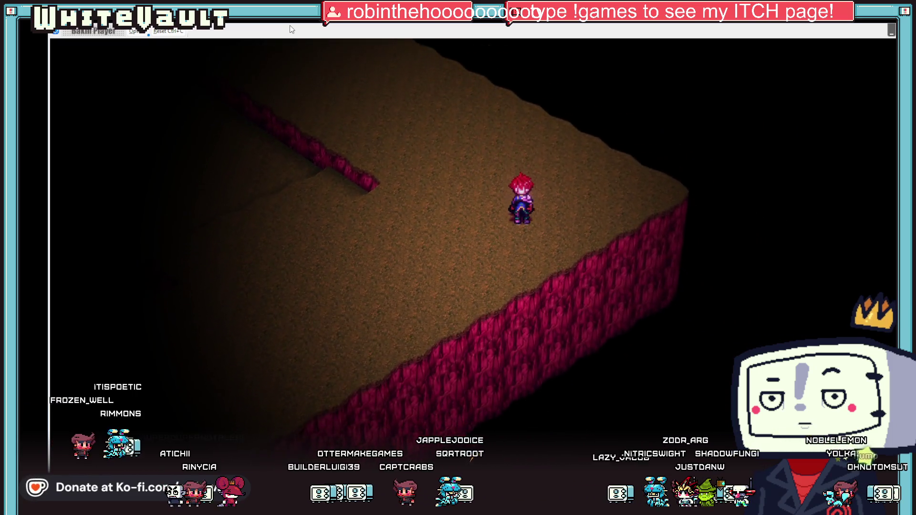
pyautogui.press('Up')
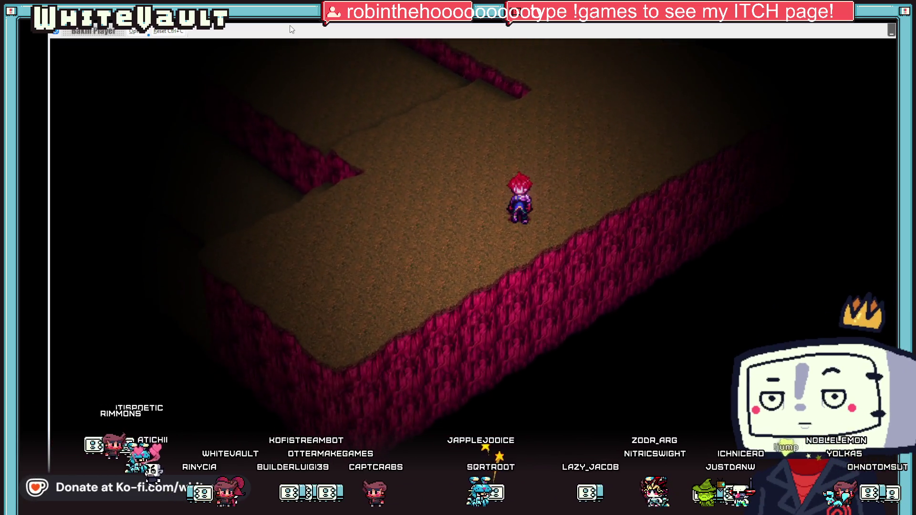
pyautogui.press('Up')
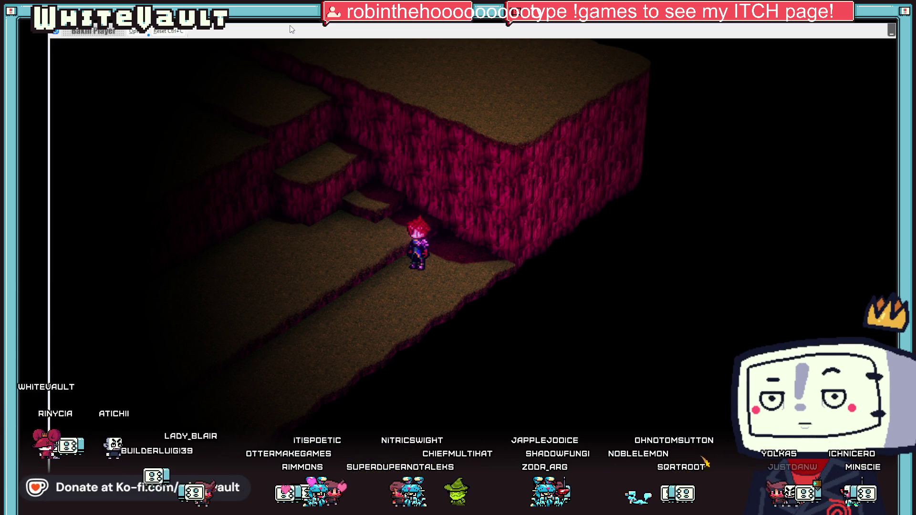
# - Turn the character around, walk through the maze, and jump onward up the cave
pyautogui.press('Up')
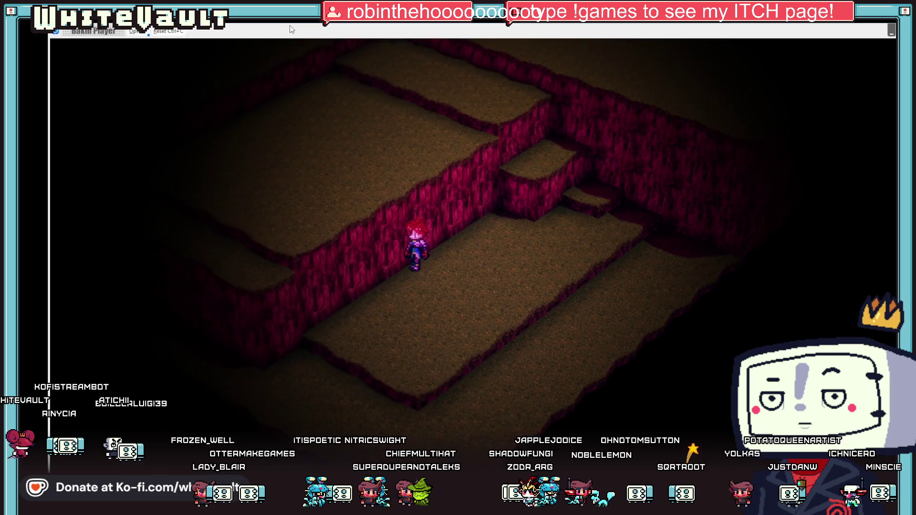
pyautogui.press('Down')
pyautogui.press('Up')
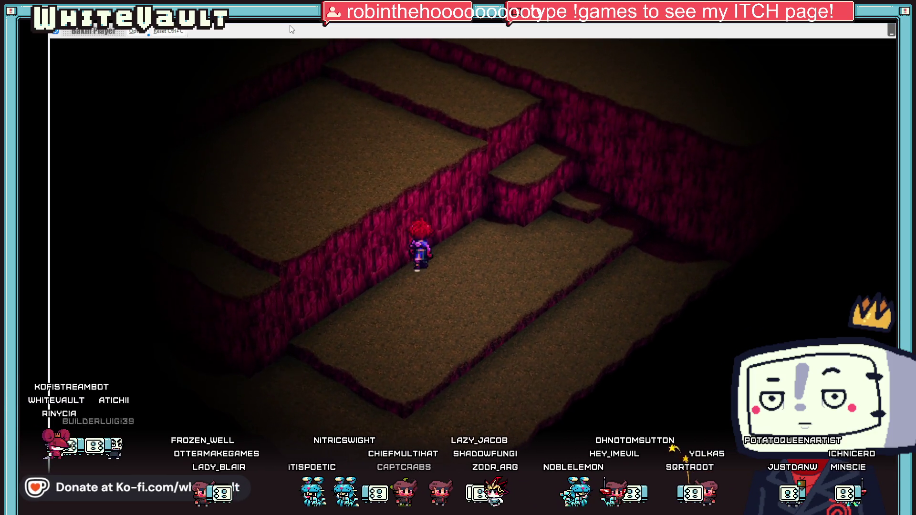
pyautogui.press('Up')
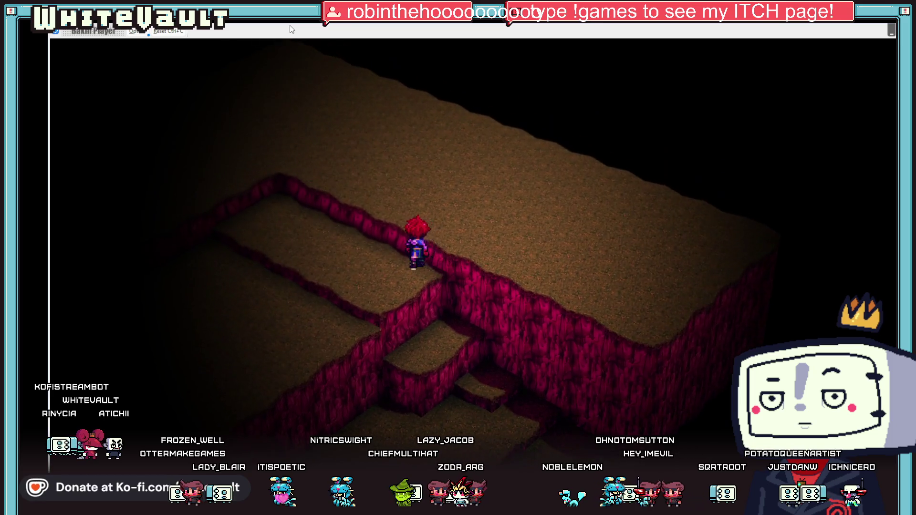
pyautogui.press('Up')
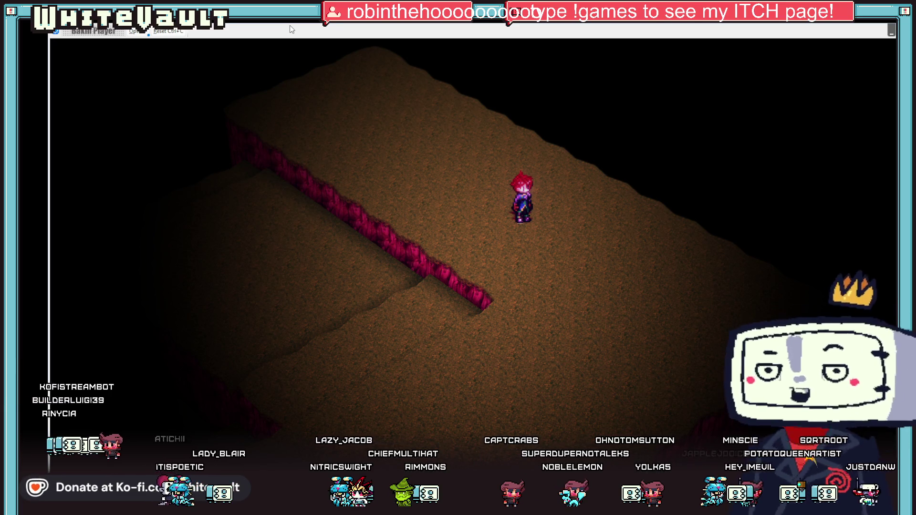
pyautogui.press('Down')
pyautogui.press('Down')
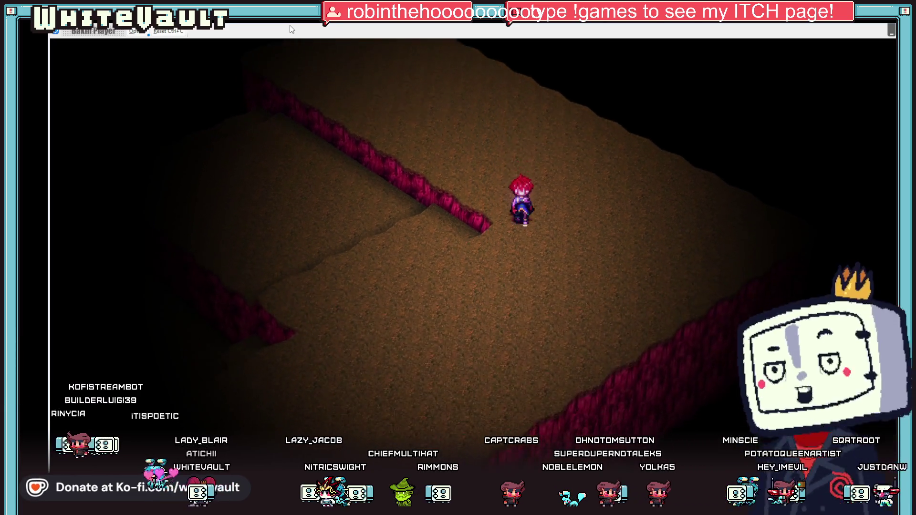
pyautogui.press('Down')
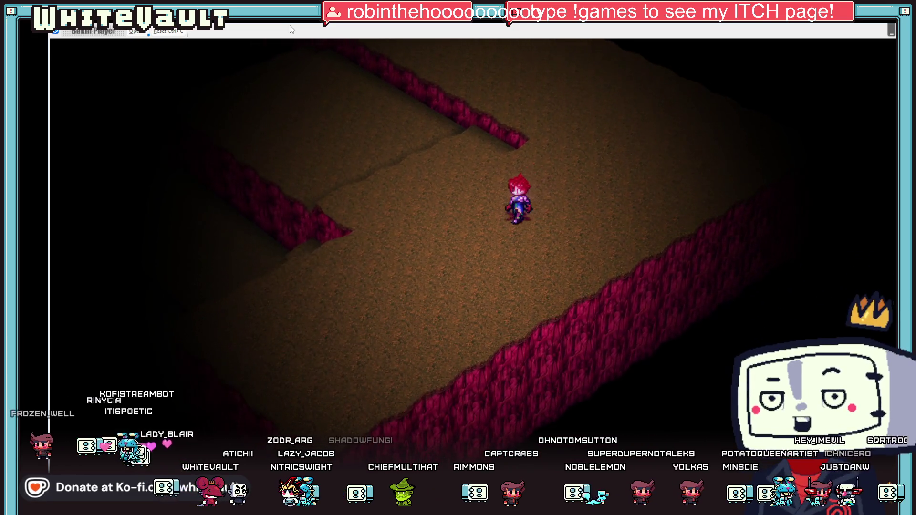
pyautogui.press('space')
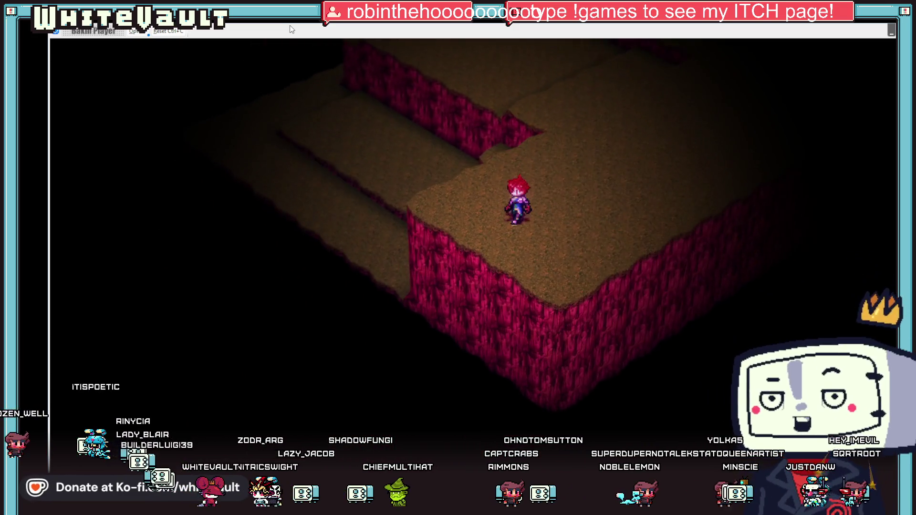
pyautogui.press('Up')
pyautogui.press('Up')
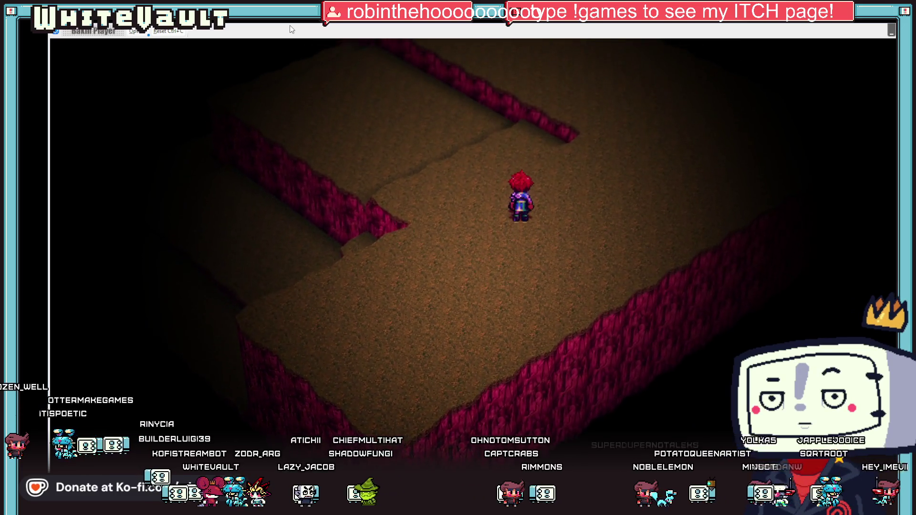
pyautogui.press('Up')
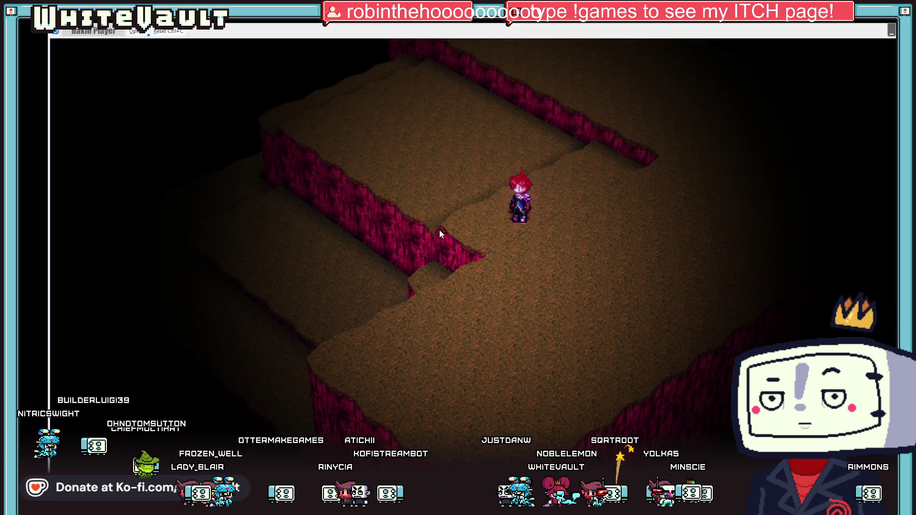
# - Walk north, then along the wall edge onto the ledge to trigger the camera switch
pyautogui.press('Up')
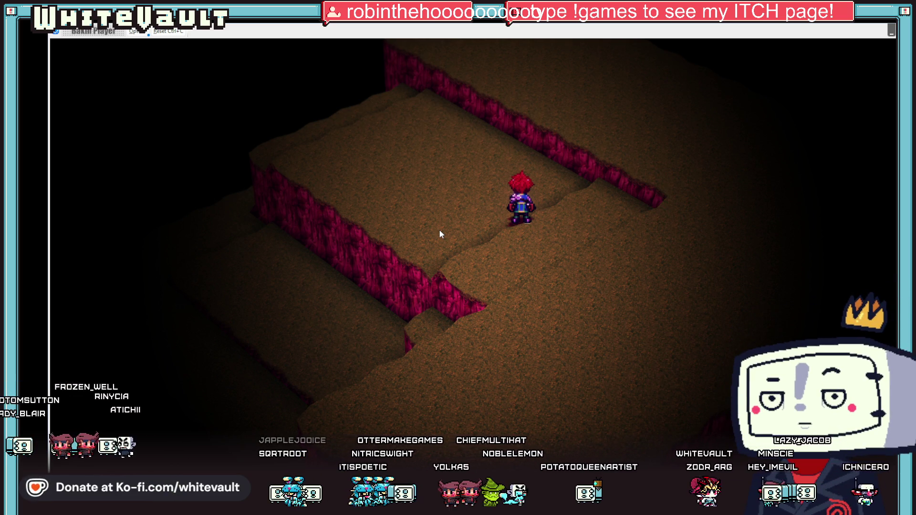
pyautogui.press('Right')
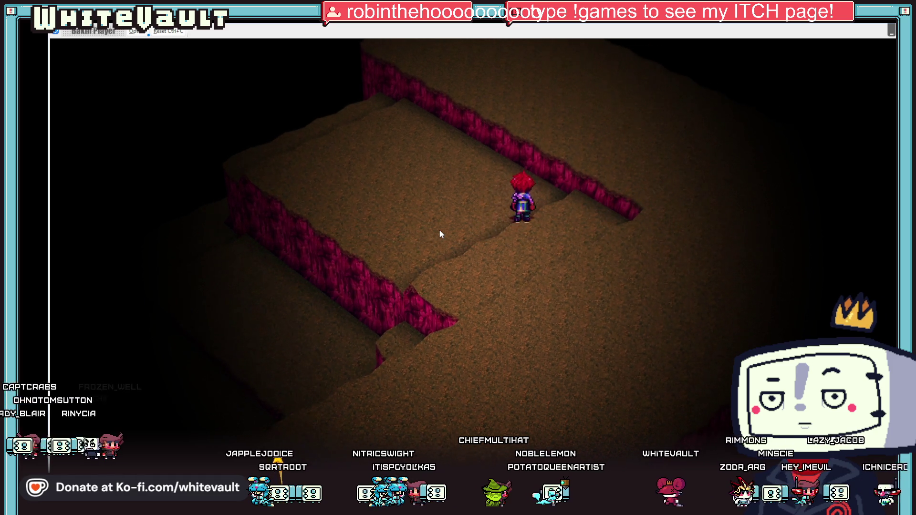
pyautogui.press('Left')
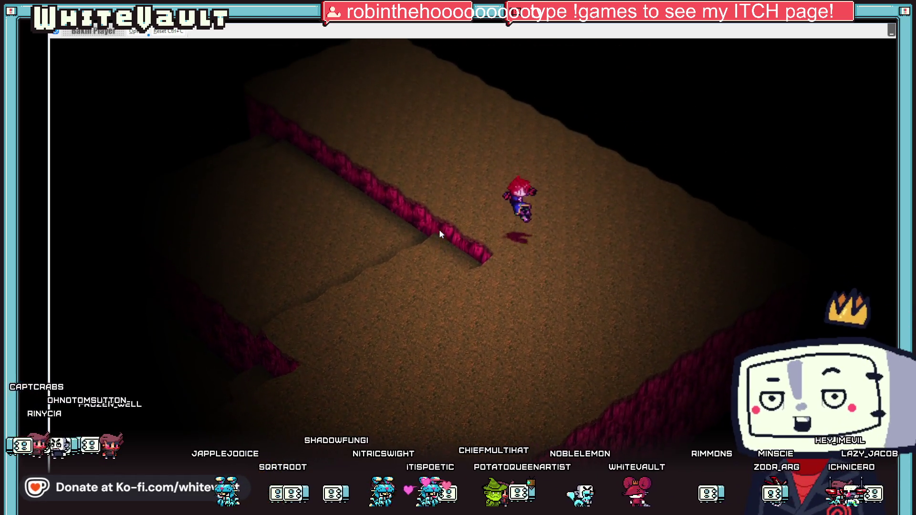
pyautogui.press('Up')
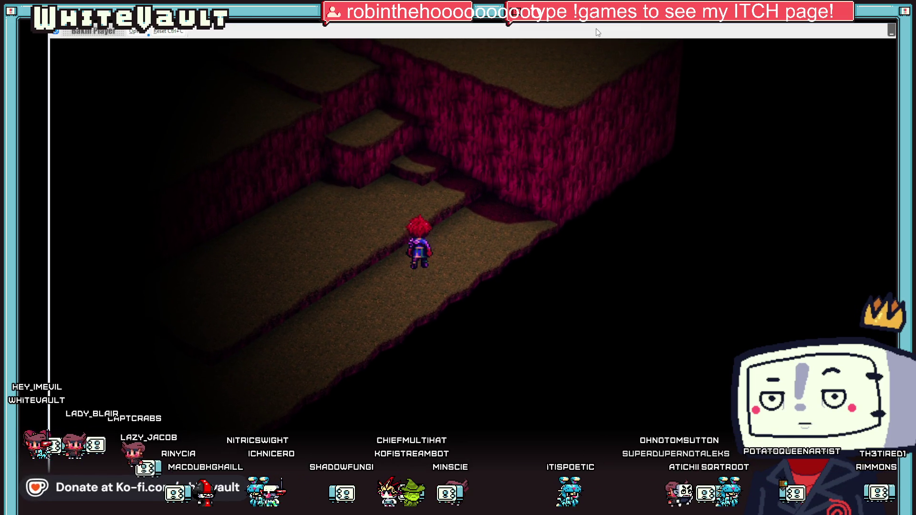
# - Browse the Config options from the pause menu, down to gamepad bindings, then resume play
pyautogui.press('Escape')
pyautogui.press('Escape')
pyautogui.press('Escape')
pyautogui.press('Down')
pyautogui.press('Down')
pyautogui.press('Down')
pyautogui.press('Right')
pyautogui.press('Down')
pyautogui.press('Return')
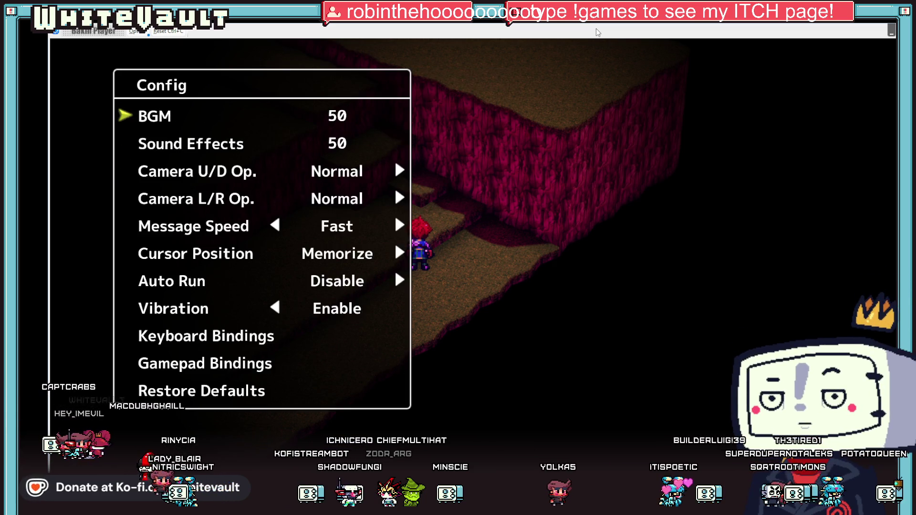
pyautogui.press('Down')
pyautogui.press('Down')
pyautogui.press('Down')
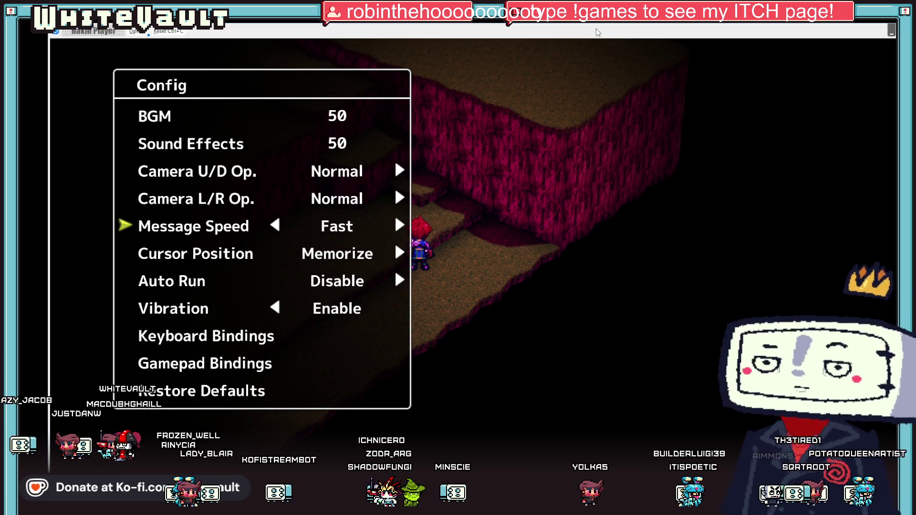
pyautogui.press('Down')
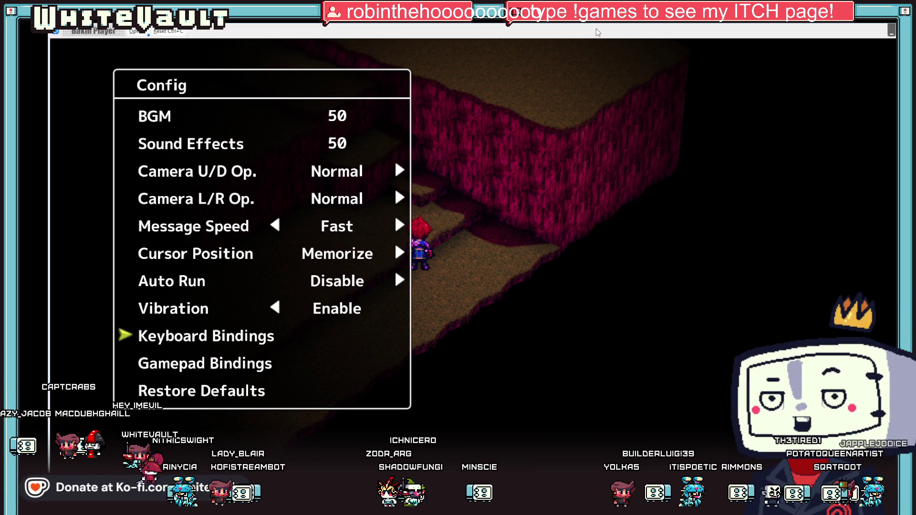
pyautogui.press('Escape')
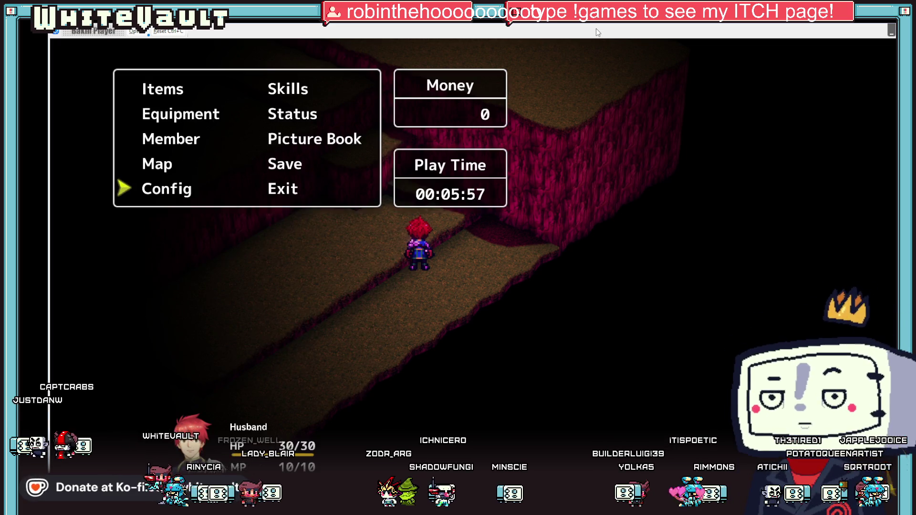
pyautogui.press('Escape')
# - Orbit the camera around the character with Q, then end the test play
pyautogui.press('q')
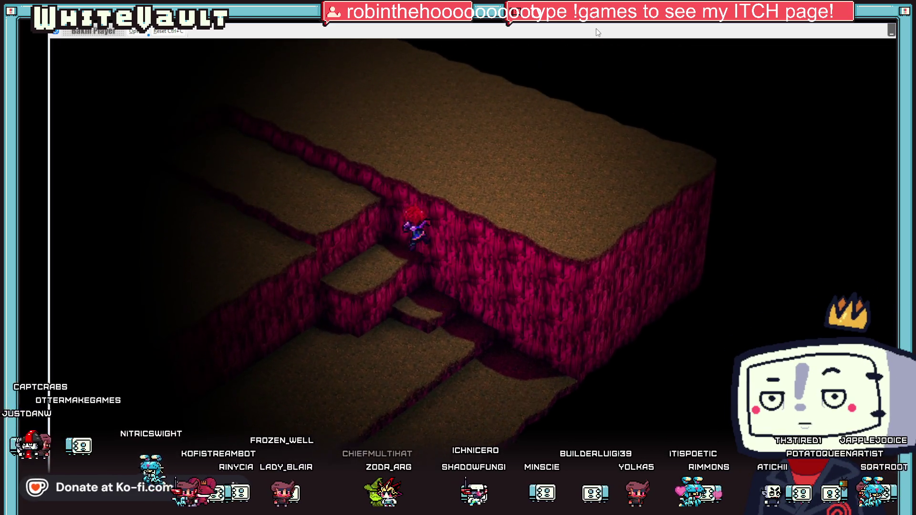
pyautogui.press('q')
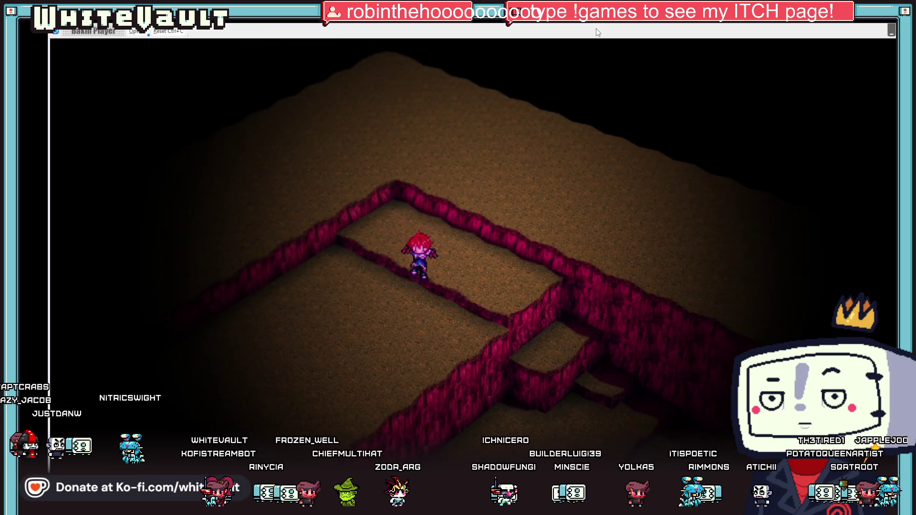
pyautogui.press('q')
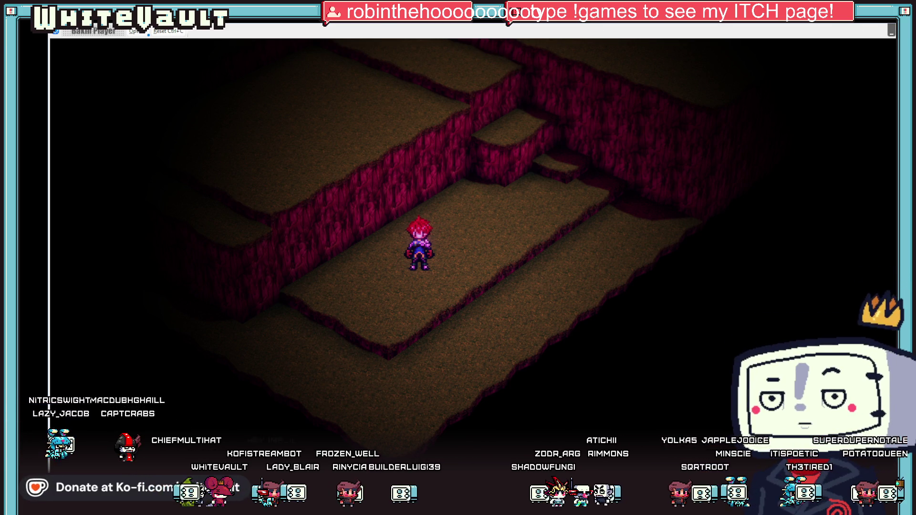
pyautogui.hotkey('alt', 'F4')
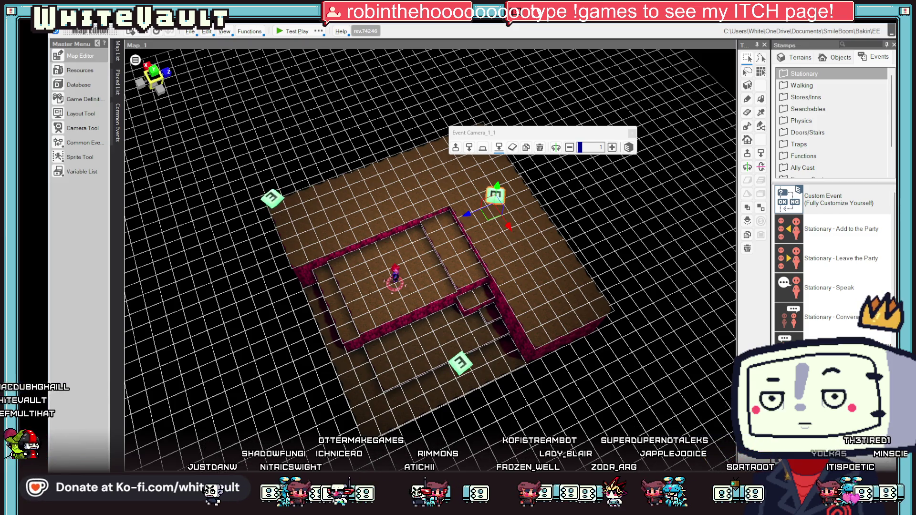
# - Look over the Game Definition settings, then open Common Events and start adding one
pyautogui.press('super+g')
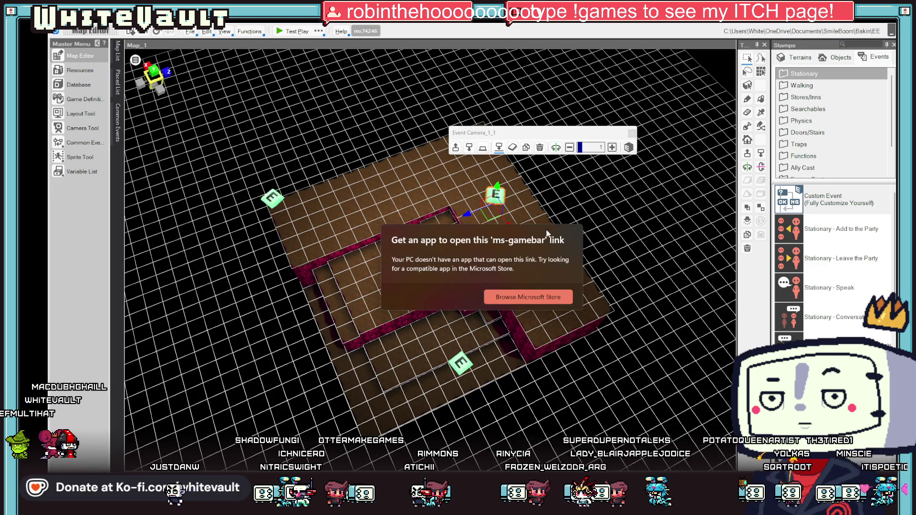
pyautogui.click(685, 190)
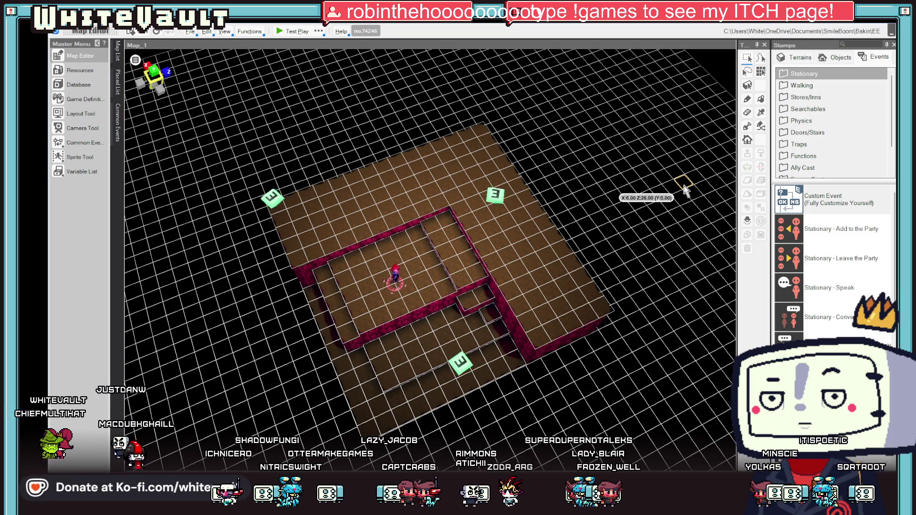
pyautogui.scroll(3, 446, 190)
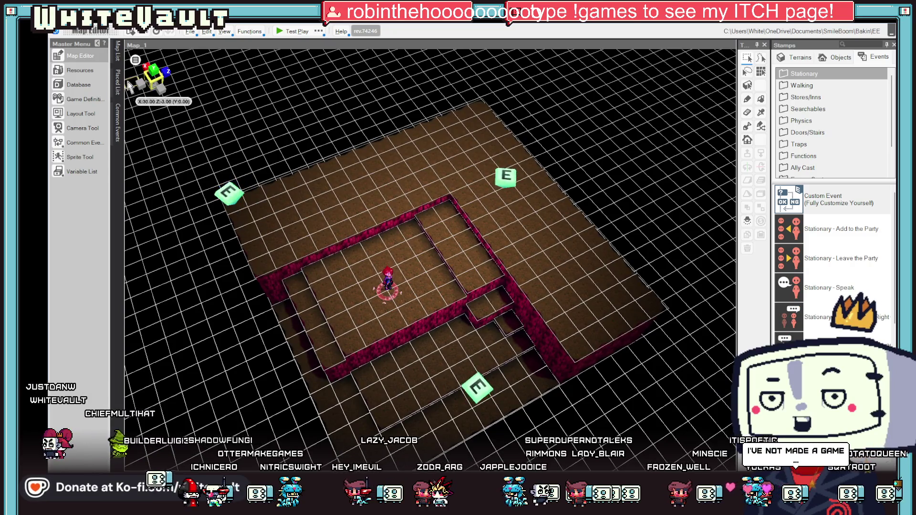
pyautogui.click(82, 98)
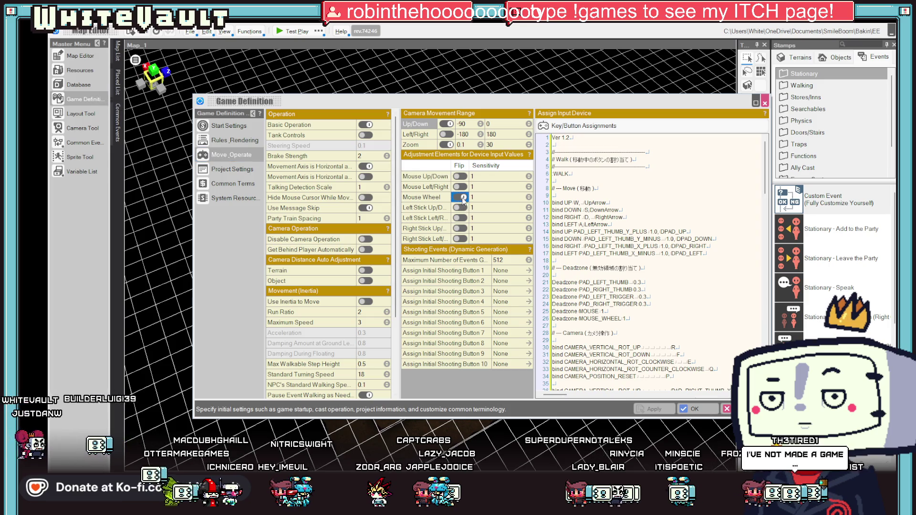
pyautogui.click(690, 409)
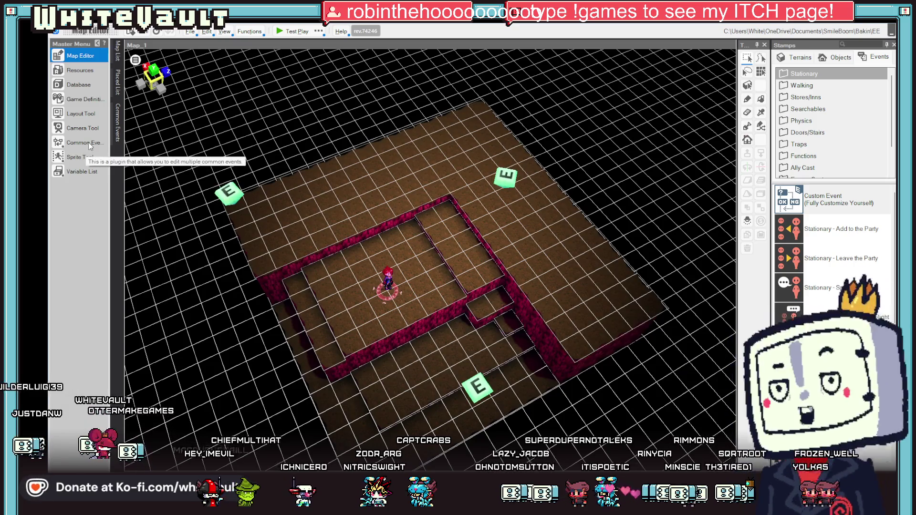
pyautogui.click(88, 142)
pyautogui.click(210, 129)
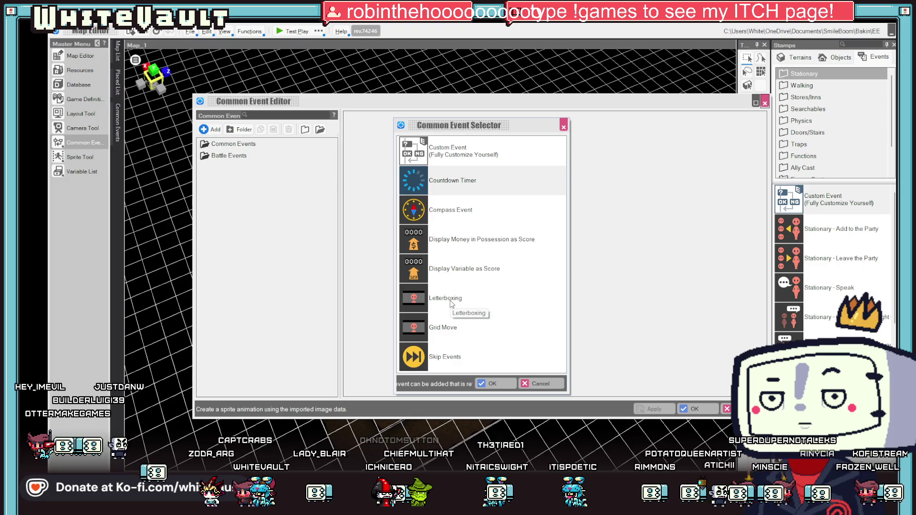
# - Create a blank Custom Event common event, keeping its start trigger at No Trigger
pyautogui.click(460, 148)
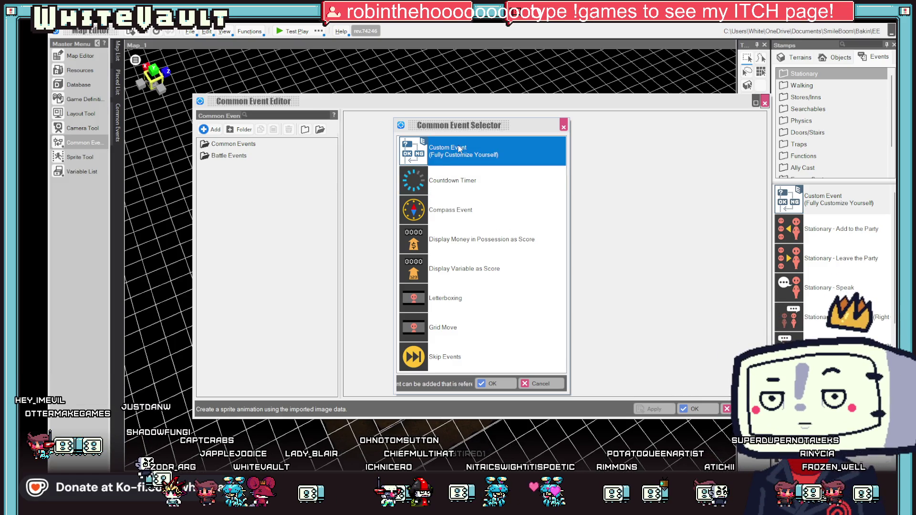
pyautogui.doubleClick(433, 155)
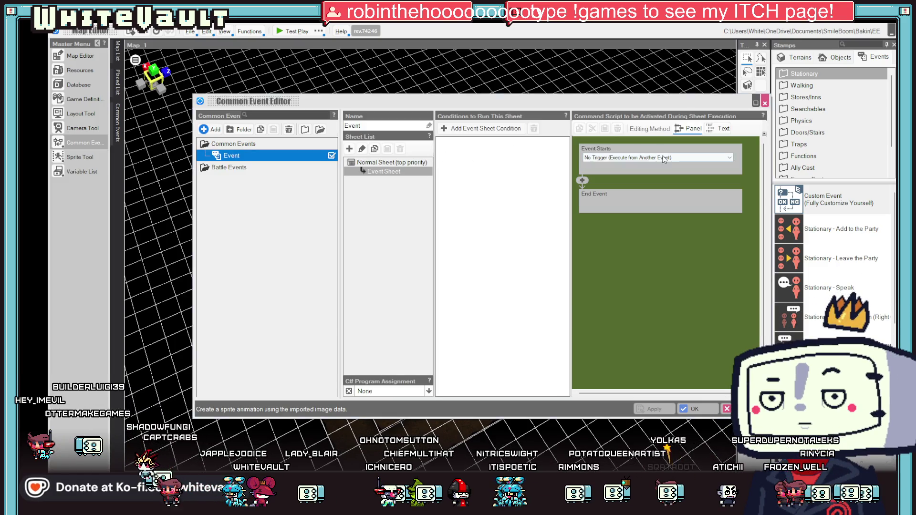
pyautogui.click(662, 158)
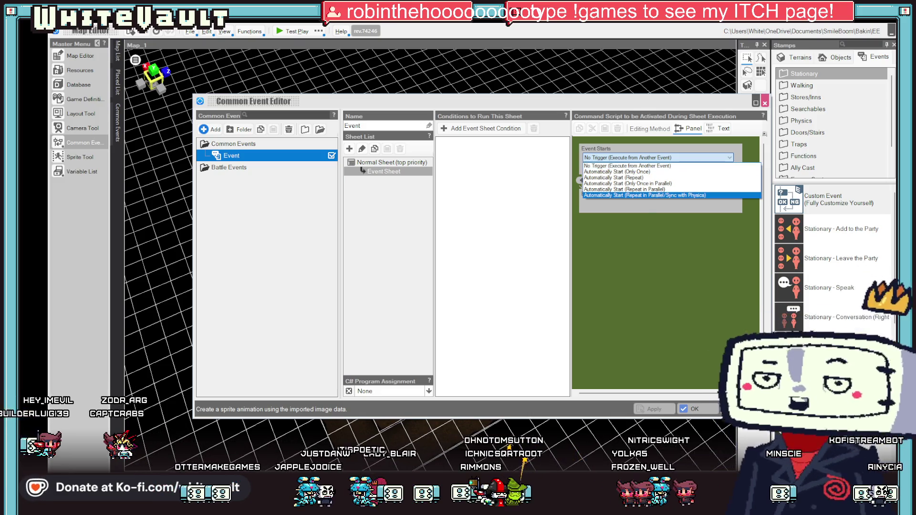
pyautogui.click(658, 165)
pyautogui.press('Return')
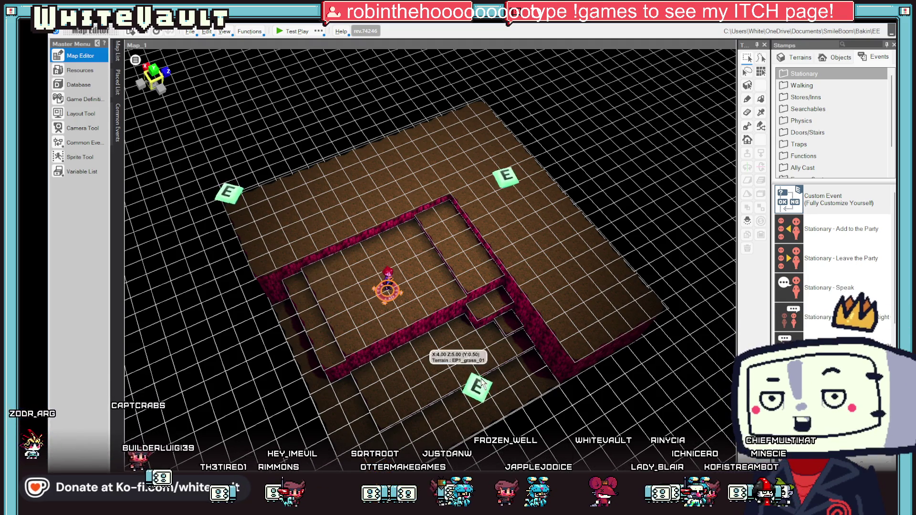
# - Zoom around the map and dismiss a terrain cell's options without changes
pyautogui.scroll(3, 395, 321)
pyautogui.scroll(-3, 395, 331)
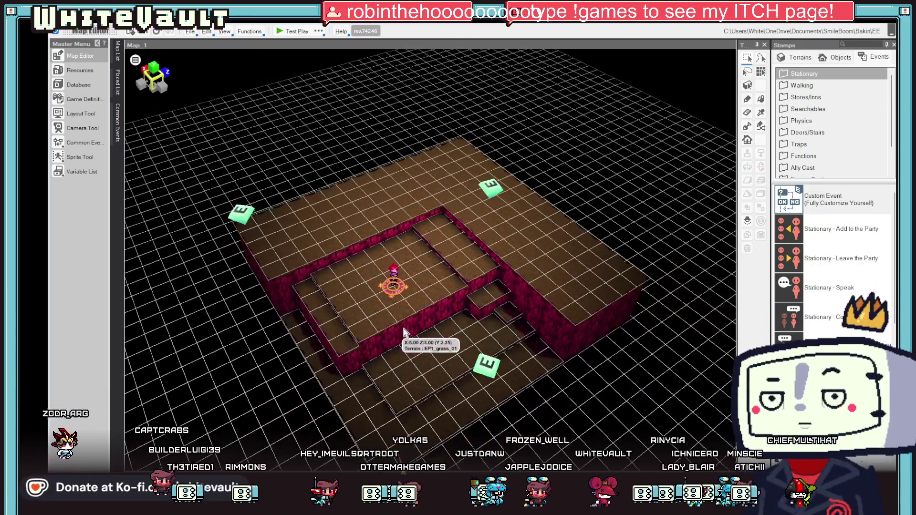
pyautogui.scroll(3, 395, 331)
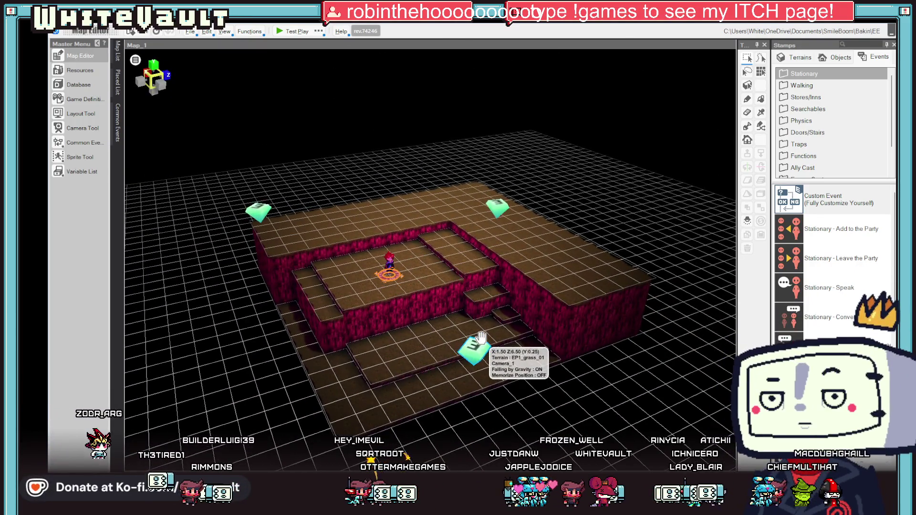
pyautogui.moveTo(398, 222)
pyautogui.scroll(-5, 406, 224)
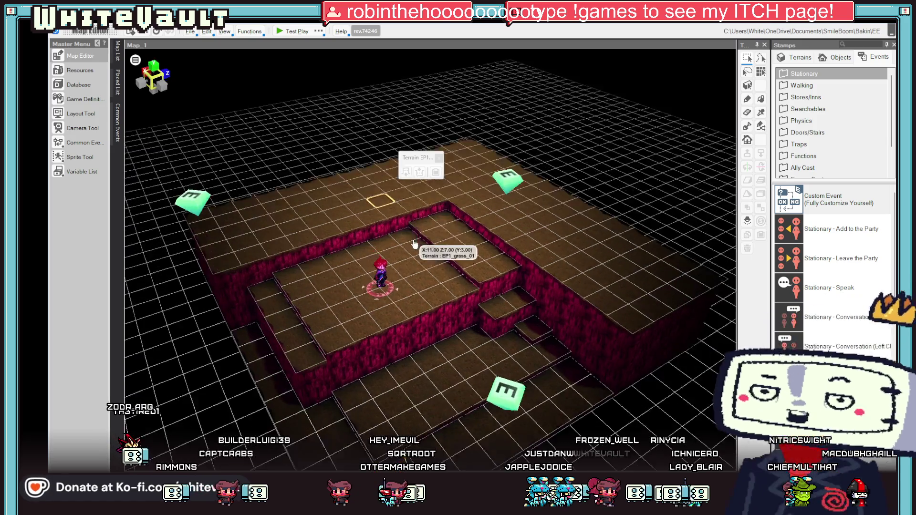
pyautogui.rightClick(375, 189)
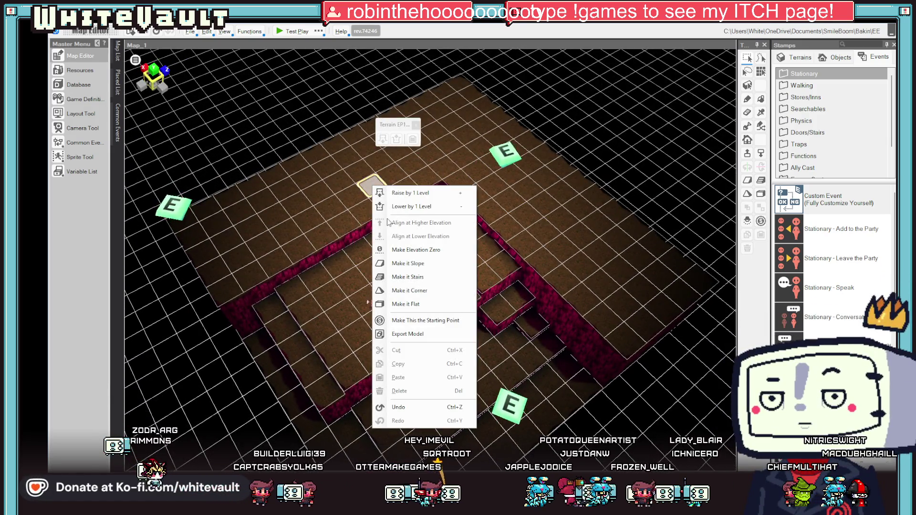
pyautogui.click(650, 223)
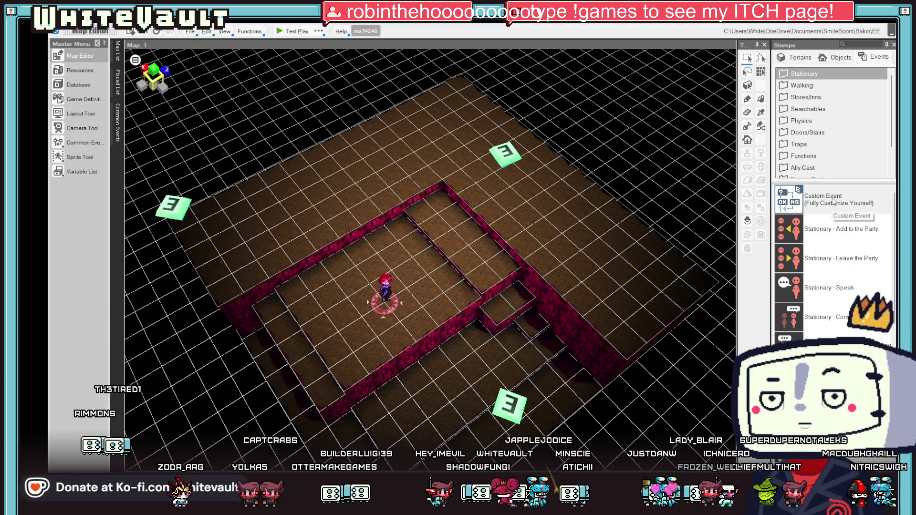
# - Drag the top-right and bottom camera events off the map, then open the editor camera settings
pyautogui.scroll(5, 575, 291)
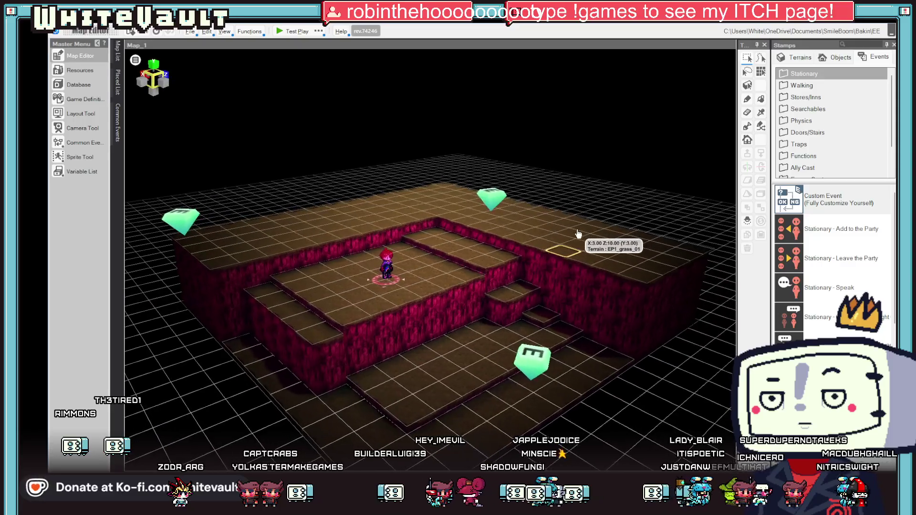
pyautogui.scroll(-5, 539, 245)
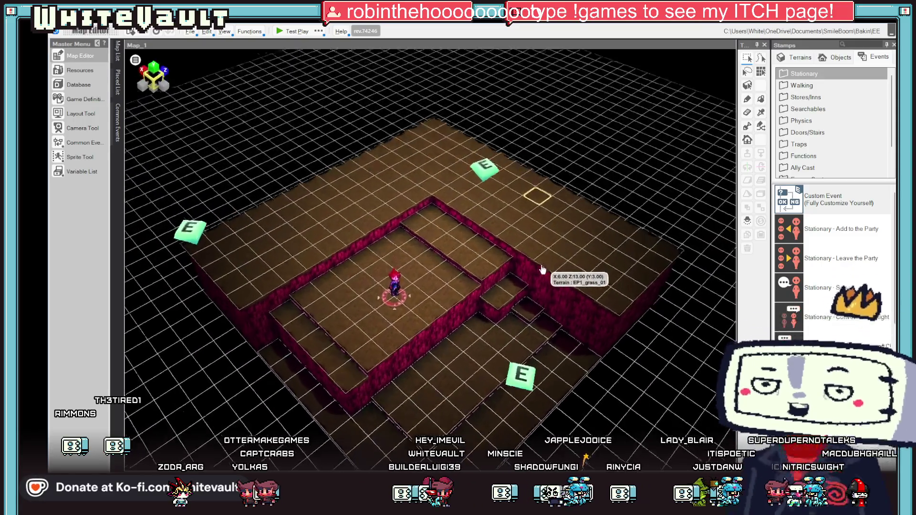
pyautogui.scroll(-3, 534, 273)
pyautogui.moveTo(528, 180)
pyautogui.mouseDown()
pyautogui.moveTo(515, 210)
pyautogui.moveTo(529, 198)
pyautogui.moveTo(675, 168)
pyautogui.mouseUp()
pyautogui.click(462, 401)
pyautogui.scroll(-3, 467, 399)
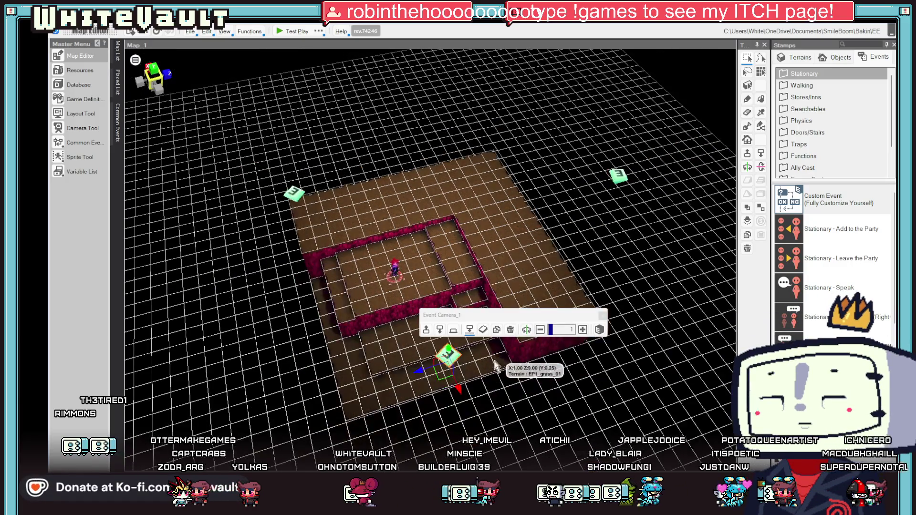
pyautogui.moveTo(451, 362); pyautogui.dragTo(486, 440)
pyautogui.click(481, 211)
pyautogui.click(294, 192)
pyautogui.moveTo(332, 199)
pyautogui.mouseDown()
pyautogui.moveTo(249, 230)
pyautogui.moveTo(270, 225)
pyautogui.moveTo(546, 335)
pyautogui.moveTo(596, 338)
pyautogui.mouseUp()
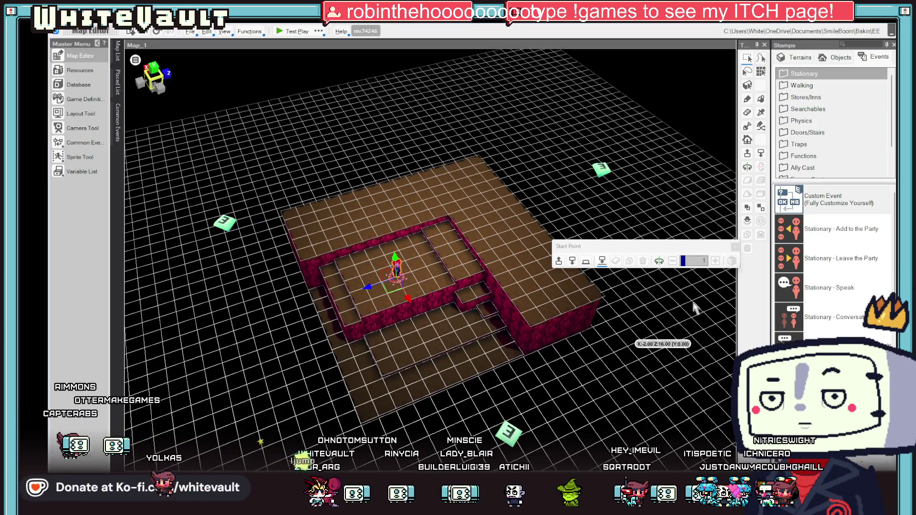
pyautogui.click(133, 60)
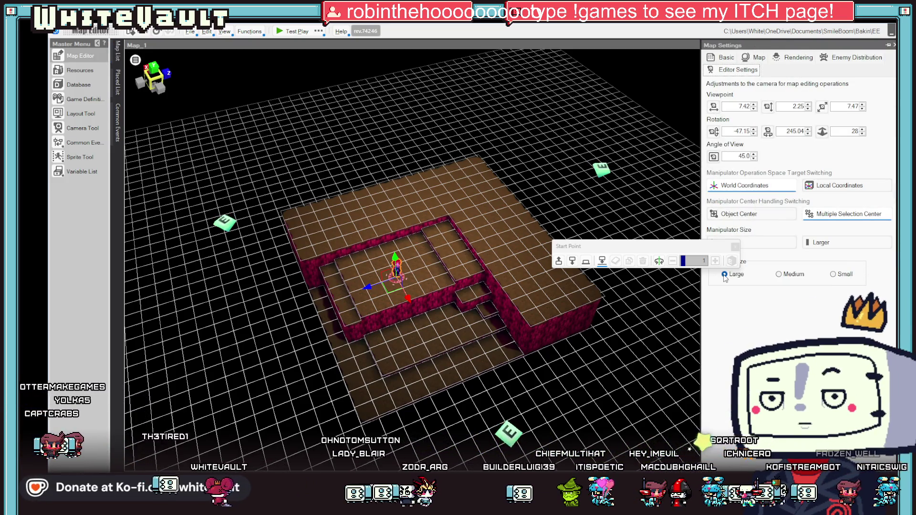
pyautogui.moveTo(661, 250)
pyautogui.mouseDown()
pyautogui.moveTo(629, 65)
pyautogui.moveTo(620, 60)
pyautogui.mouseUp()
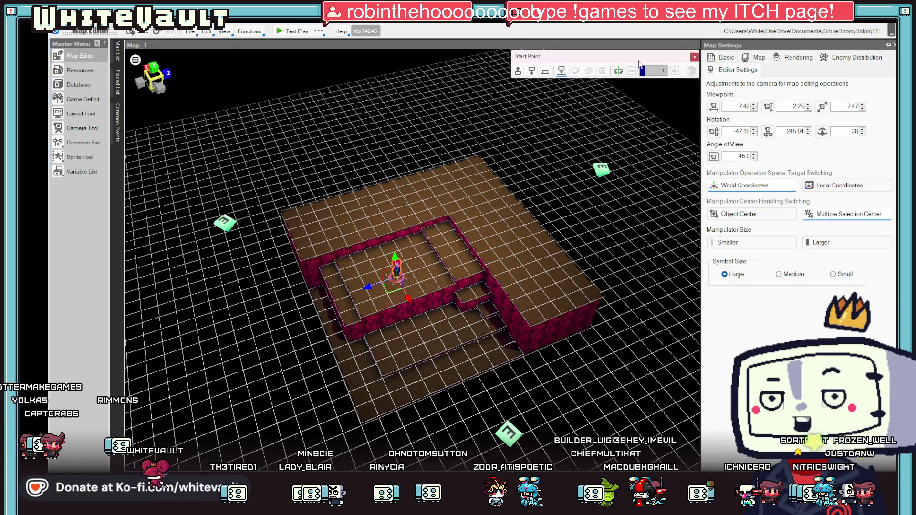
pyautogui.click(734, 58)
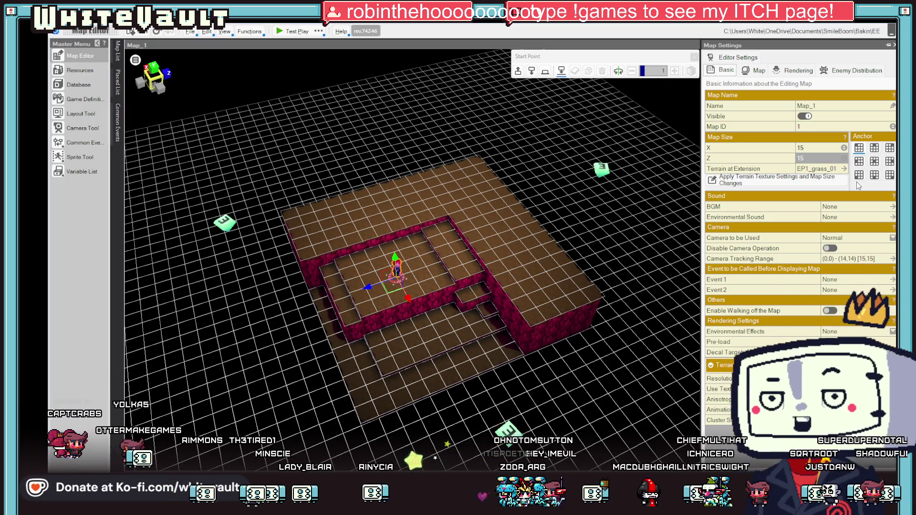
pyautogui.click(852, 240)
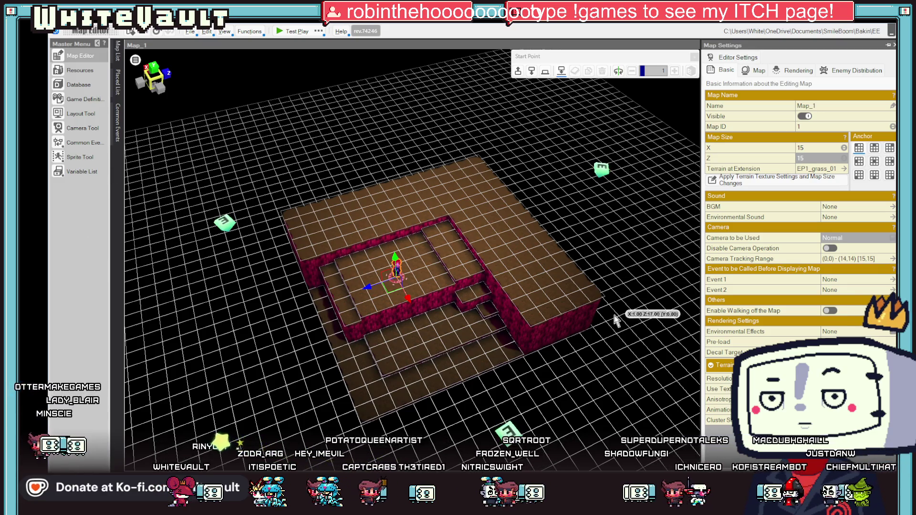
pyautogui.click(631, 357)
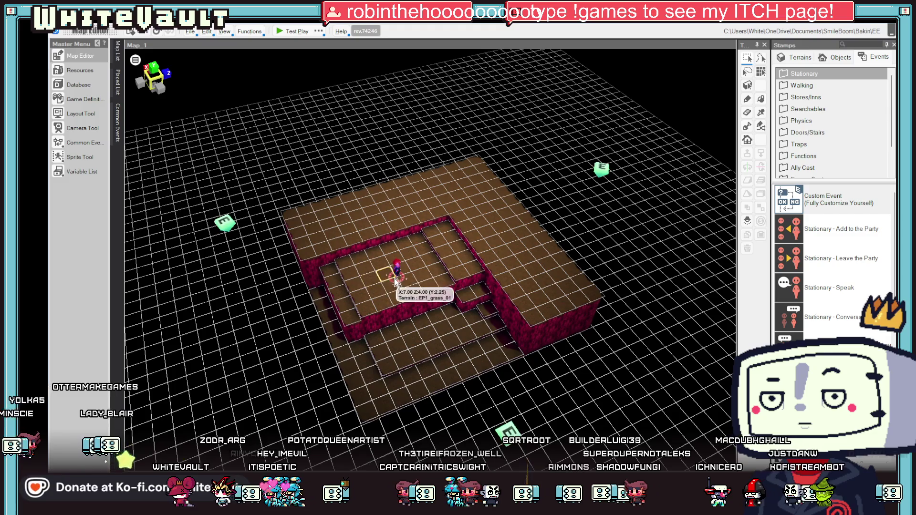
# - Place a Local Light on the map floor and set its colour to magenta F42AFFFF
pyautogui.click(396, 269)
pyautogui.click(655, 232)
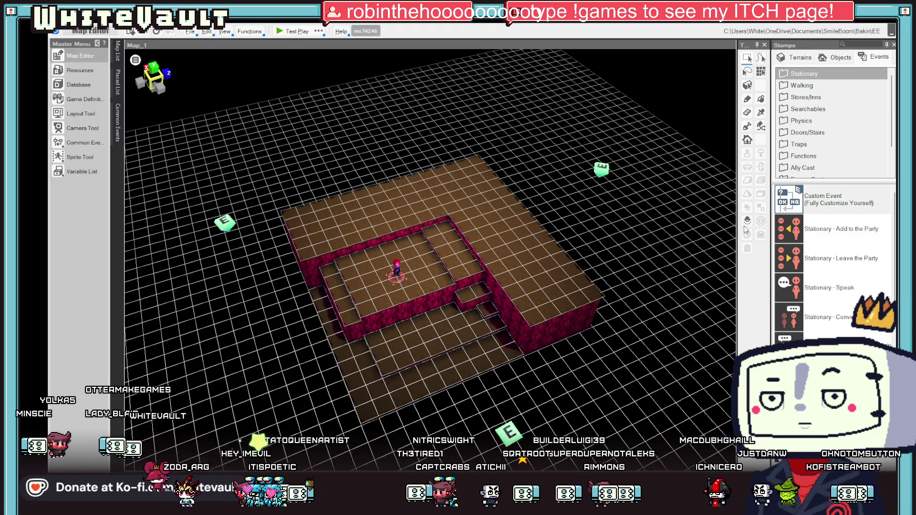
pyautogui.click(476, 215)
pyautogui.scroll(3, 532, 250)
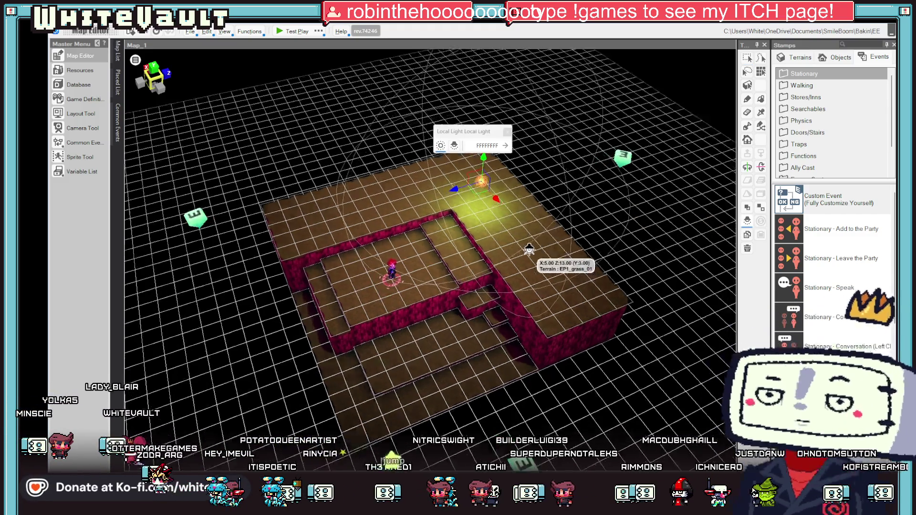
pyautogui.click(487, 145)
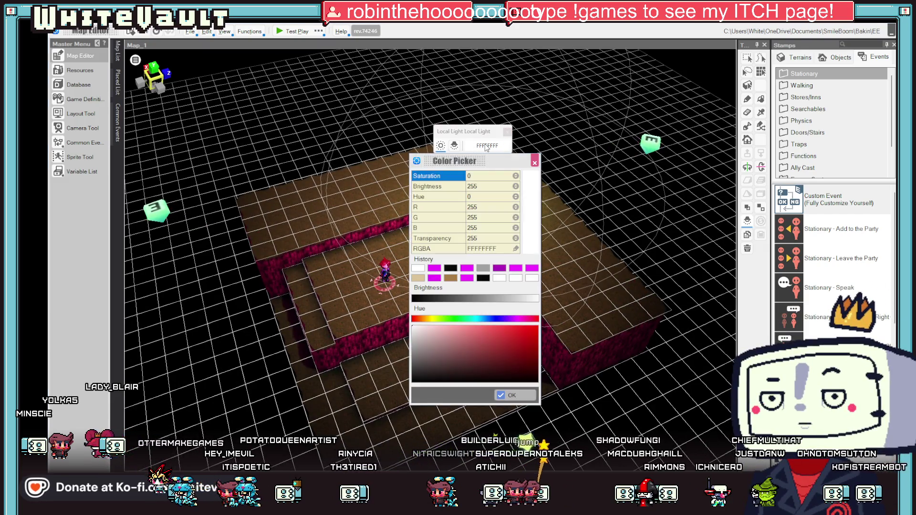
pyautogui.click(516, 268)
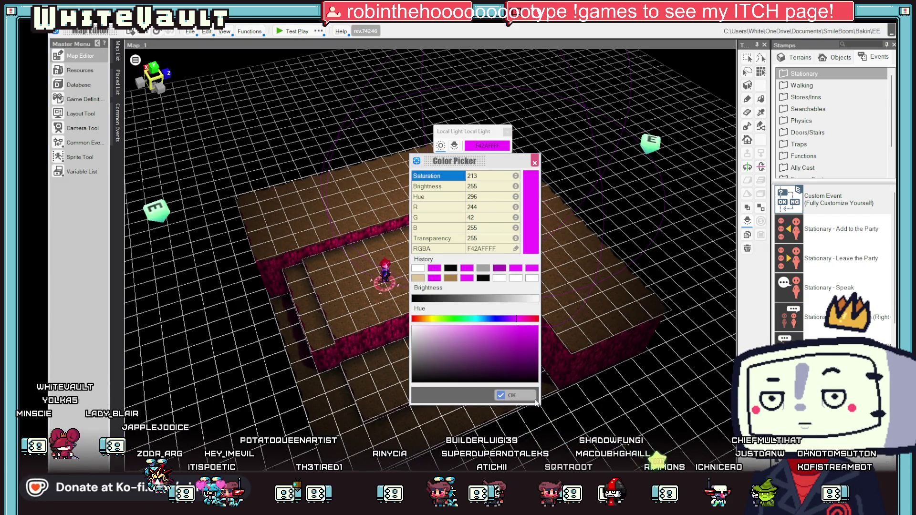
pyautogui.click(534, 400)
pyautogui.scroll(-3, 546, 286)
pyautogui.scroll(3, 548, 282)
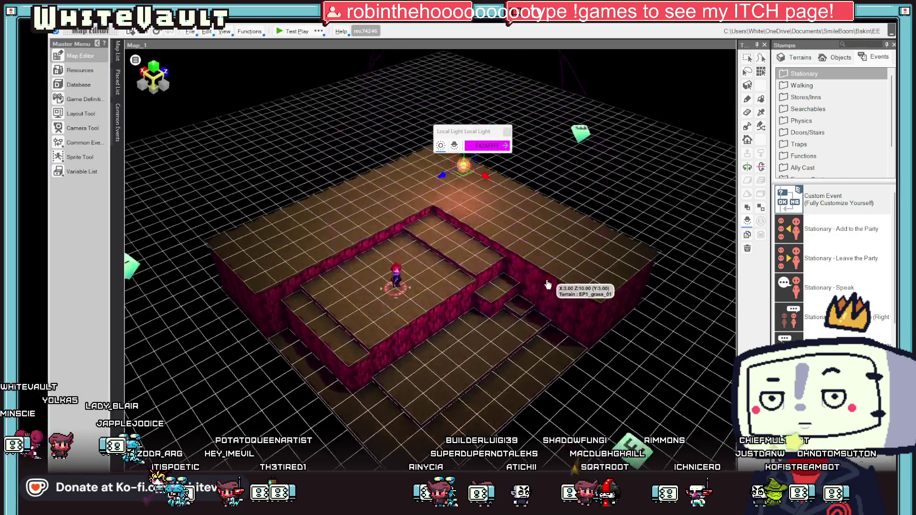
pyautogui.scroll(-2, 548, 282)
# - Move the light to the far corner near the E marker, around X6 Z14
pyautogui.click(453, 146)
pyautogui.moveTo(582, 259)
pyautogui.mouseDown()
pyautogui.moveTo(589, 194)
pyautogui.moveTo(582, 257)
pyautogui.moveTo(650, 295)
pyautogui.moveTo(646, 334)
pyautogui.moveTo(640, 297)
pyautogui.moveTo(639, 310)
pyautogui.moveTo(576, 264)
pyautogui.mouseUp()
pyautogui.moveTo(503, 171)
pyautogui.mouseDown()
pyautogui.moveTo(474, 175)
pyautogui.moveTo(652, 143)
pyautogui.mouseUp()
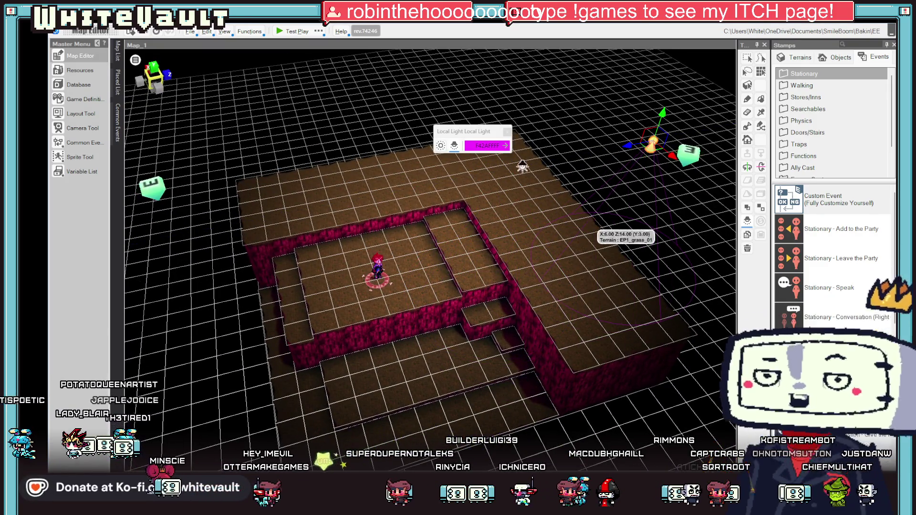
pyautogui.moveTo(460, 135); pyautogui.dragTo(577, 107)
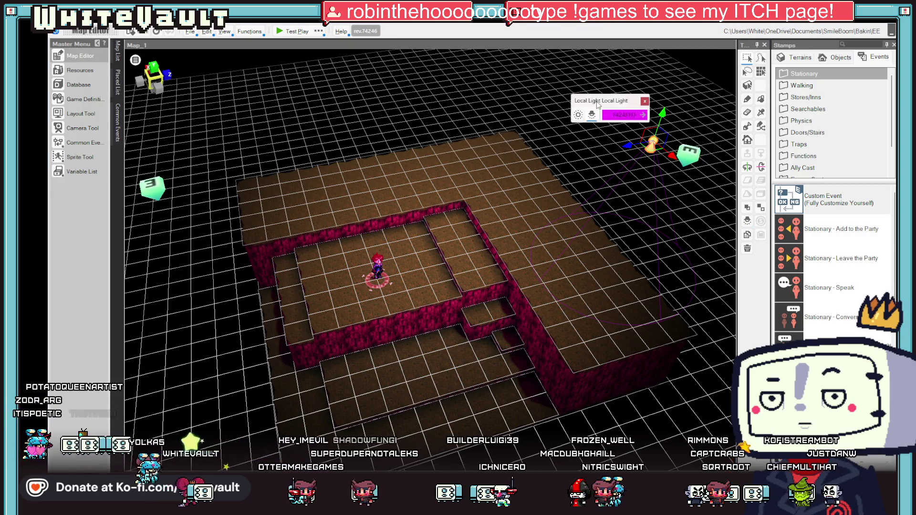
pyautogui.moveTo(512, 137)
pyautogui.mouseDown()
pyautogui.moveTo(517, 154)
pyautogui.moveTo(310, 410)
pyautogui.moveTo(319, 428)
pyautogui.mouseUp()
pyautogui.hotkey('alt', 'Tab')
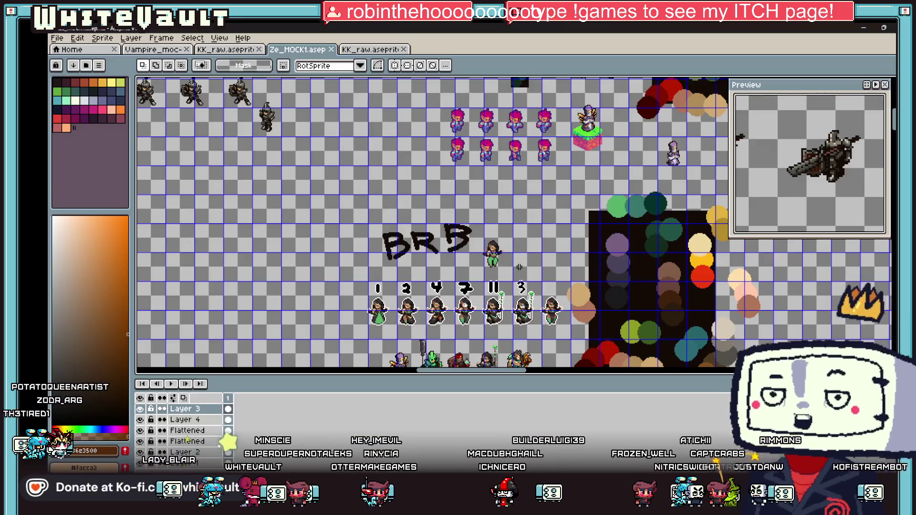
# - Create a new transparent 1000 × 1000 sprite in Aseprite
pyautogui.scroll(-3, 484, 236)
pyautogui.scroll(3, 271, 107)
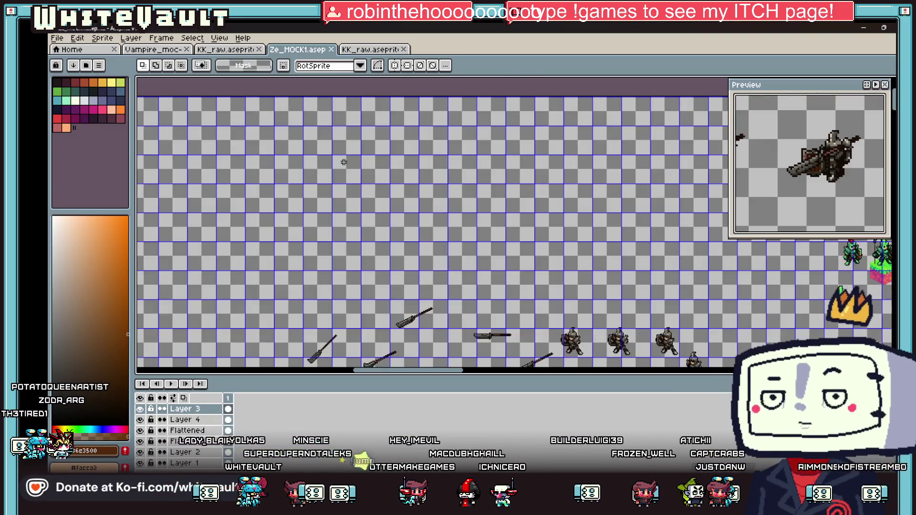
pyautogui.click(58, 38)
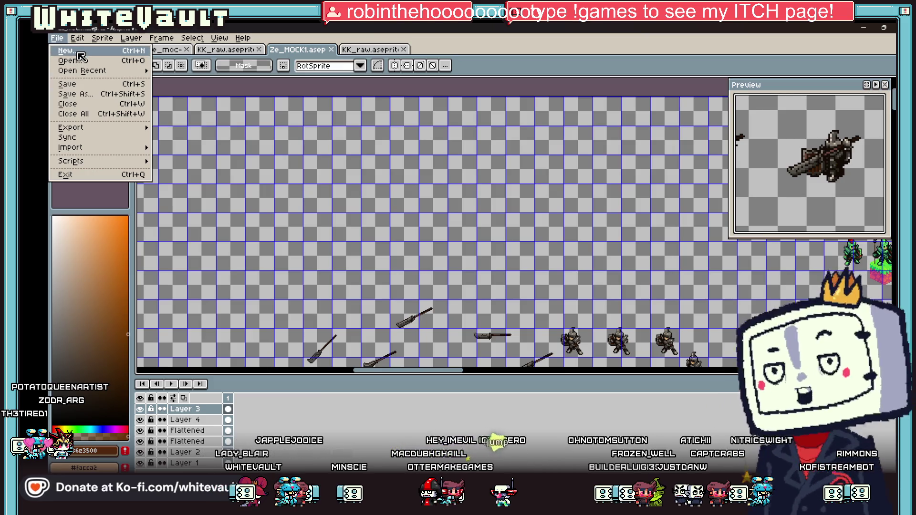
pyautogui.click(66, 50)
pyautogui.write('1000')
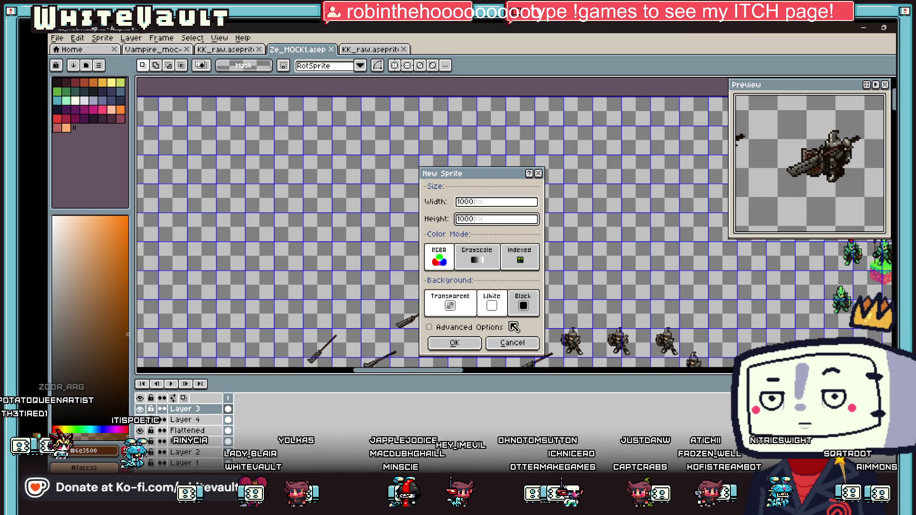
pyautogui.click(454, 343)
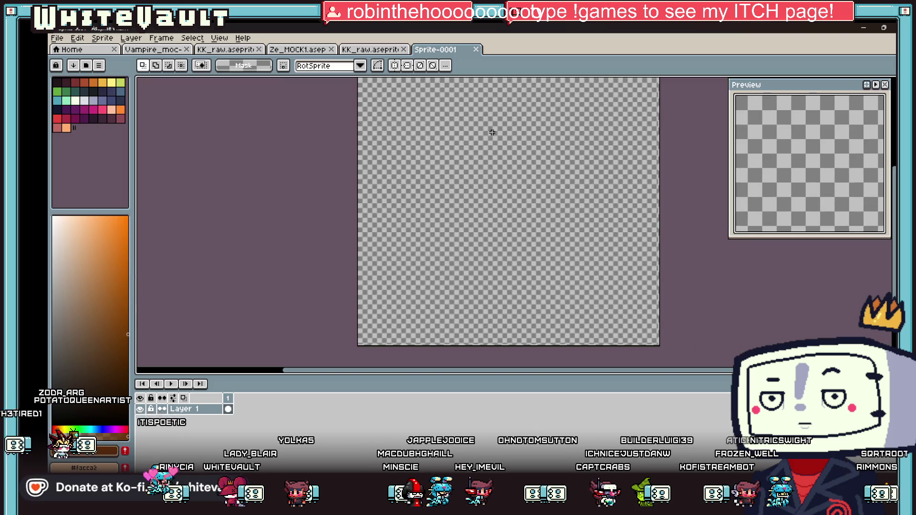
# - Select the Pencil tool with a 3px brush size
pyautogui.scroll(3, 490, 112)
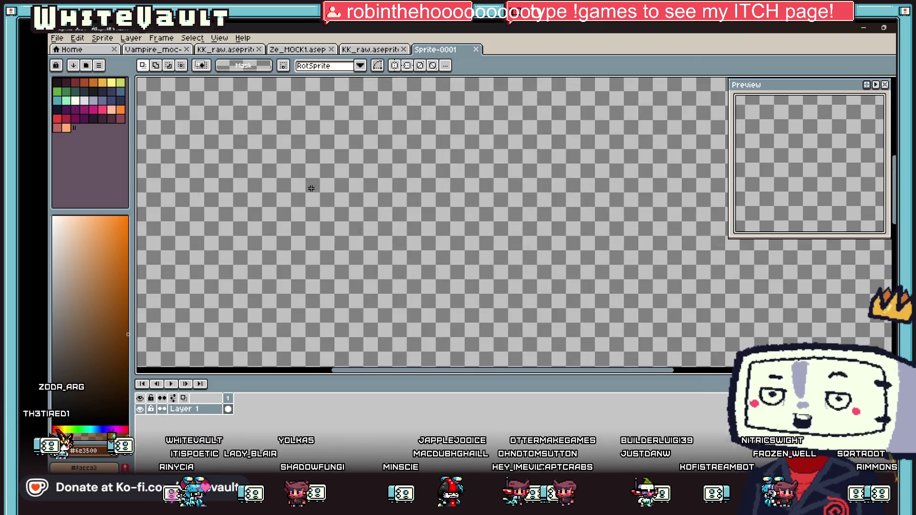
pyautogui.press('i')
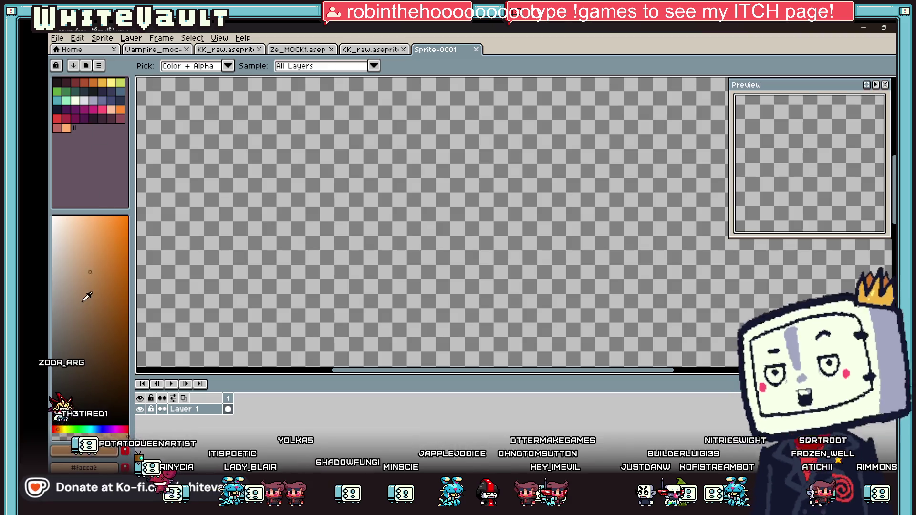
pyautogui.press('b')
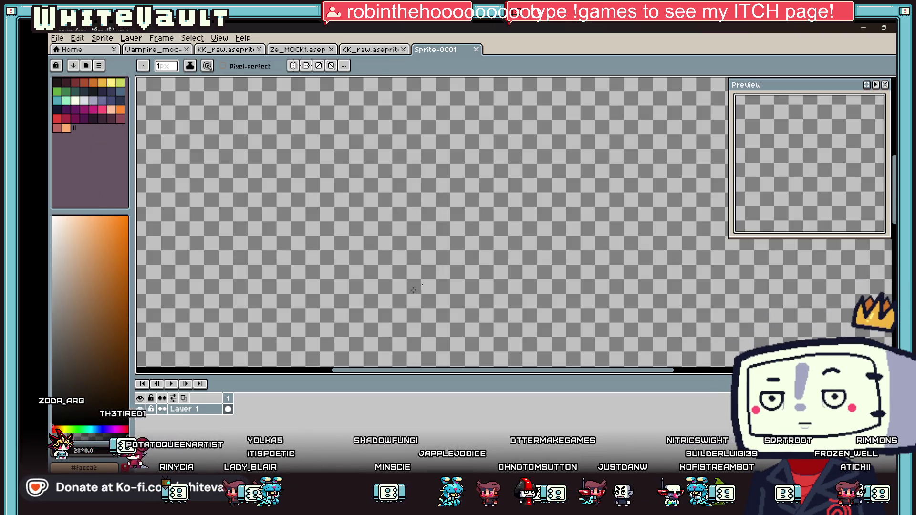
pyautogui.press('+')
pyautogui.press('+')
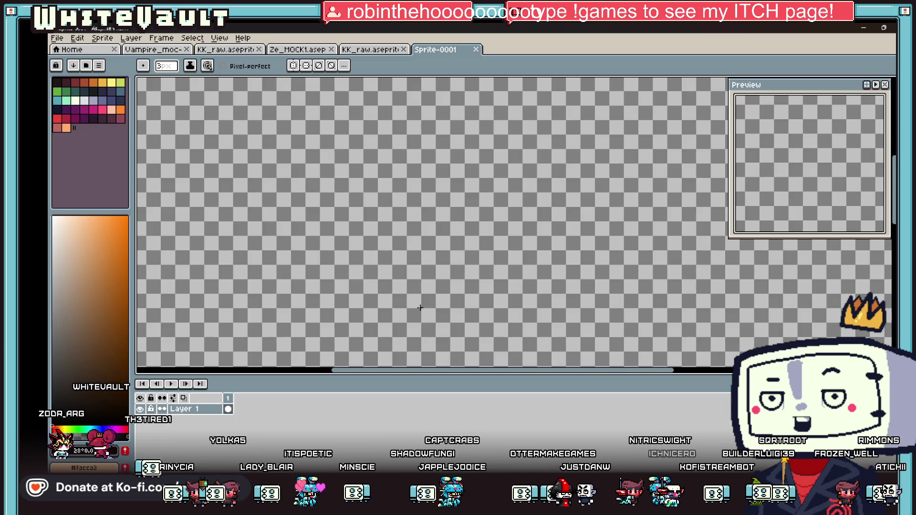
# - Sketch an inverted V triangle outline, undoing the stray strokes
pyautogui.moveTo(420, 308)
pyautogui.mouseDown()
pyautogui.moveTo(456, 230)
pyautogui.moveTo(519, 171)
pyautogui.mouseUp()
pyautogui.press('v')
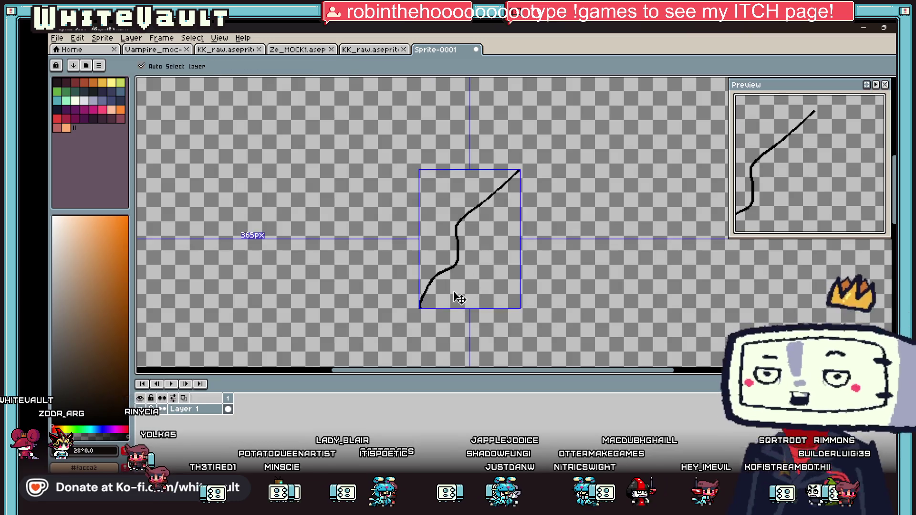
pyautogui.hotkey('ctrl', 'z')
pyautogui.press('b')
pyautogui.moveTo(423, 305)
pyautogui.mouseDown()
pyautogui.moveTo(491, 180)
pyautogui.moveTo(555, 298)
pyautogui.mouseUp()
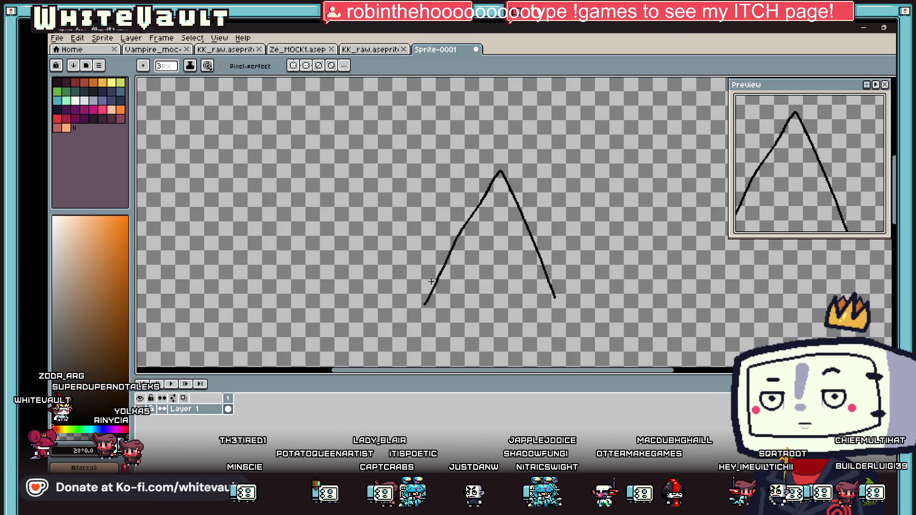
pyautogui.press('v')
pyautogui.hotkey('ctrl', 'z')
pyautogui.press('b')
# - Draw small hand-drawn boxes piled along the triangle's slopes and base
pyautogui.moveTo(415, 314)
pyautogui.mouseDown()
pyautogui.moveTo(413, 326)
pyautogui.moveTo(456, 315)
pyautogui.moveTo(426, 325)
pyautogui.mouseUp()
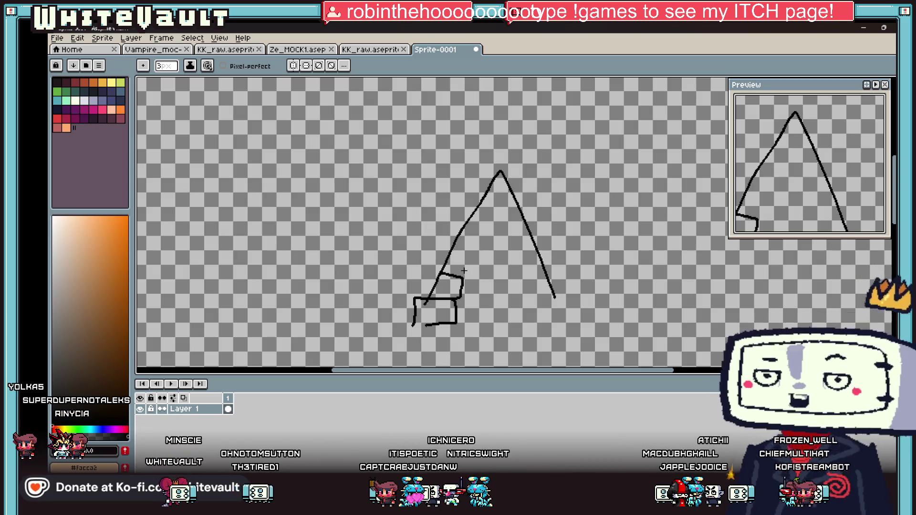
pyautogui.hotkey('ctrl', 'z')
pyautogui.moveTo(451, 296)
pyautogui.mouseDown()
pyautogui.moveTo(464, 282)
pyautogui.moveTo(481, 296)
pyautogui.moveTo(457, 305)
pyautogui.moveTo(438, 277)
pyautogui.moveTo(496, 273)
pyautogui.mouseUp()
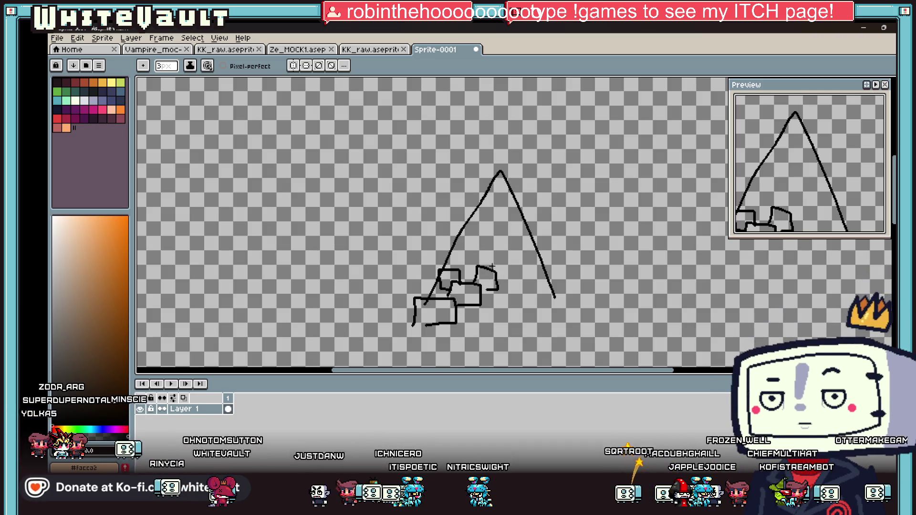
pyautogui.moveTo(496, 289); pyautogui.dragTo(512, 273)
pyautogui.moveTo(486, 289); pyautogui.dragTo(514, 297)
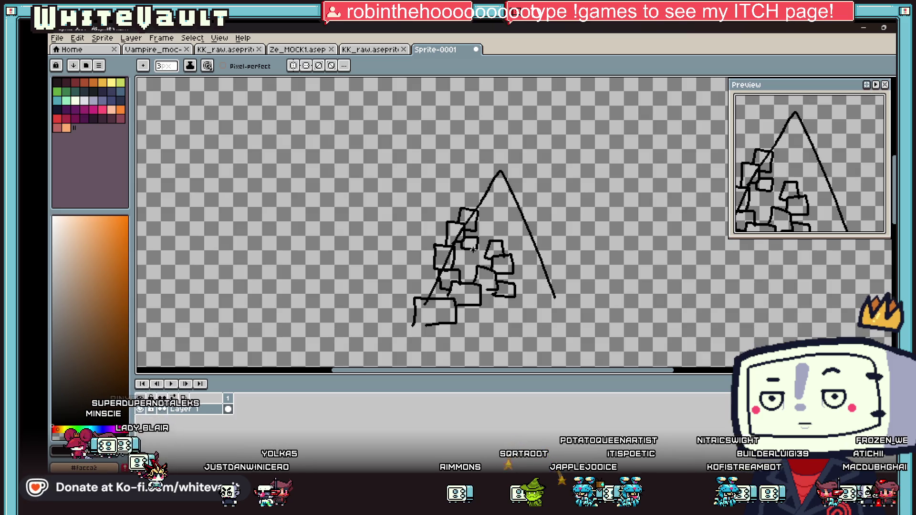
pyautogui.moveTo(480, 237); pyautogui.dragTo(480, 230)
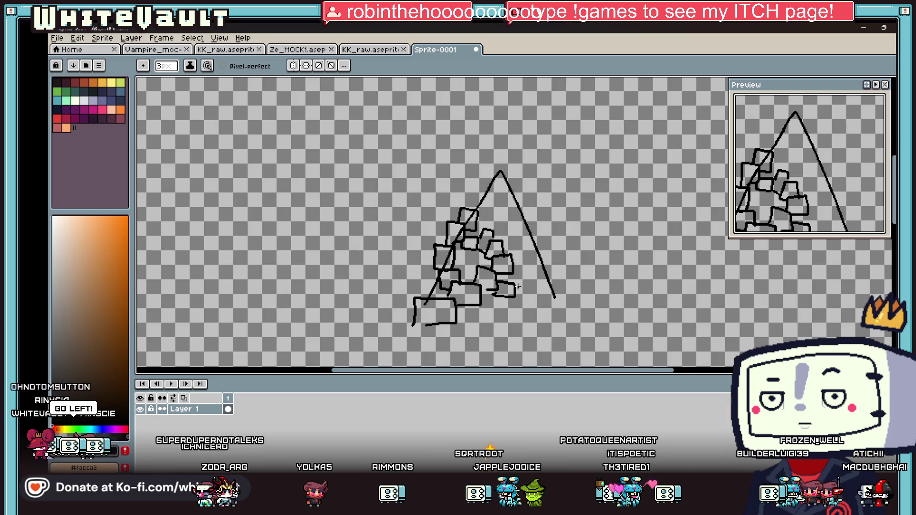
pyautogui.moveTo(528, 276); pyautogui.dragTo(544, 265)
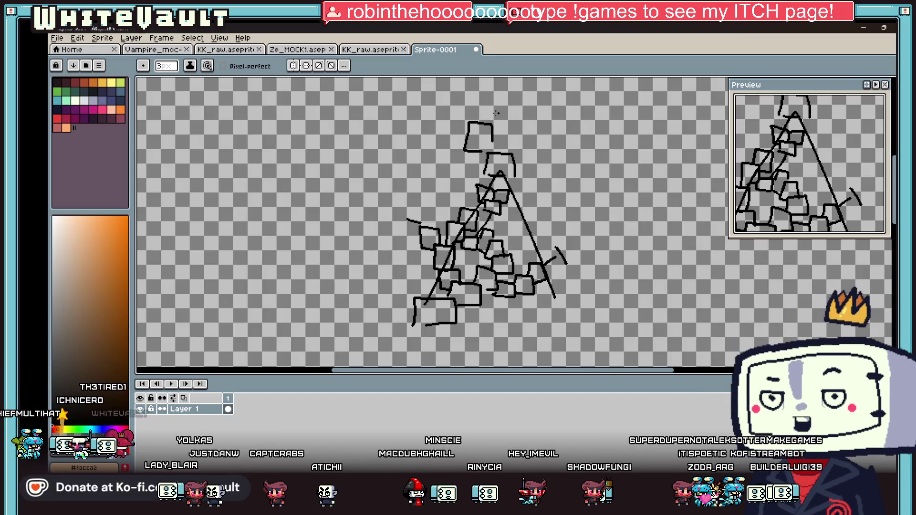
# - Add more box strokes above the triangle's peak and a bracket-shaped box right of the stack
pyautogui.moveTo(519, 112)
pyautogui.mouseDown()
pyautogui.moveTo(505, 131)
pyautogui.moveTo(533, 154)
pyautogui.mouseUp()
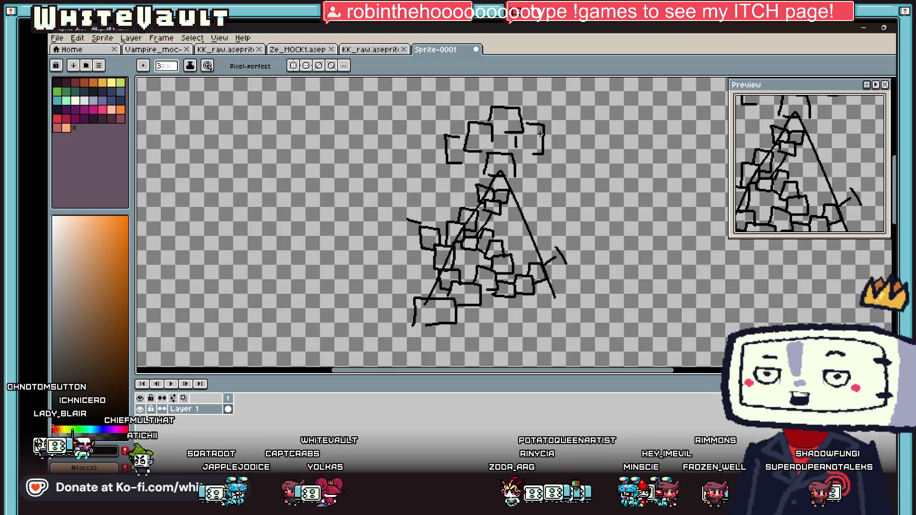
pyautogui.moveTo(498, 90)
pyautogui.mouseDown()
pyautogui.moveTo(501, 100)
pyautogui.moveTo(512, 88)
pyautogui.mouseUp()
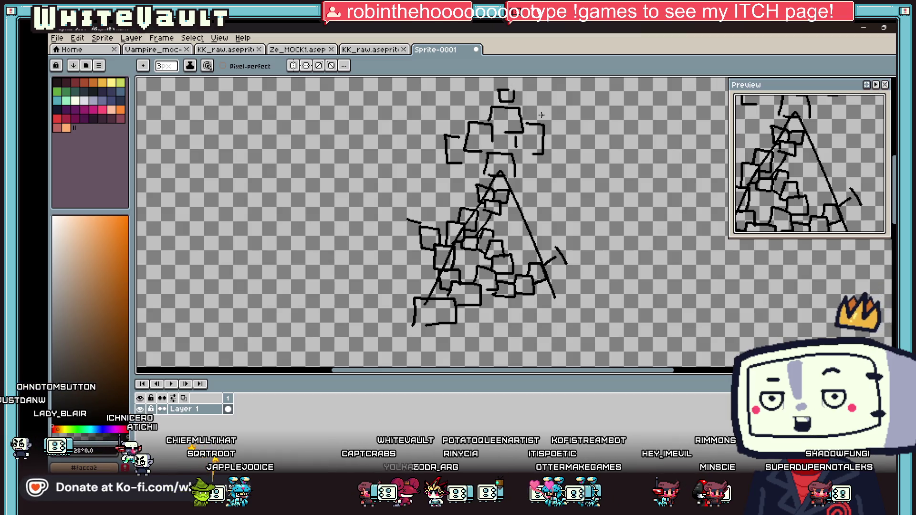
pyautogui.scroll(-1, 584, 111)
pyautogui.scroll(2, 549, 105)
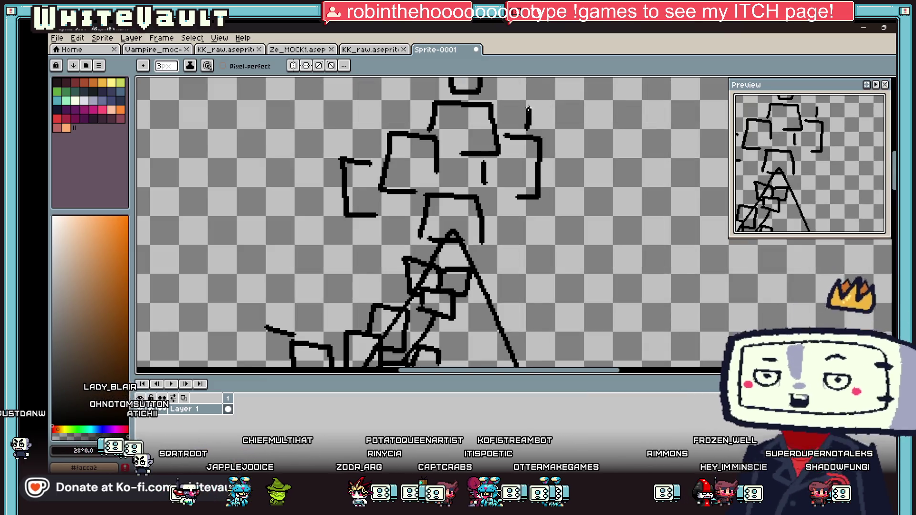
pyautogui.moveTo(528, 109); pyautogui.dragTo(561, 171)
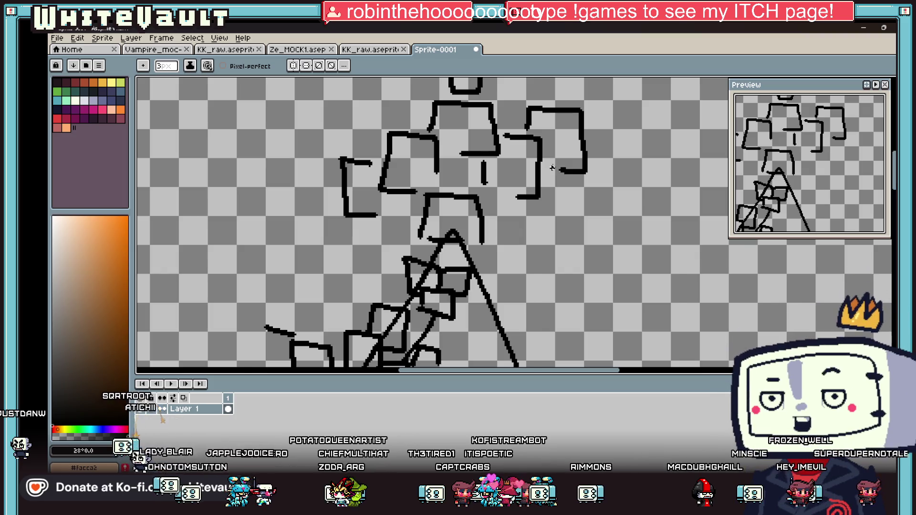
pyautogui.scroll(-3, 534, 239)
pyautogui.scroll(2, 521, 313)
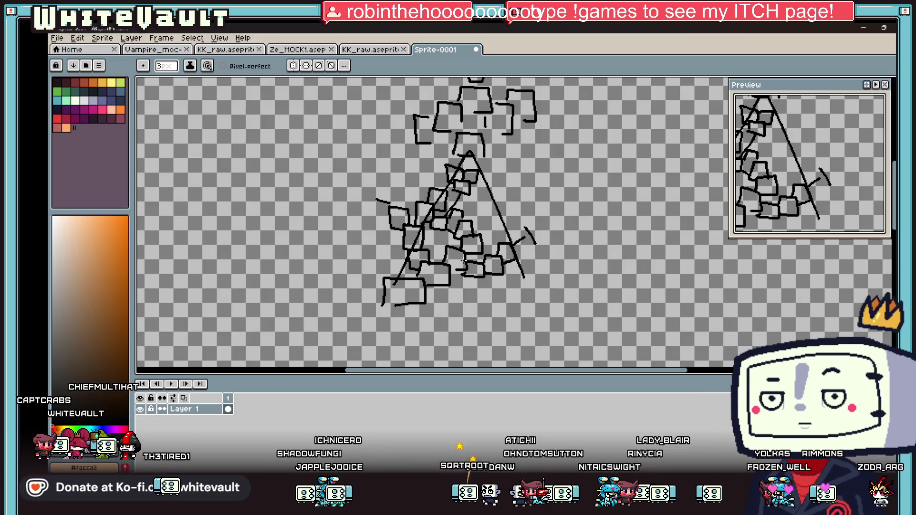
pyautogui.hotkey('alt', 'Tab')
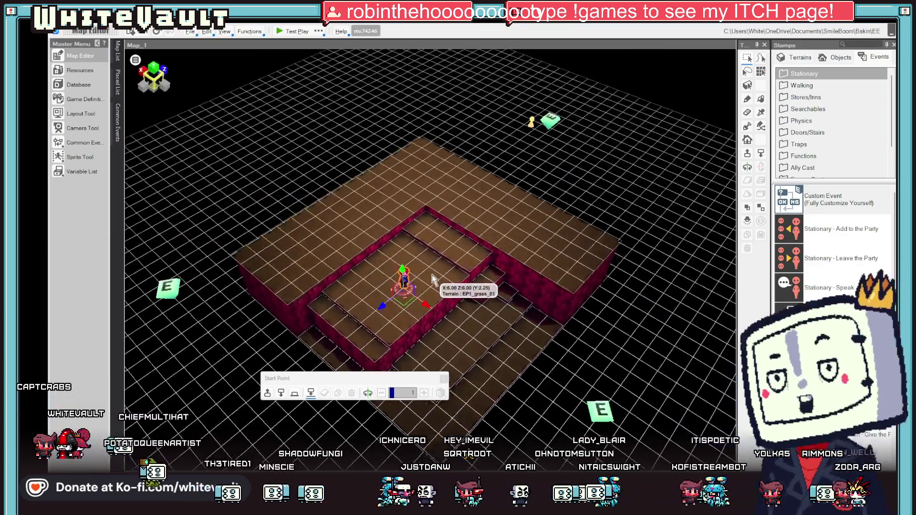
# - Place a Custom Event on the raised floor tile near the player's start point
pyautogui.moveTo(433, 279)
pyautogui.mouseDown()
pyautogui.moveTo(444, 286)
pyautogui.moveTo(477, 230)
pyautogui.moveTo(475, 255)
pyautogui.moveTo(464, 262)
pyautogui.mouseUp()
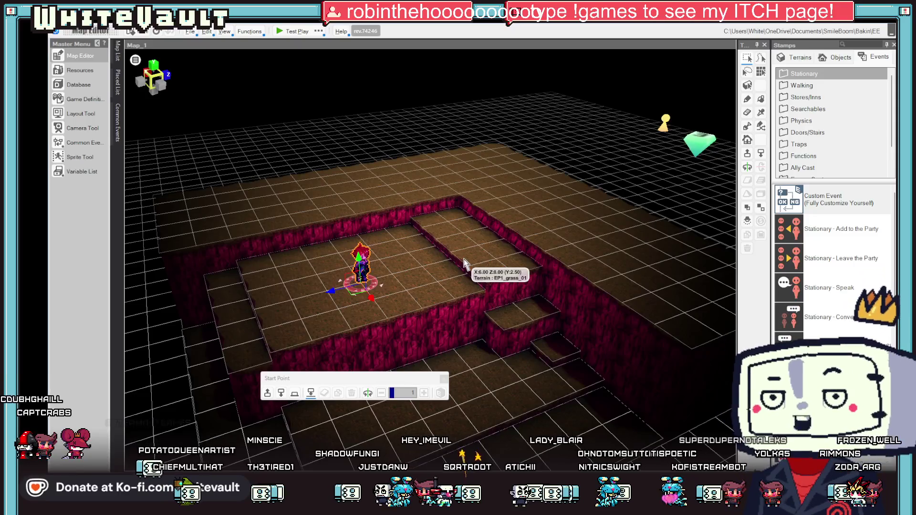
pyautogui.click(463, 260)
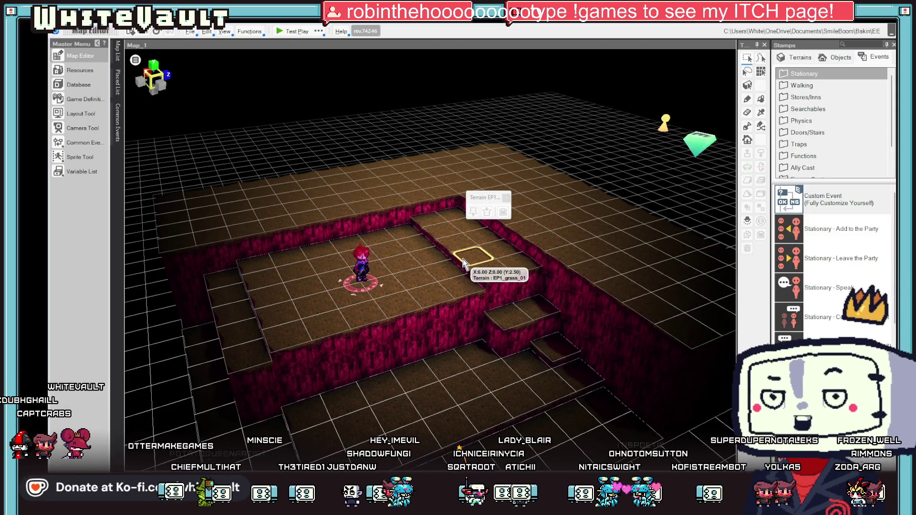
pyautogui.moveTo(436, 263)
pyautogui.mouseDown()
pyautogui.moveTo(474, 257)
pyautogui.moveTo(255, 186)
pyautogui.mouseUp()
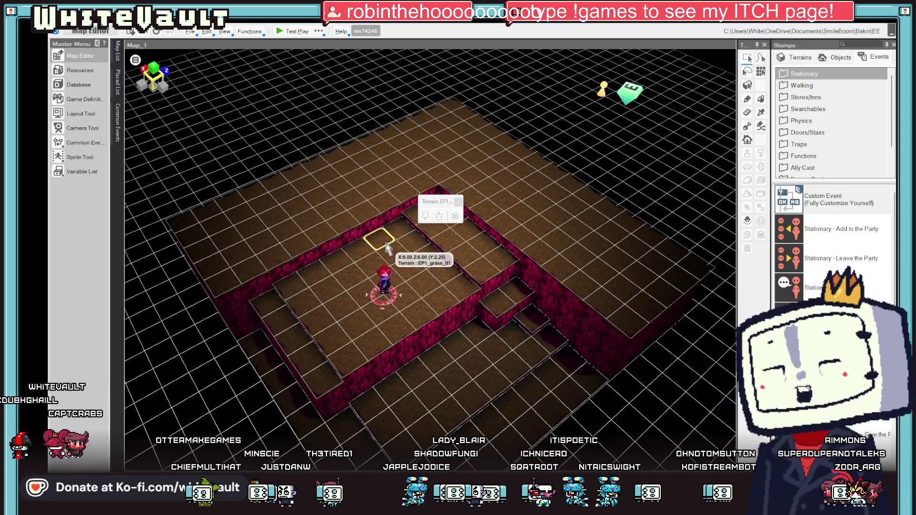
pyautogui.moveTo(453, 239); pyautogui.dragTo(501, 201)
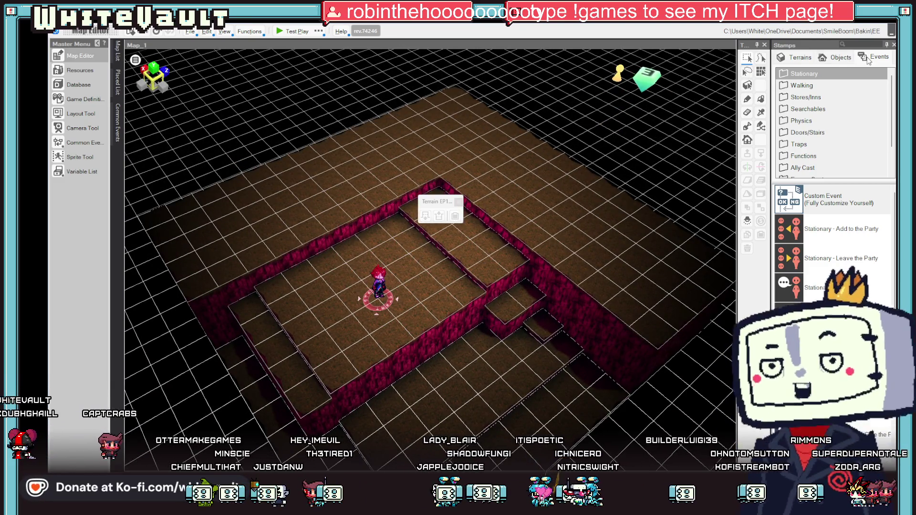
pyautogui.click(806, 196)
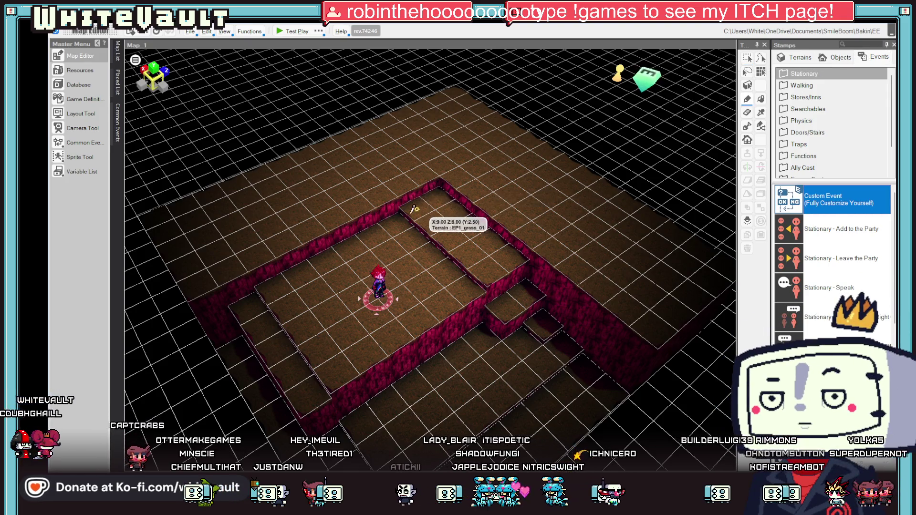
pyautogui.scroll(5, 382, 209)
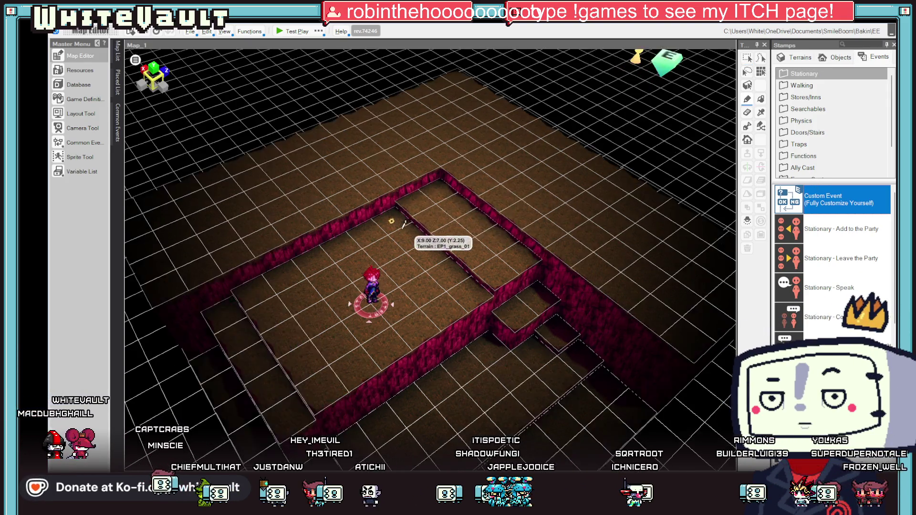
pyautogui.click(363, 174)
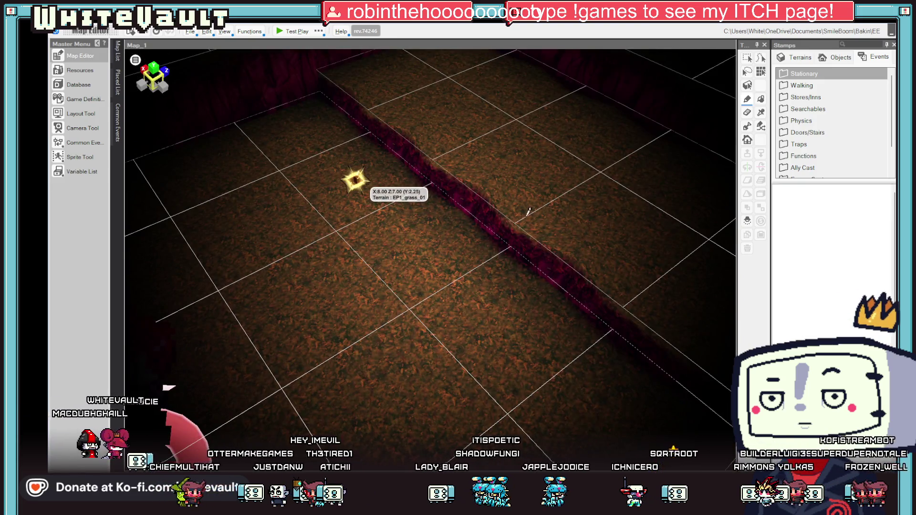
pyautogui.press('Escape')
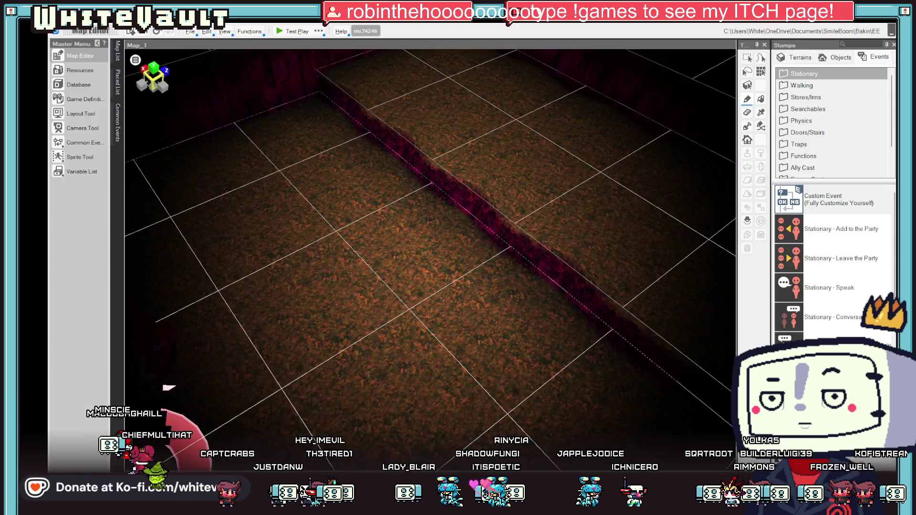
pyautogui.scroll(2, 437, 215)
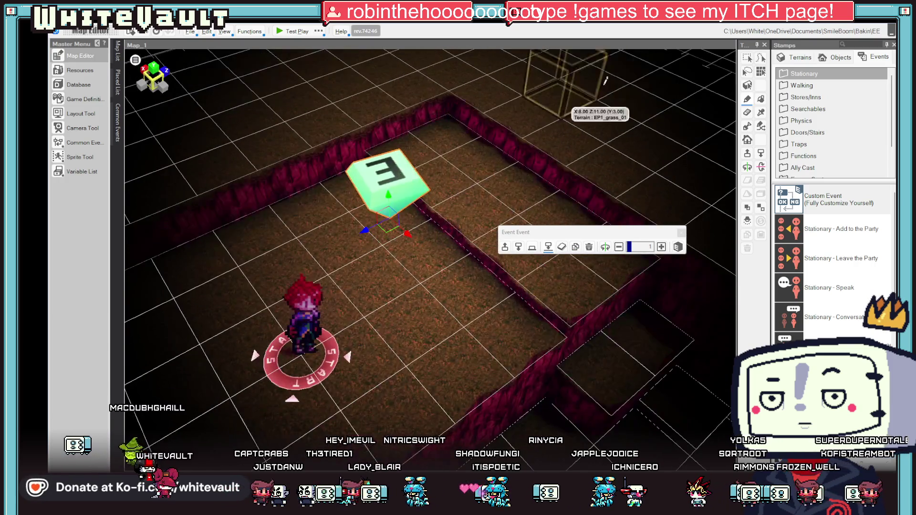
pyautogui.doubleClick(359, 194)
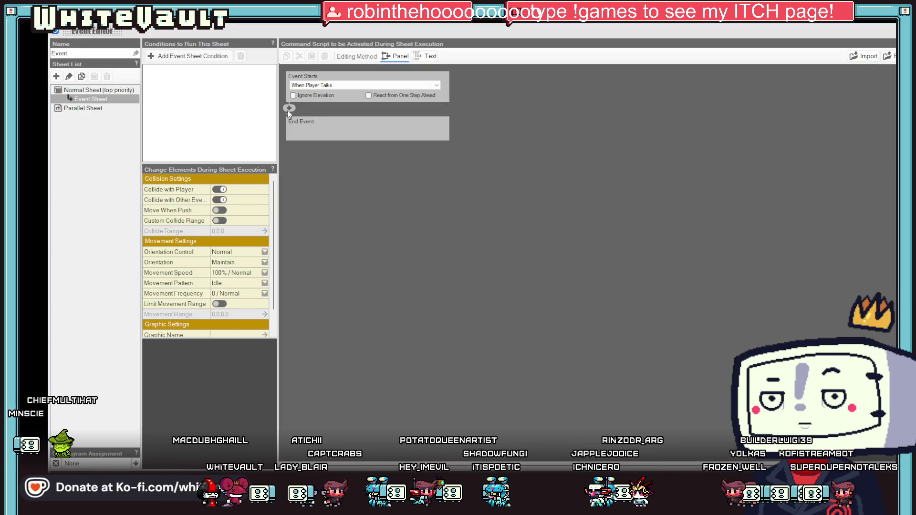
# - Add a Display Message command reading 'pick berries' shown at the top of the screen
pyautogui.click(289, 108)
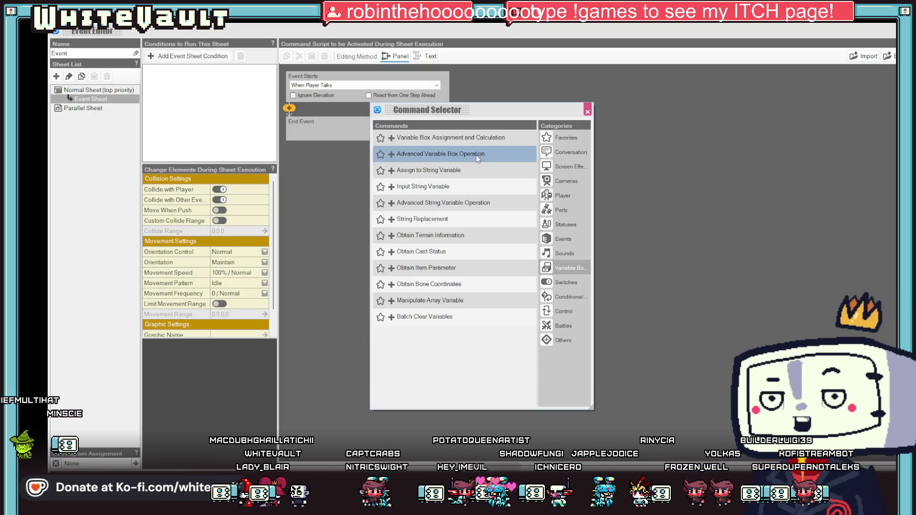
pyautogui.click(568, 152)
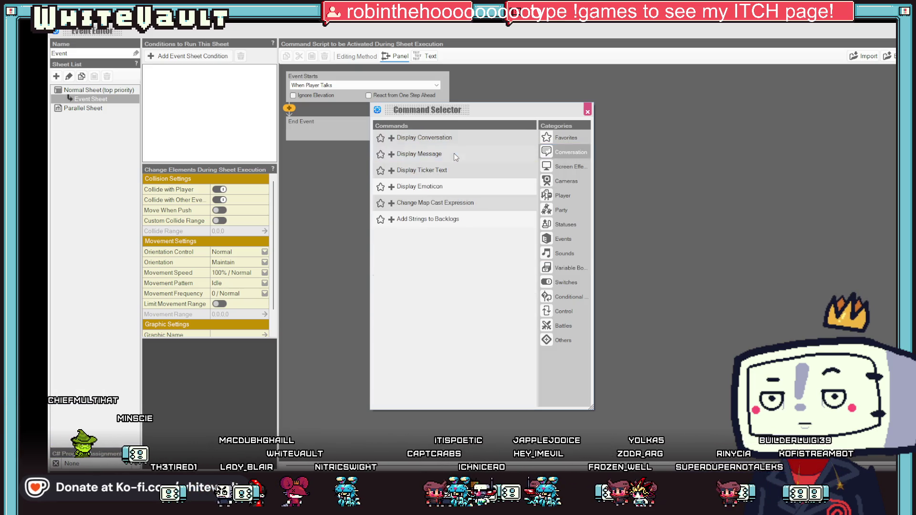
pyautogui.click(453, 153)
pyautogui.click(346, 153)
pyautogui.write('plck berried')
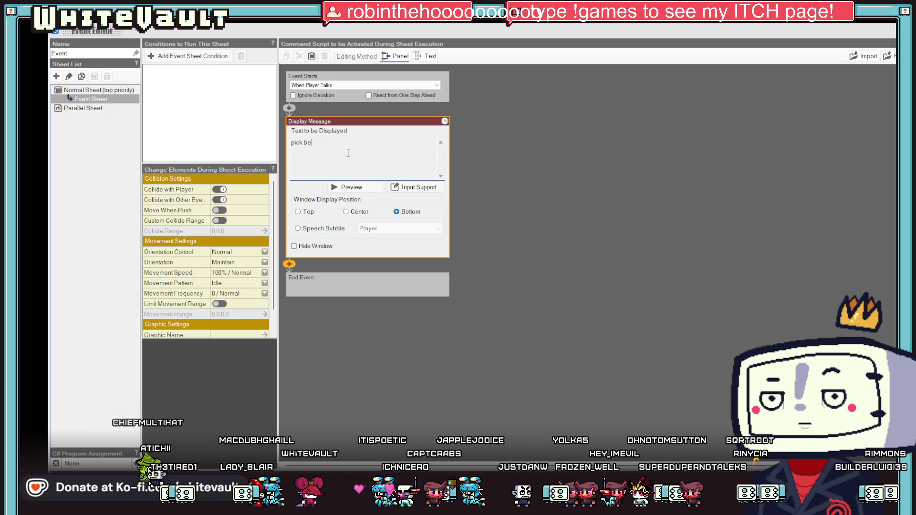
pyautogui.press('BackSpace')
pyautogui.write('s')
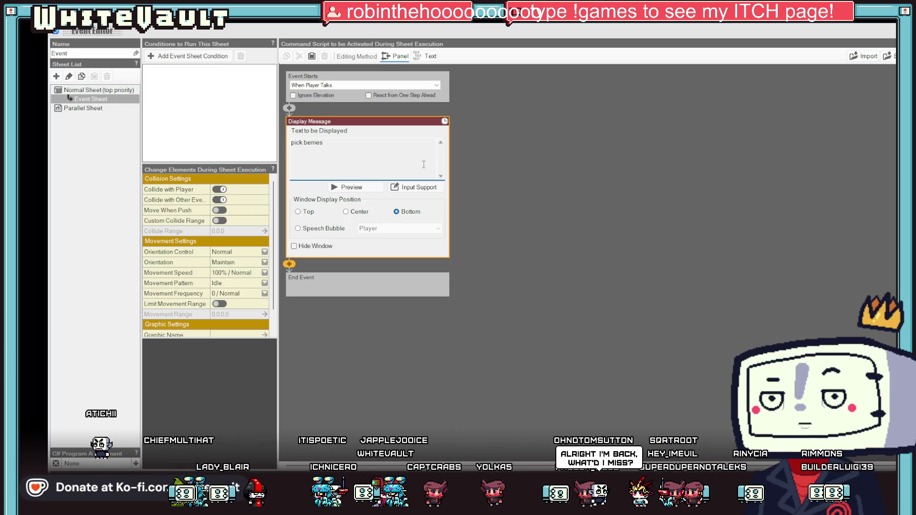
pyautogui.click(297, 212)
pyautogui.click(566, 195)
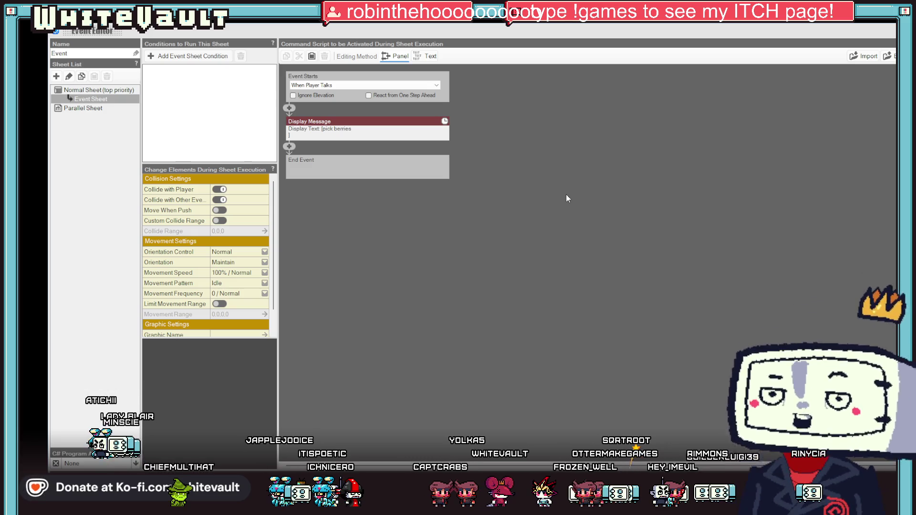
pyautogui.click(368, 129)
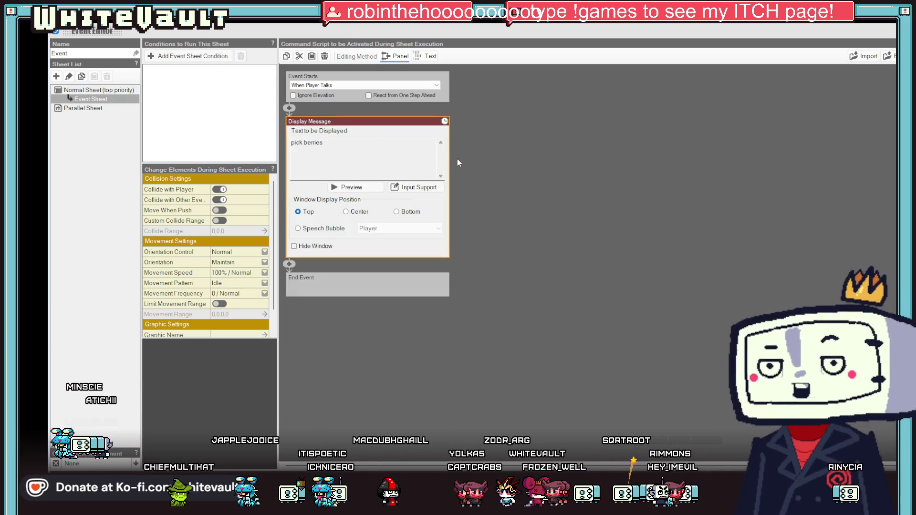
pyautogui.click(299, 160)
pyautogui.click(289, 146)
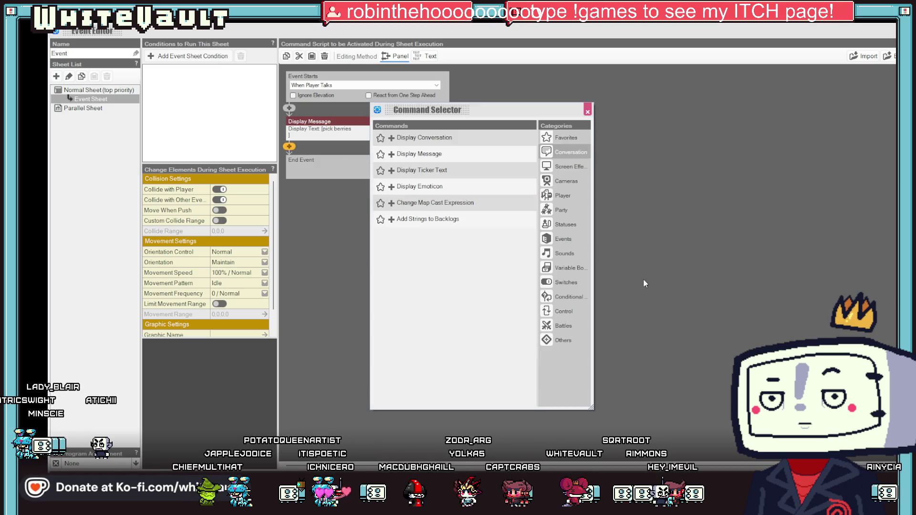
# - Add a Yes/No choice after the 'pick berries' message
pyautogui.click(562, 313)
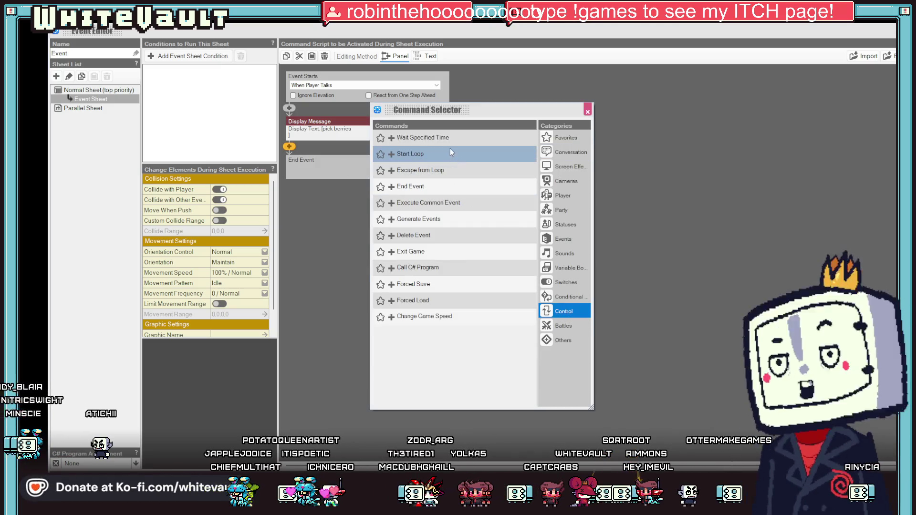
pyautogui.click(571, 297)
pyautogui.click(422, 137)
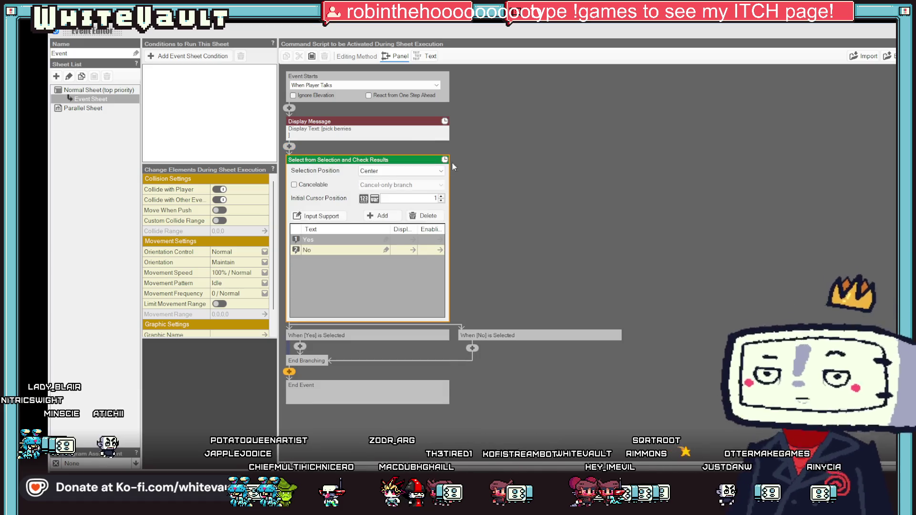
pyautogui.click(614, 272)
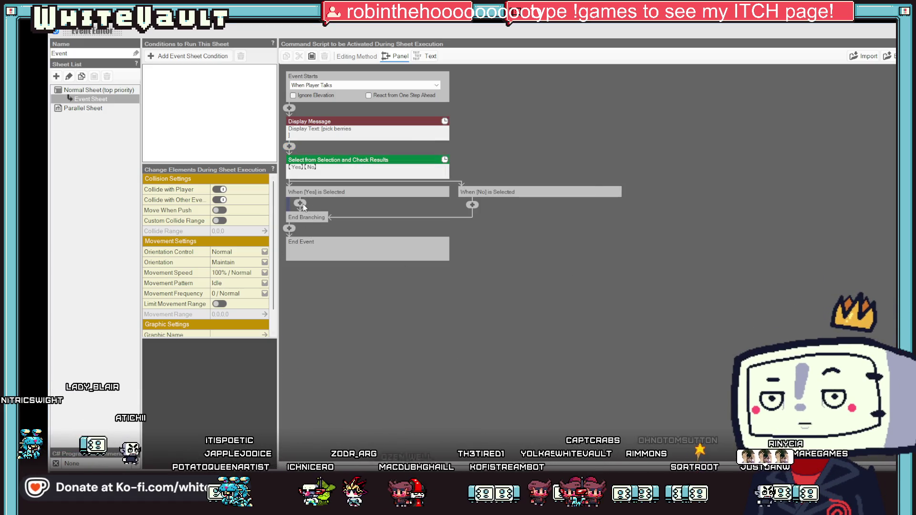
# - Make the Yes branch give the player a Medical Herb
pyautogui.click(300, 202)
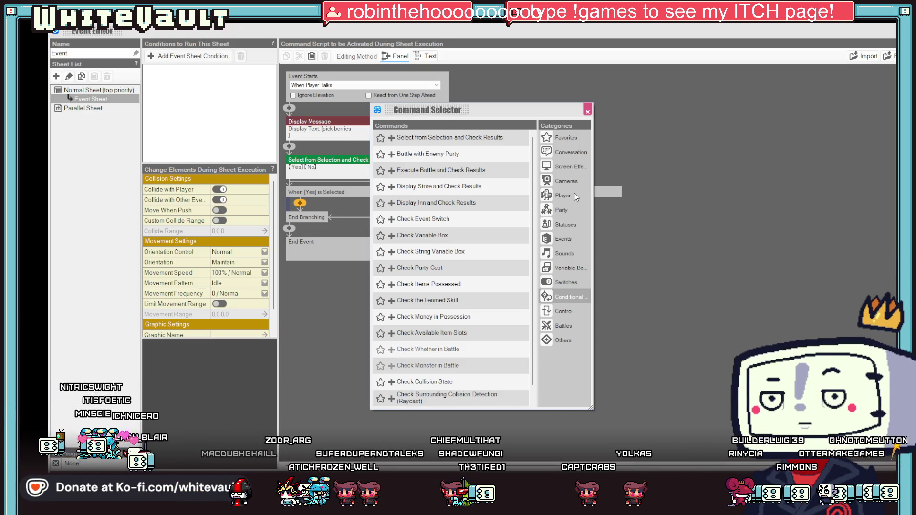
pyautogui.click(567, 224)
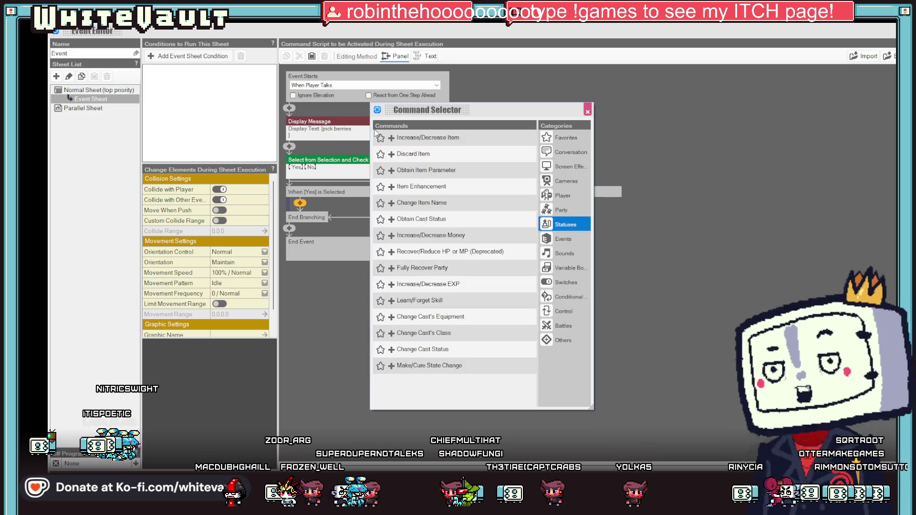
pyautogui.click(401, 138)
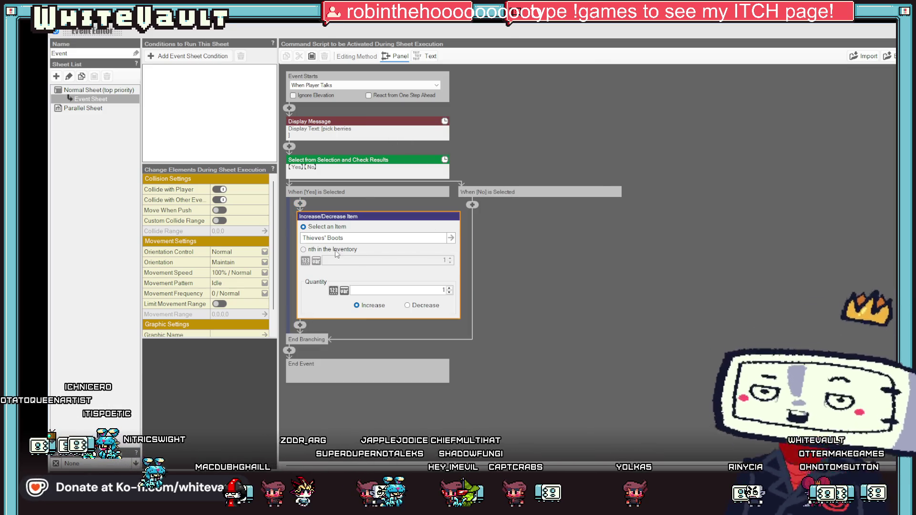
pyautogui.click(451, 238)
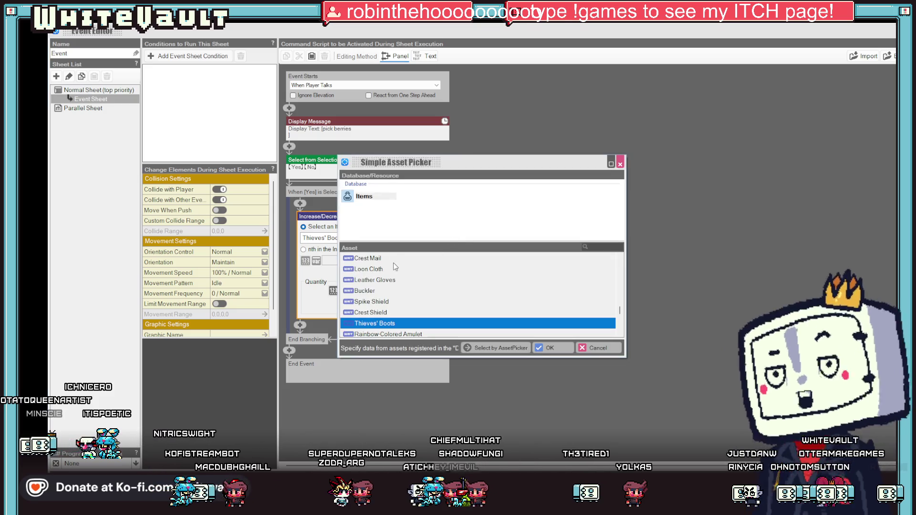
pyautogui.scroll(-5, 395, 266)
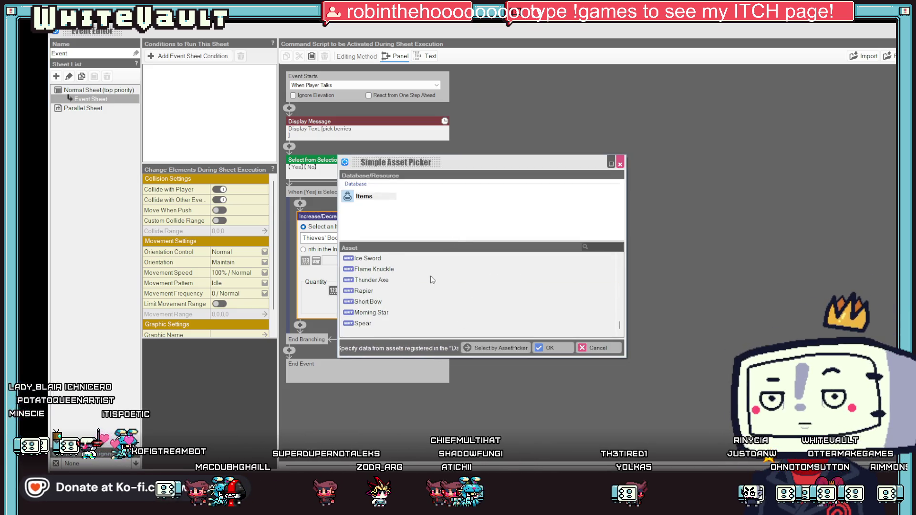
pyautogui.scroll(10, 476, 288)
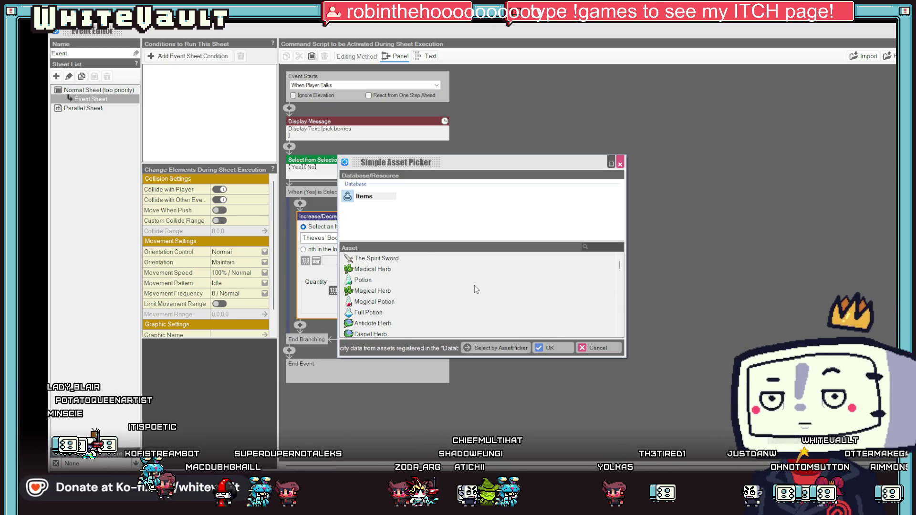
pyautogui.scroll(1, 467, 279)
pyautogui.click(386, 281)
pyautogui.doubleClick(387, 282)
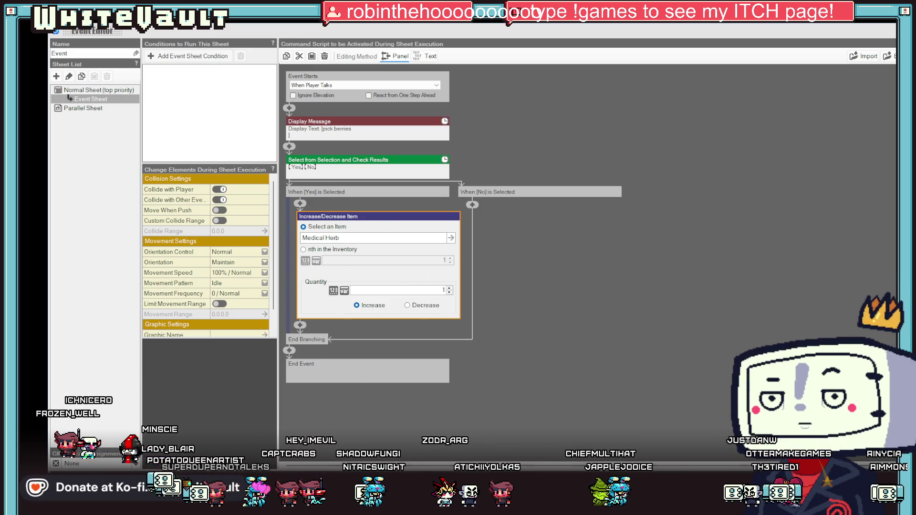
pyautogui.press('Escape')
pyautogui.press('Escape')
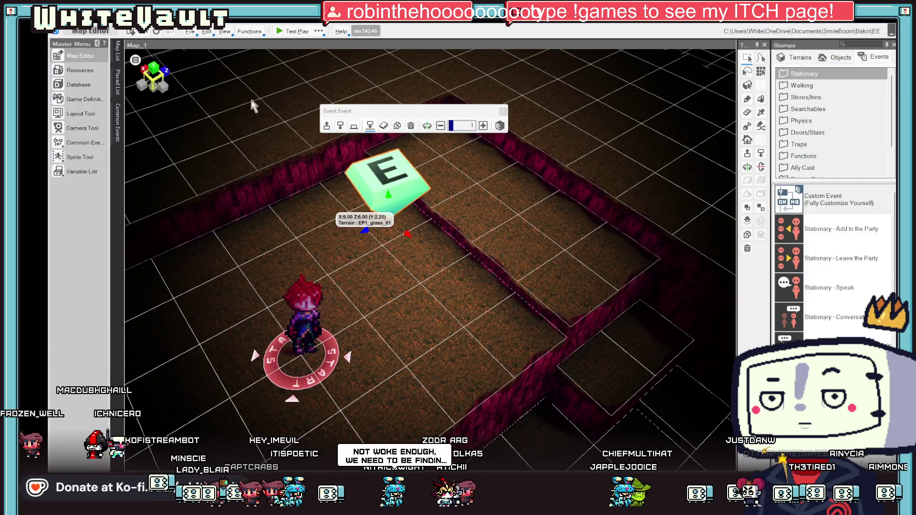
# - Launch a test play of the map
pyautogui.click(287, 30)
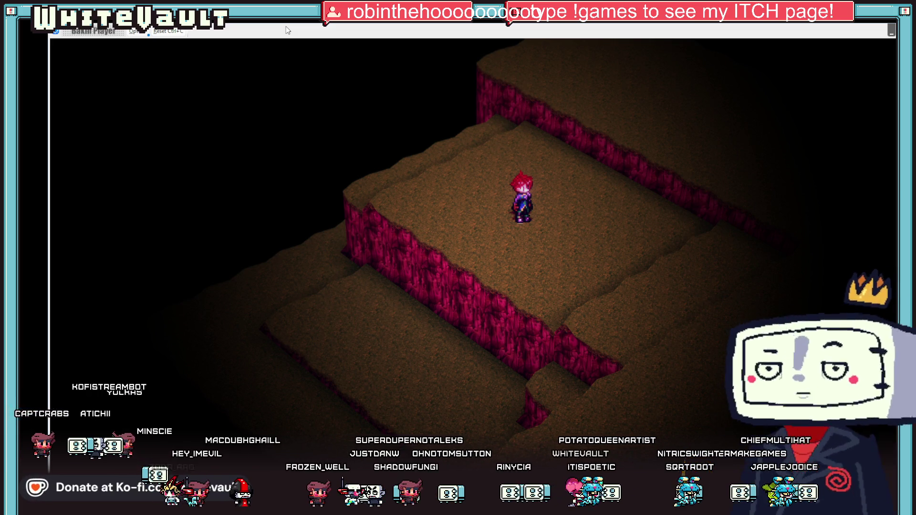
# - Trigger the berry event, choose Yes, check the Medical Herb in Items, then end the test
pyautogui.press('e')
pyautogui.press('e')
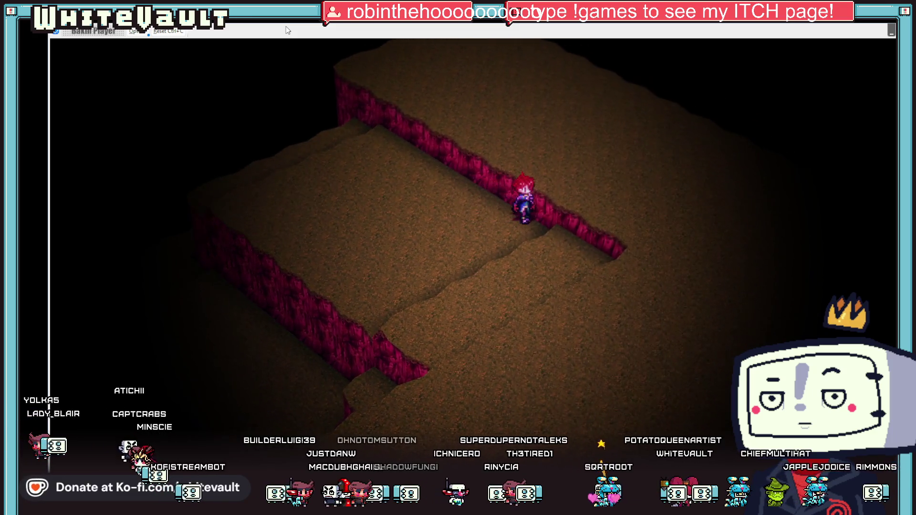
pyautogui.press('Return')
pyautogui.press('Return')
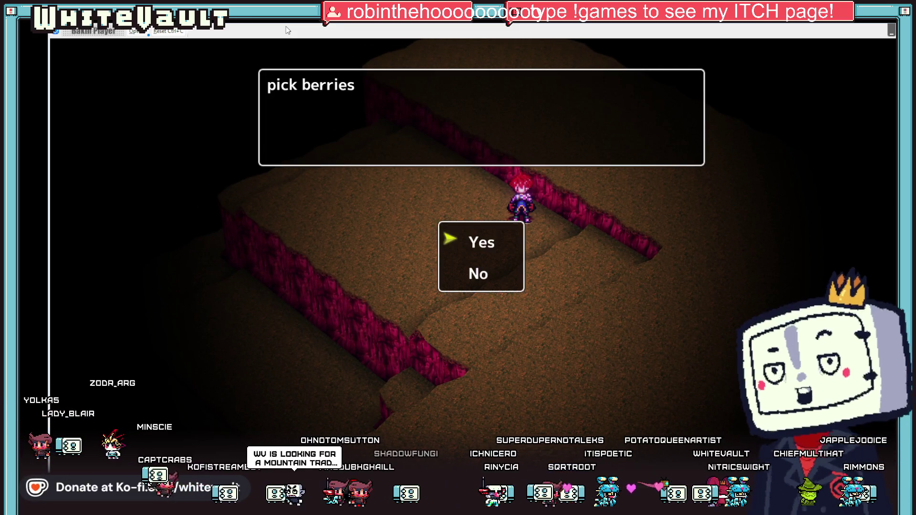
pyautogui.press('Return')
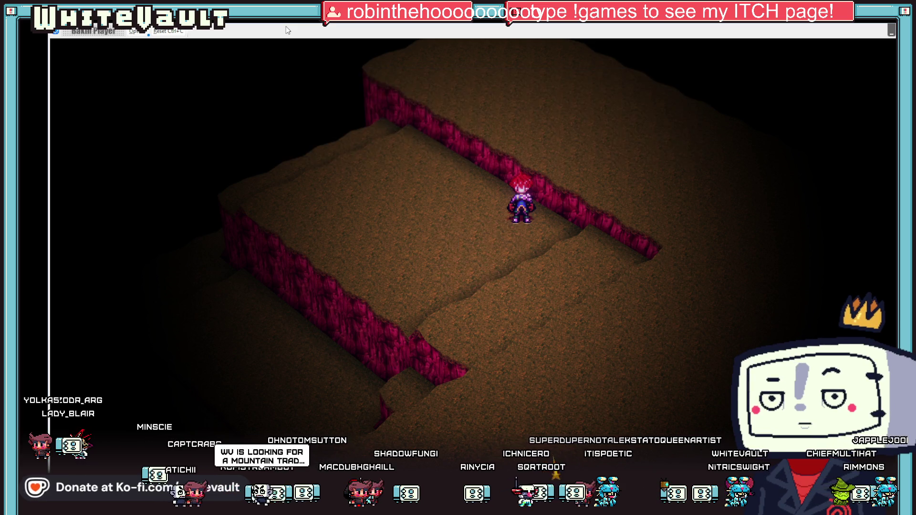
pyautogui.press('e')
pyautogui.press('Escape')
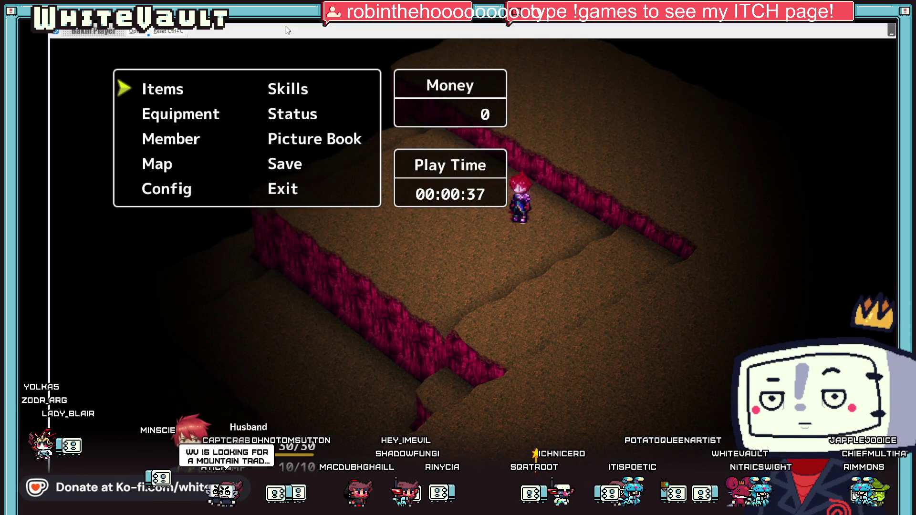
pyautogui.press('Return')
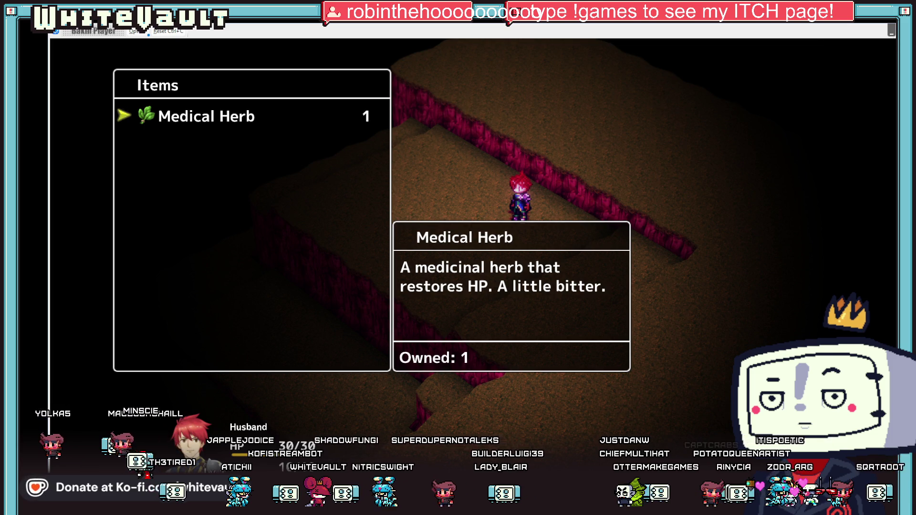
pyautogui.hotkey('alt', 'F4')
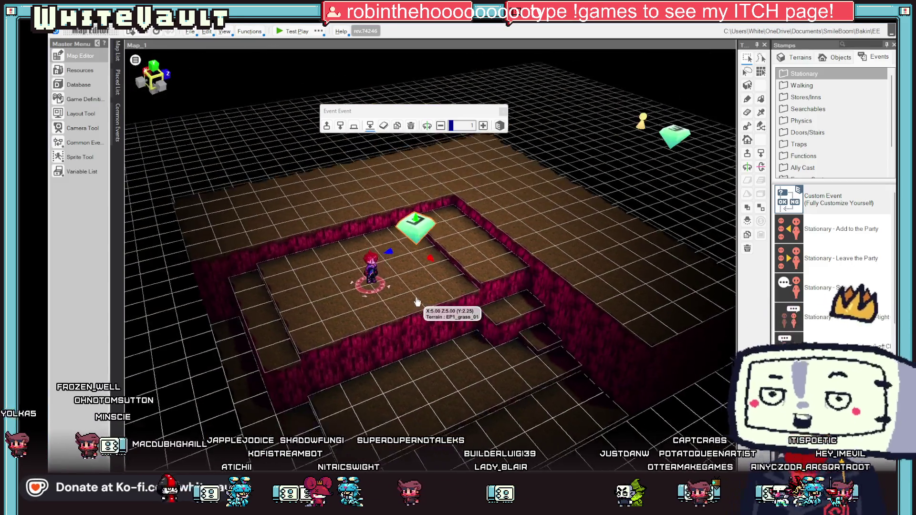
pyautogui.scroll(4, 416, 301)
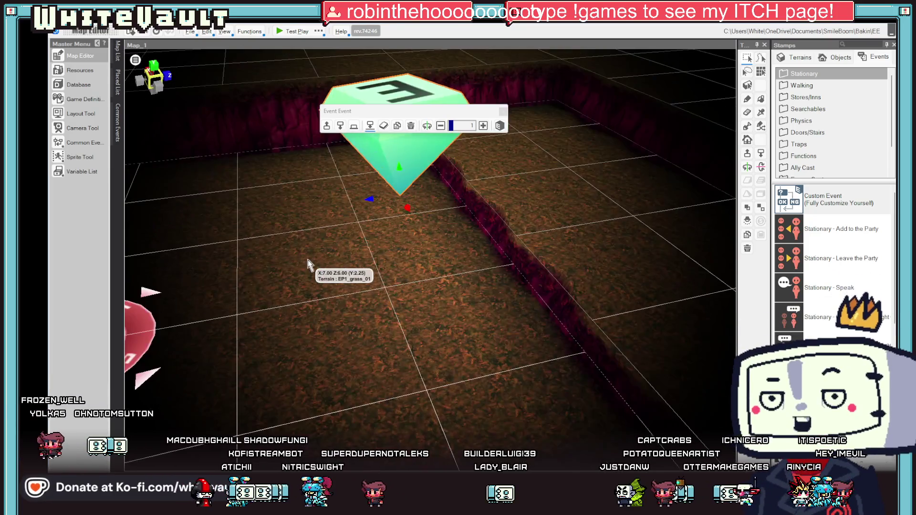
pyautogui.scroll(-3, 308, 259)
pyautogui.scroll(2, 364, 316)
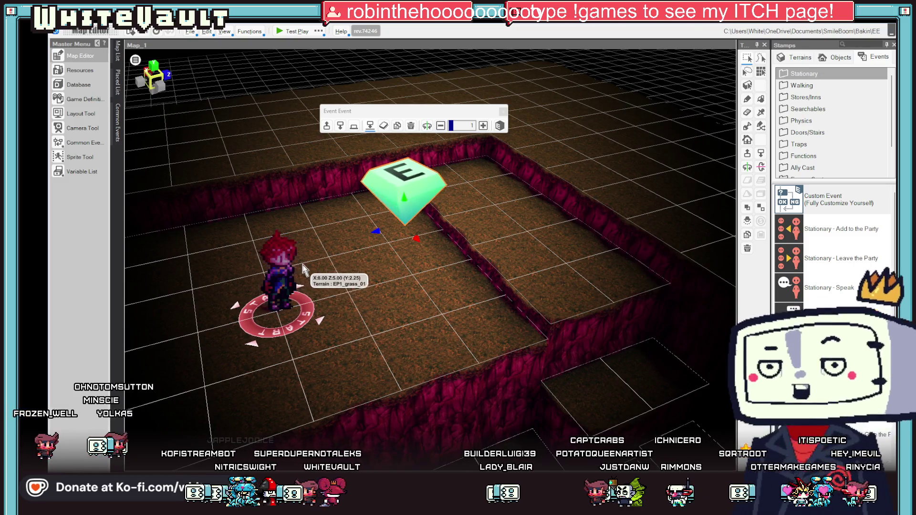
pyautogui.click(81, 70)
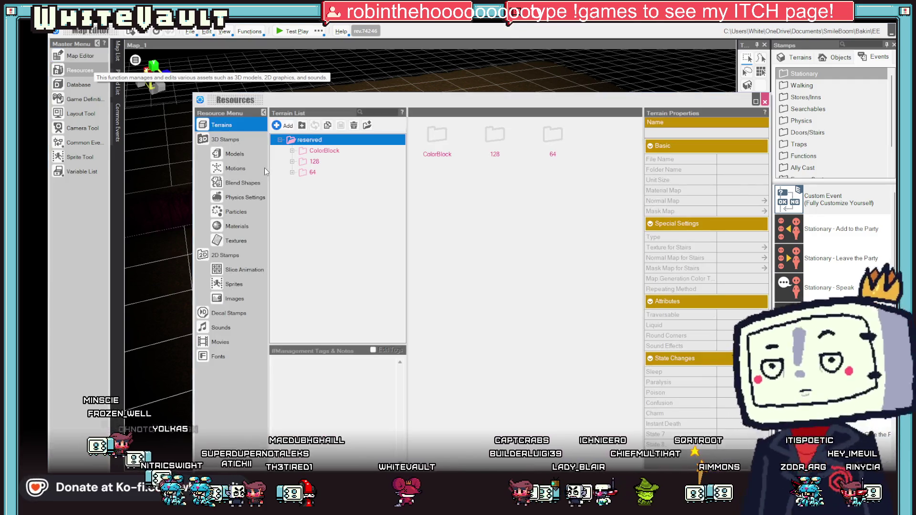
pyautogui.press('Escape')
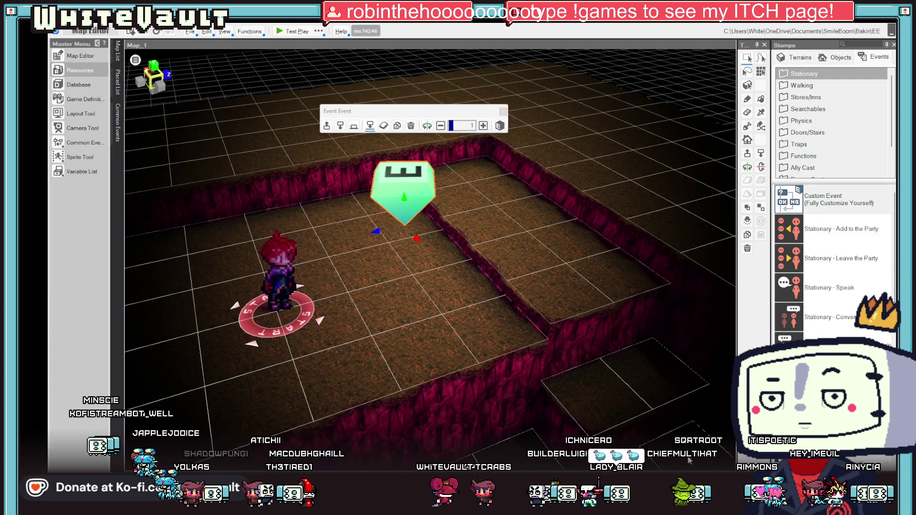
pyautogui.scroll(-3, 396, 317)
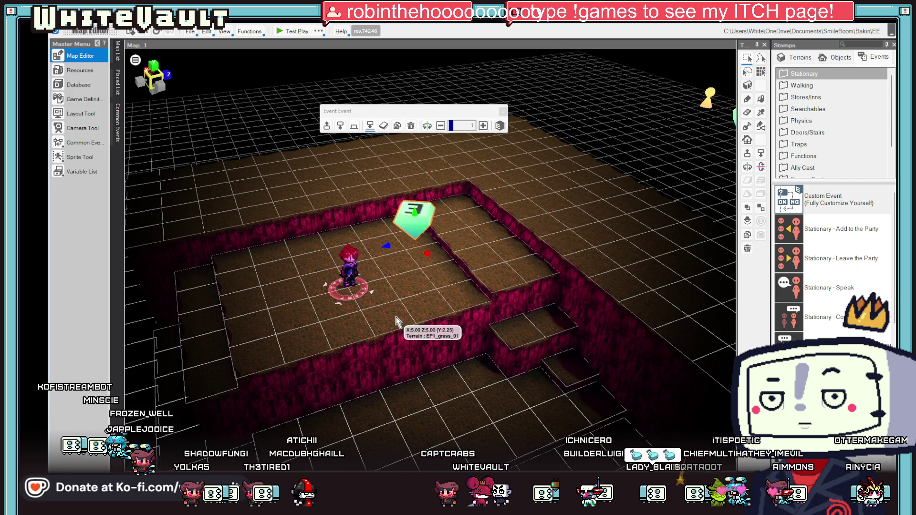
pyautogui.scroll(2, 429, 344)
pyautogui.scroll(-3, 429, 343)
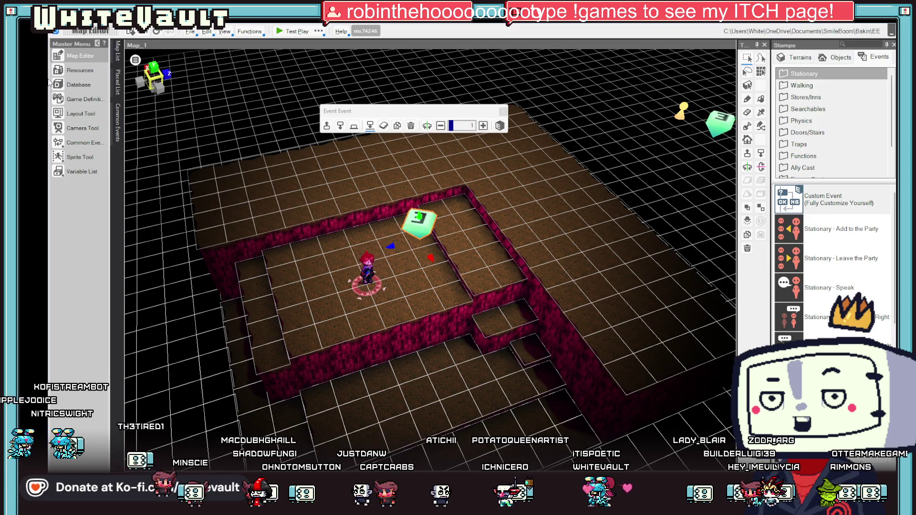
pyautogui.click(92, 102)
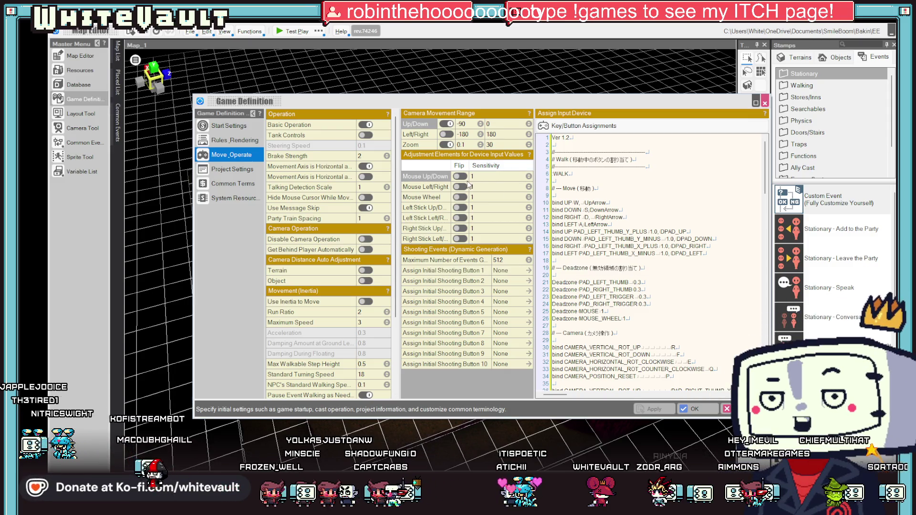
pyautogui.click(489, 197)
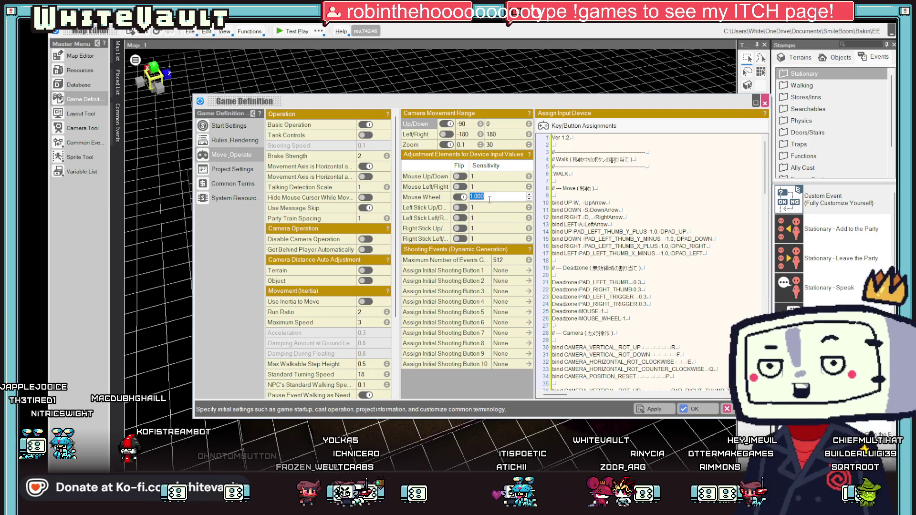
pyautogui.click(655, 232)
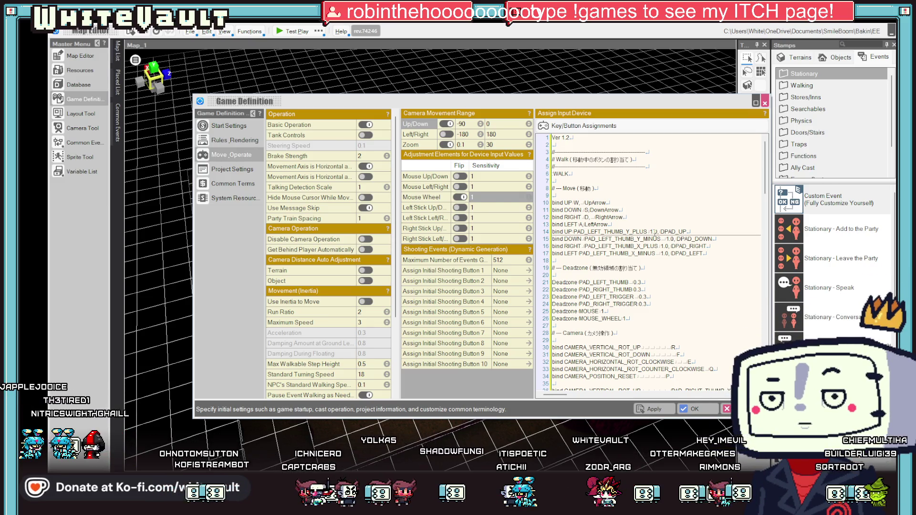
pyautogui.scroll(-4, 655, 253)
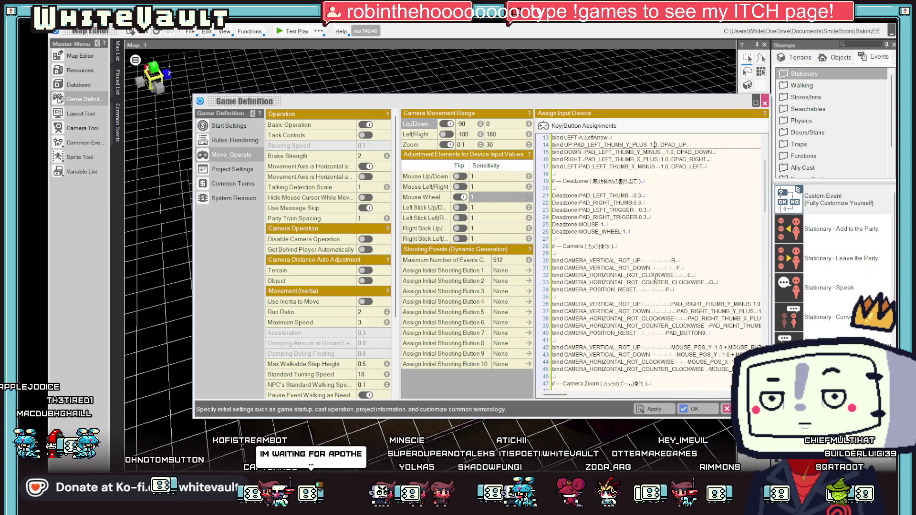
pyautogui.scroll(-3, 655, 278)
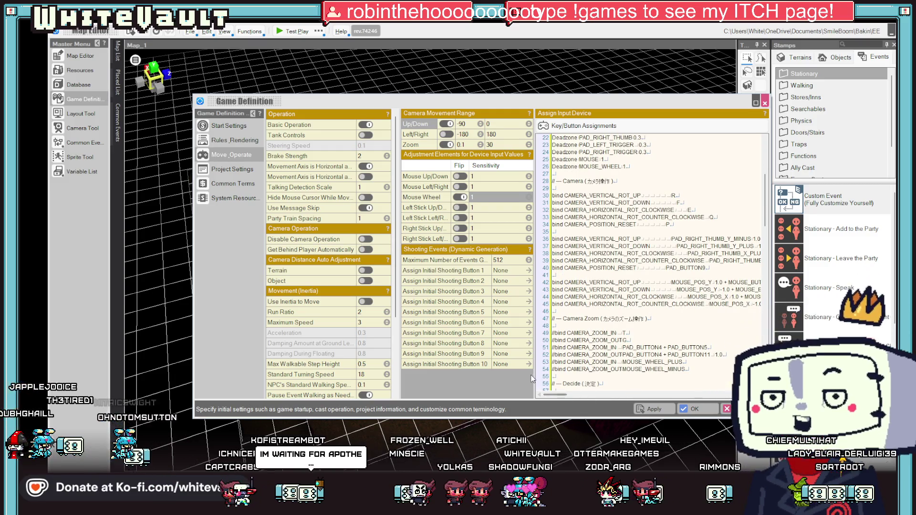
pyautogui.moveTo(532, 378)
pyautogui.mouseDown()
pyautogui.moveTo(517, 374)
pyautogui.moveTo(527, 374)
pyautogui.mouseUp()
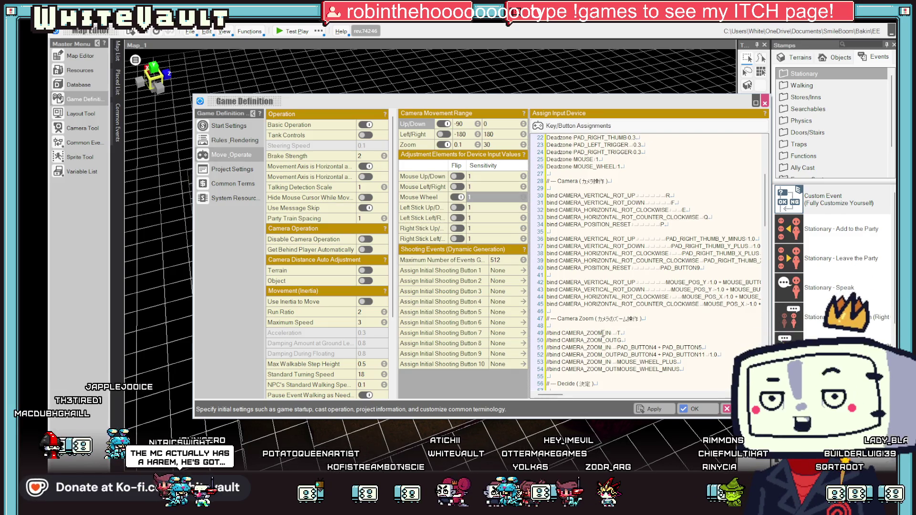
pyautogui.scroll(-3, 656, 347)
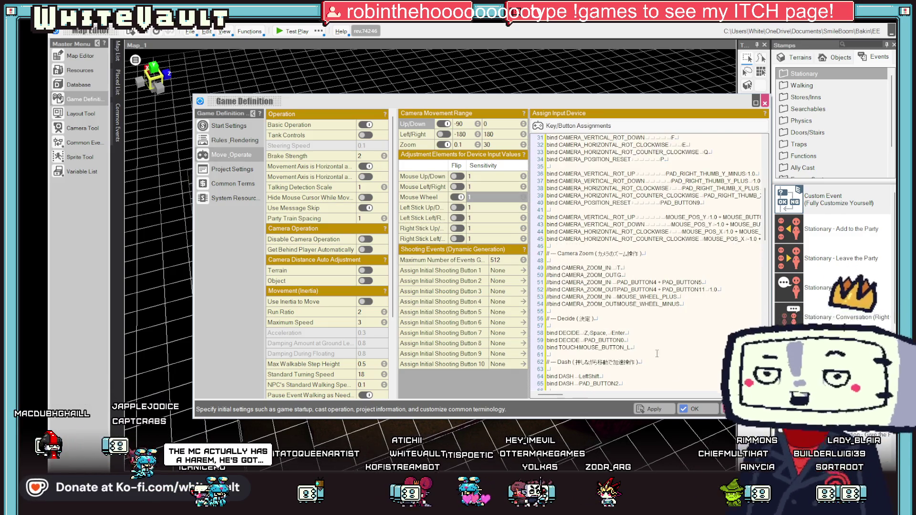
pyautogui.click(697, 410)
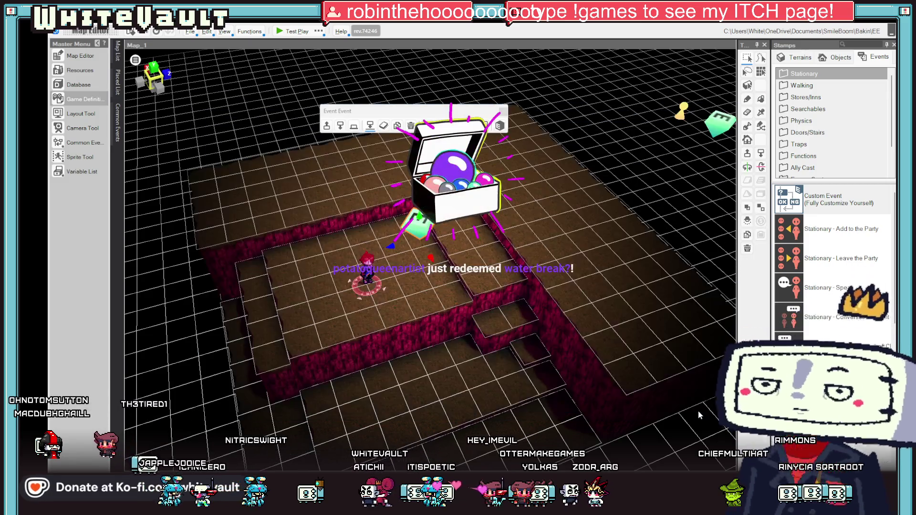
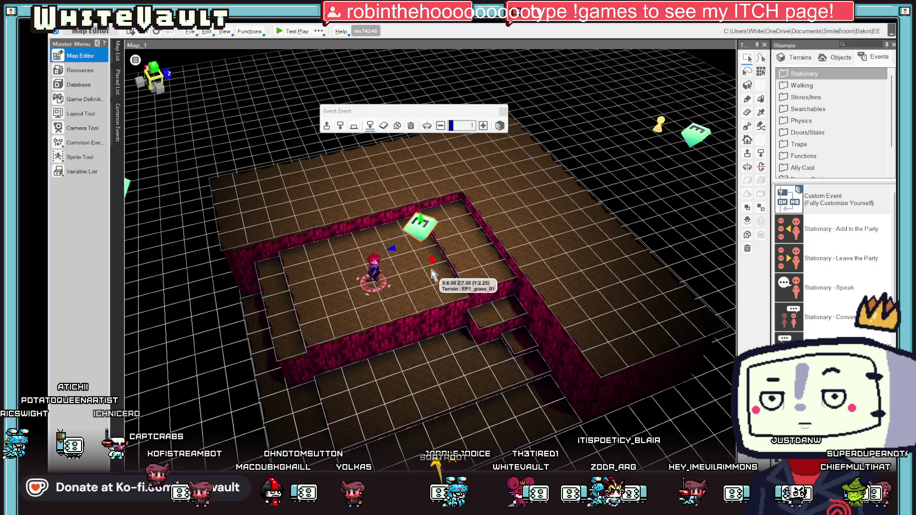
# - Move the event marker and the start point off the cliff terrain
pyautogui.scroll(-8, 493, 241)
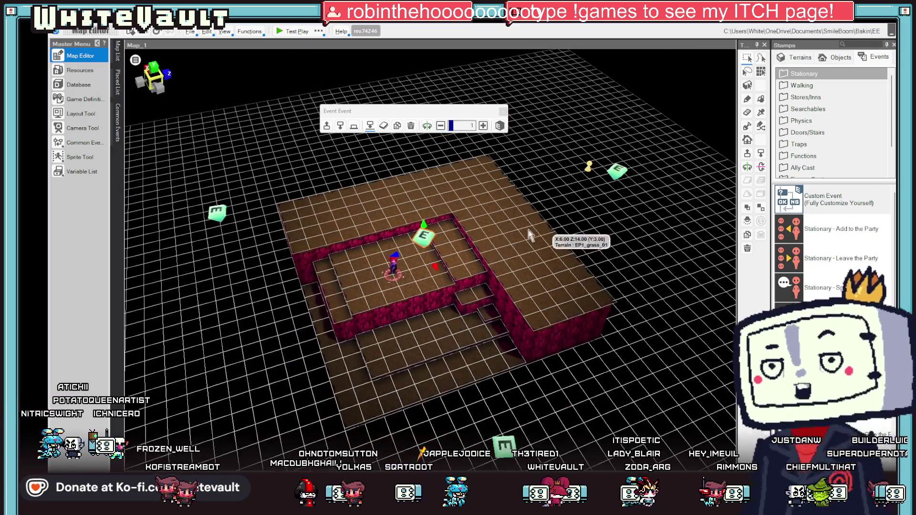
pyautogui.click(340, 211)
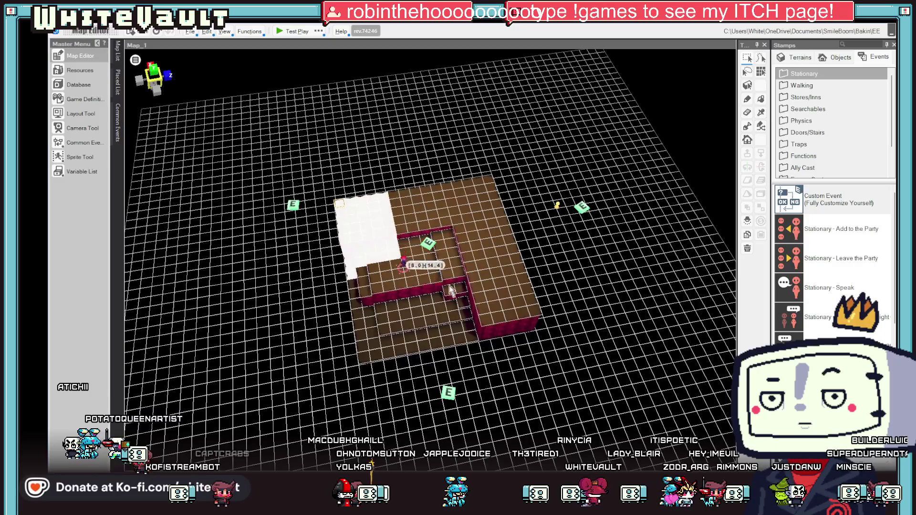
pyautogui.moveTo(428, 244); pyautogui.dragTo(287, 291)
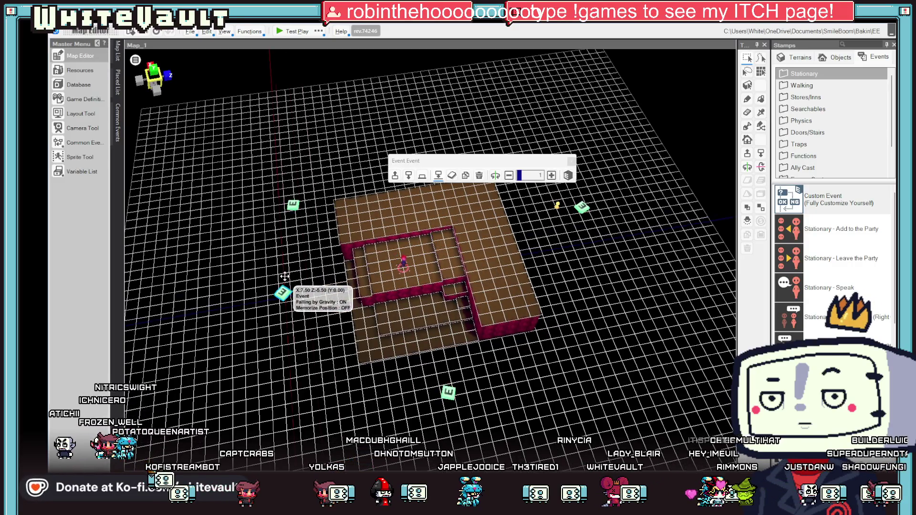
pyautogui.moveTo(403, 262)
pyautogui.mouseDown()
pyautogui.moveTo(341, 277)
pyautogui.moveTo(316, 317)
pyautogui.mouseUp()
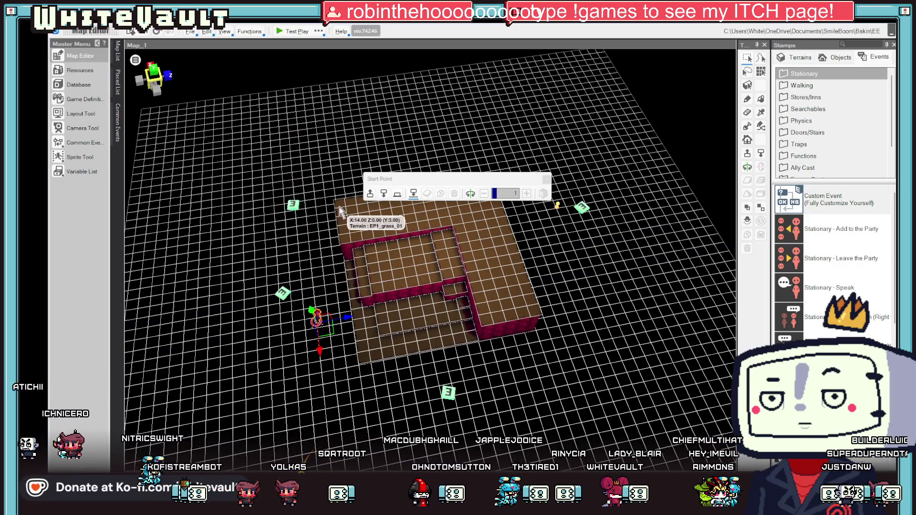
# - Box-select the raised terrain block and lower it, removing its walls
pyautogui.click(526, 288)
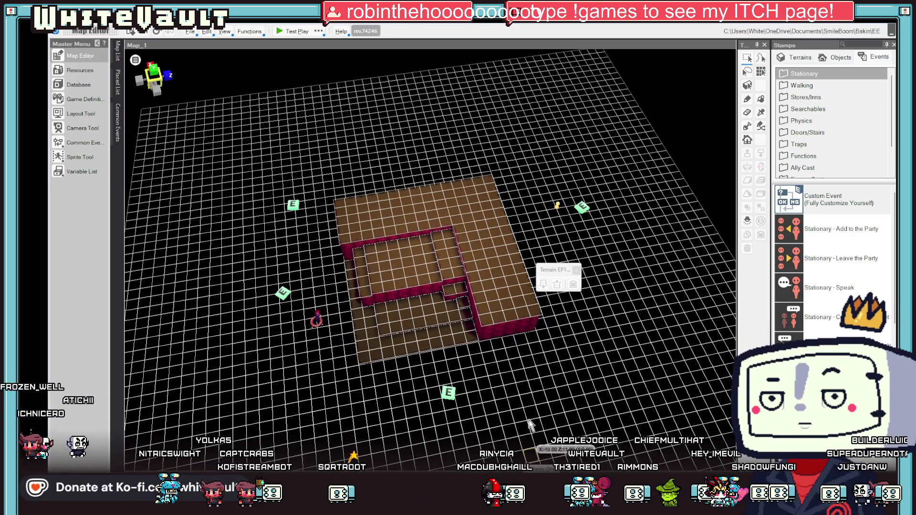
pyautogui.moveTo(339, 210)
pyautogui.mouseDown()
pyautogui.moveTo(517, 319)
pyautogui.moveTo(544, 322)
pyautogui.mouseUp()
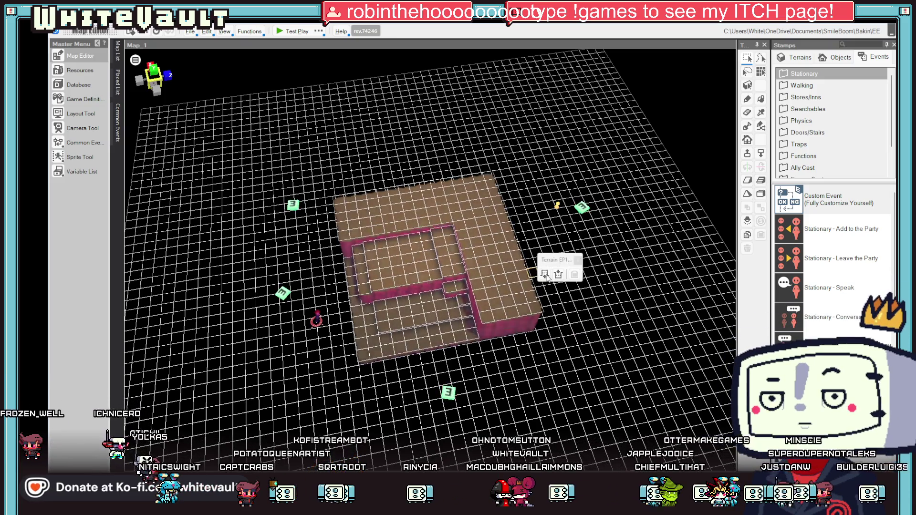
pyautogui.click(559, 275)
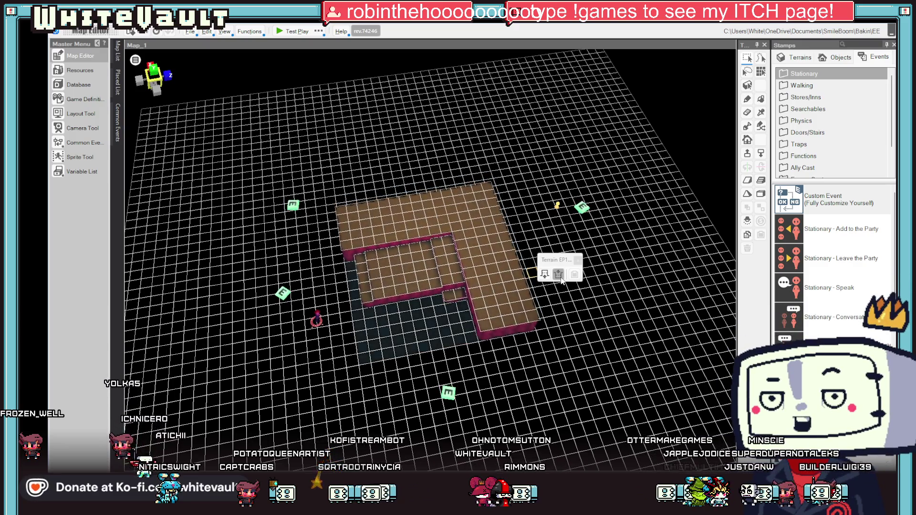
# - Undo back to the full flat square, then select the back half of the patch
pyautogui.hotkey('ctrl', 'z')
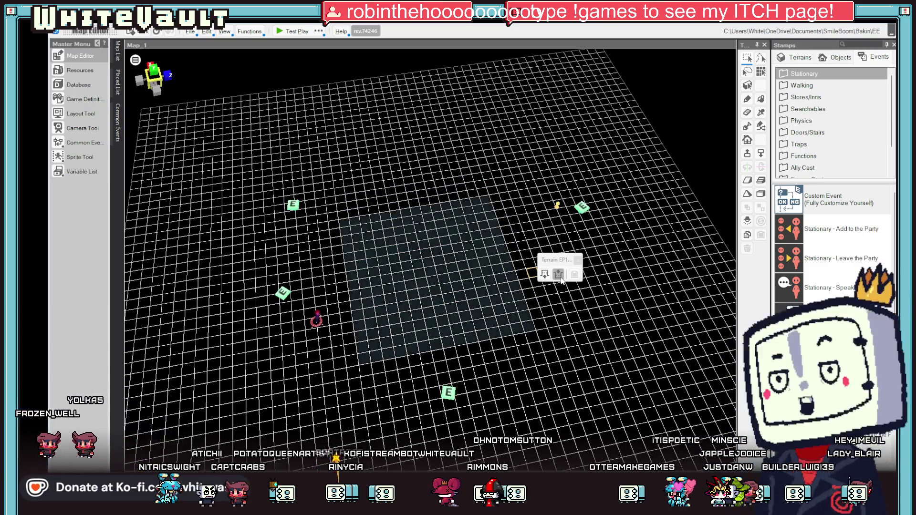
pyautogui.click(500, 327)
pyautogui.scroll(2, 439, 270)
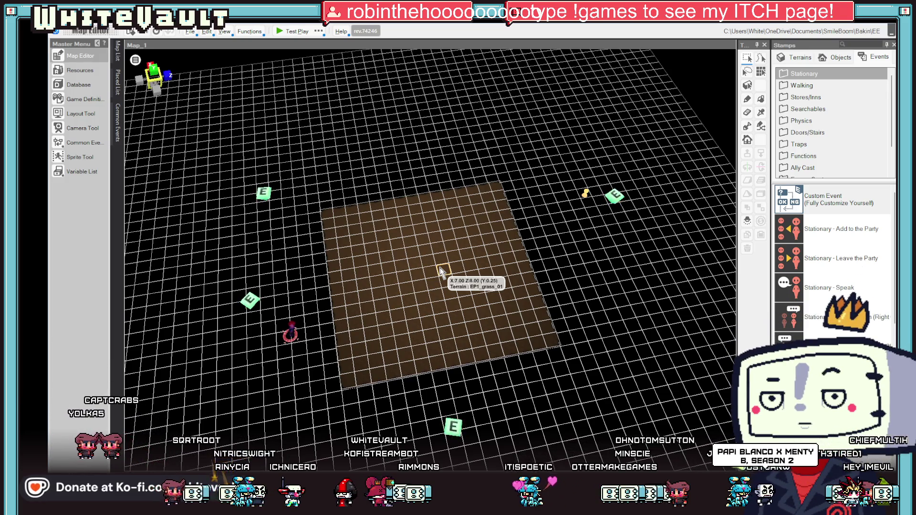
pyautogui.moveTo(460, 246)
pyautogui.mouseDown()
pyautogui.moveTo(561, 249)
pyautogui.moveTo(590, 272)
pyautogui.moveTo(589, 293)
pyautogui.mouseUp()
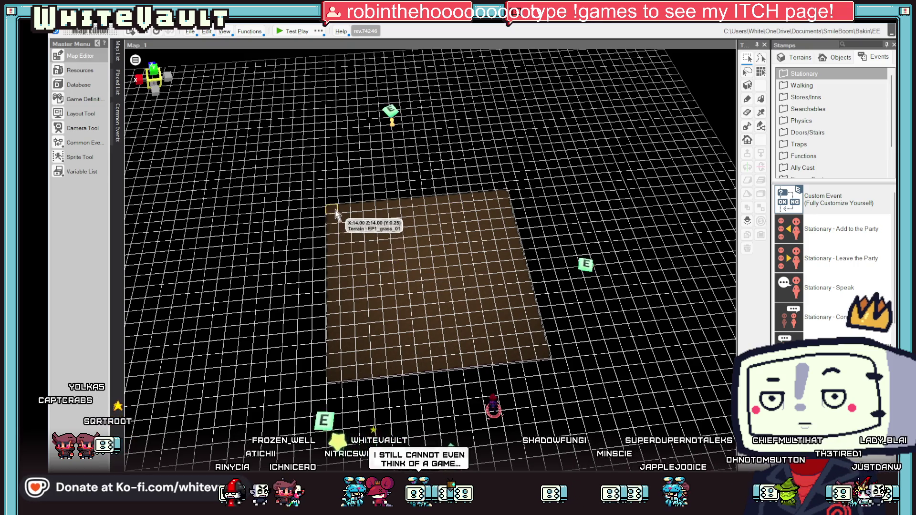
pyautogui.click(385, 241)
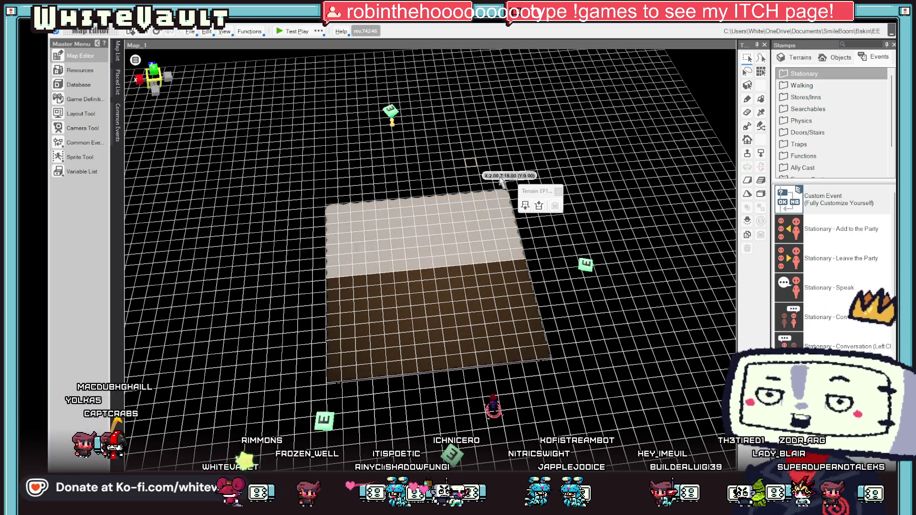
# - Raise the selected back half two levels into a tall block and reshape a strip of its top
pyautogui.click(526, 203)
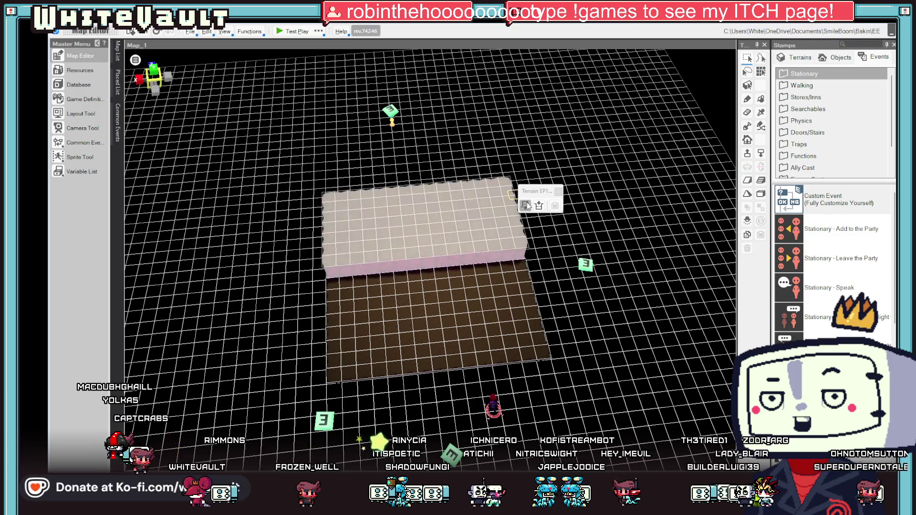
pyautogui.click(526, 204)
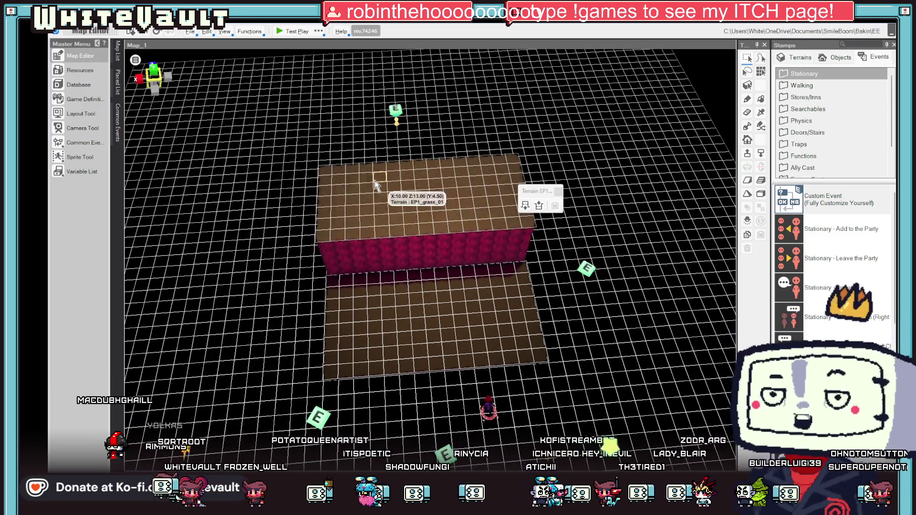
pyautogui.moveTo(352, 168)
pyautogui.mouseDown()
pyautogui.moveTo(419, 239)
pyautogui.moveTo(507, 278)
pyautogui.mouseUp()
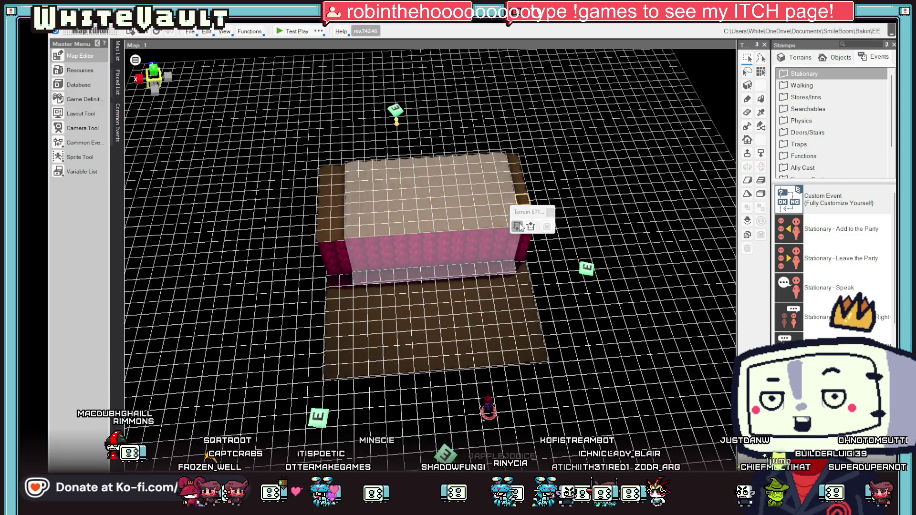
pyautogui.click(520, 227)
# - Change the height of more areas on the block top to form stepped ledges
pyautogui.moveTo(380, 198)
pyautogui.mouseDown()
pyautogui.moveTo(436, 265)
pyautogui.moveTo(496, 294)
pyautogui.moveTo(481, 275)
pyautogui.mouseUp()
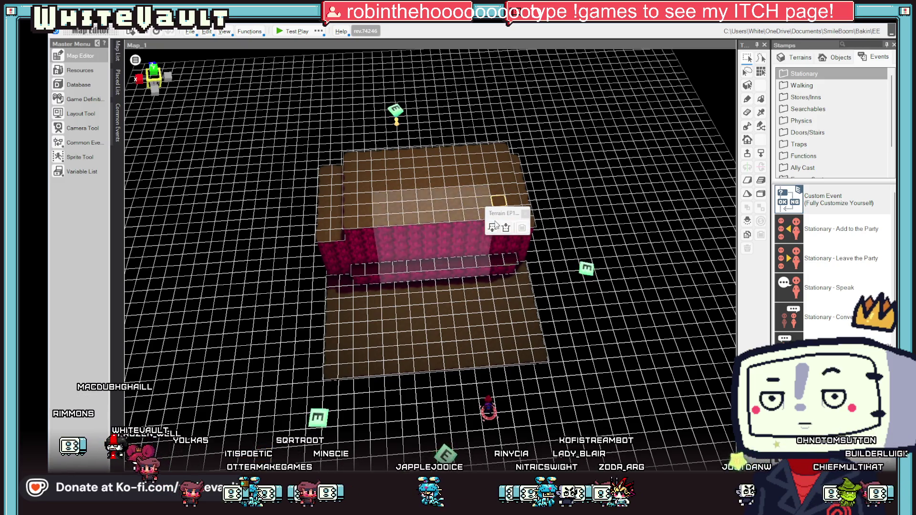
pyautogui.click(492, 229)
pyautogui.moveTo(570, 279)
pyautogui.mouseDown()
pyautogui.moveTo(523, 253)
pyautogui.moveTo(456, 248)
pyautogui.moveTo(434, 284)
pyautogui.mouseUp()
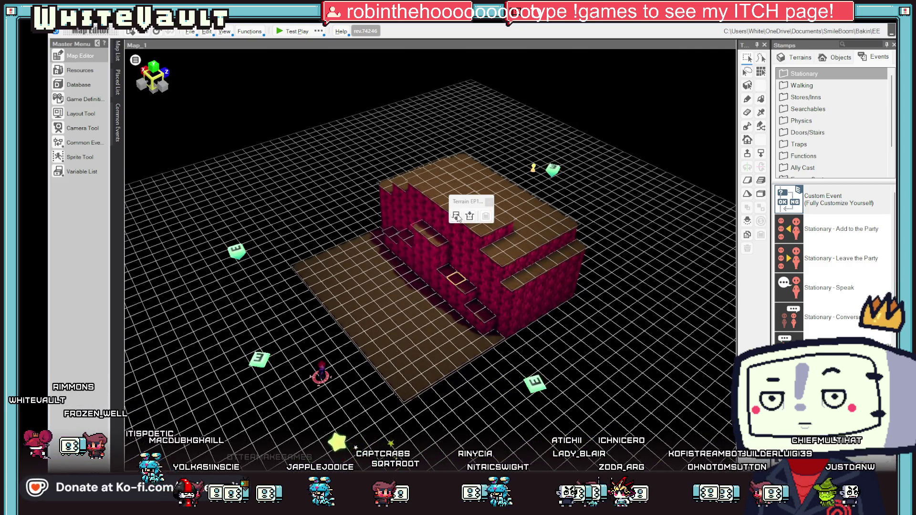
pyautogui.moveTo(457, 218)
pyautogui.mouseDown()
pyautogui.moveTo(457, 225)
pyautogui.moveTo(486, 204)
pyautogui.moveTo(525, 260)
pyautogui.moveTo(493, 241)
pyautogui.mouseUp()
pyautogui.click(496, 190)
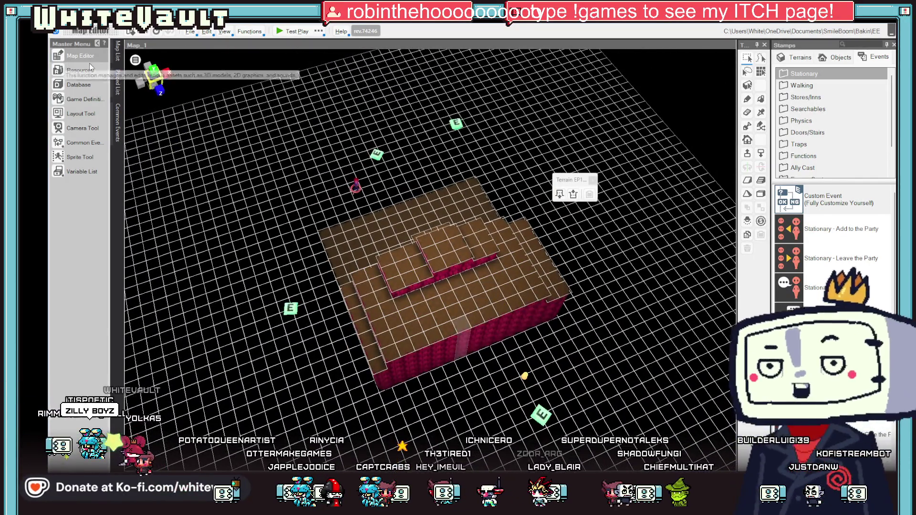
pyautogui.click(119, 47)
# - Open Create Map for a 25×25 Map_2 at elevation 12, trying and cancelling Image Loading
pyautogui.click(137, 68)
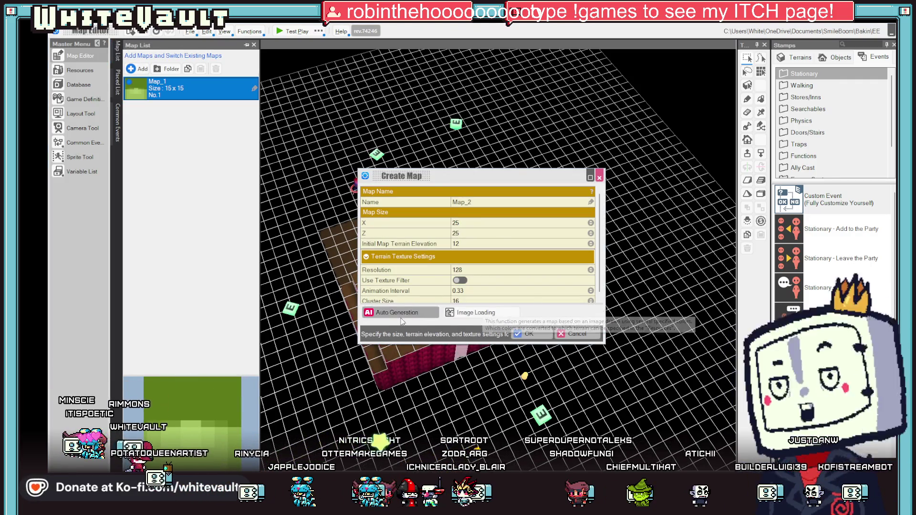
pyautogui.click(474, 313)
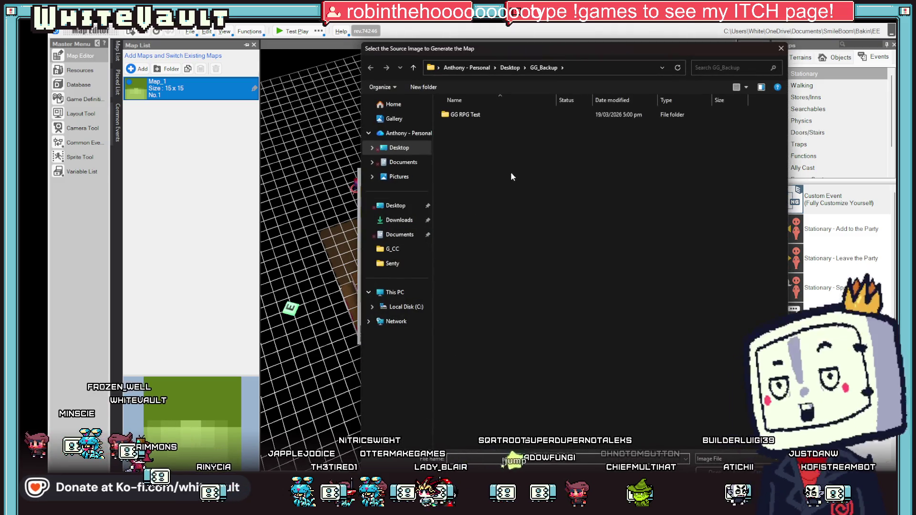
pyautogui.press('Escape')
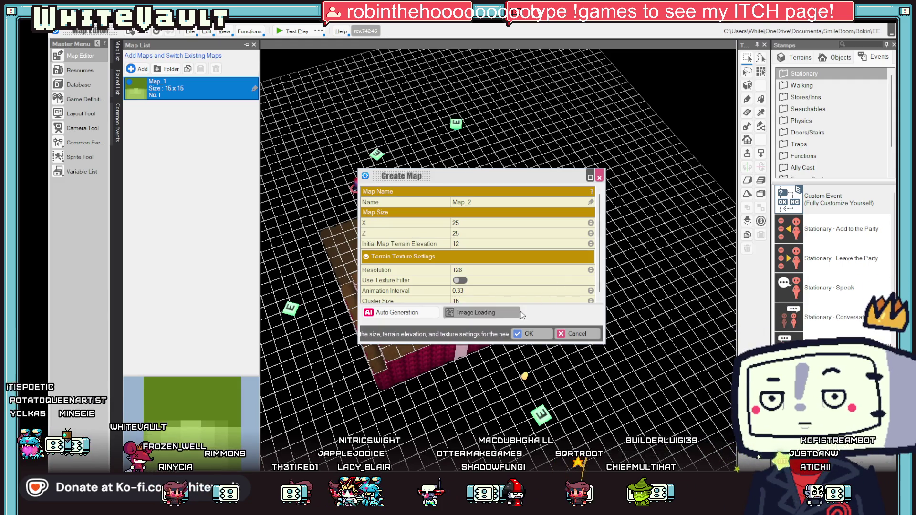
pyautogui.scroll(-1, 527, 291)
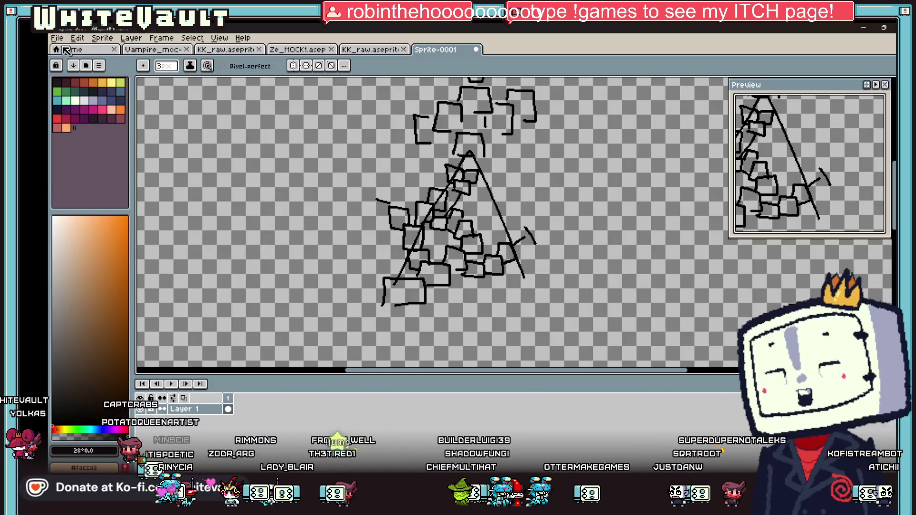
pyautogui.click(57, 37)
pyautogui.click(65, 53)
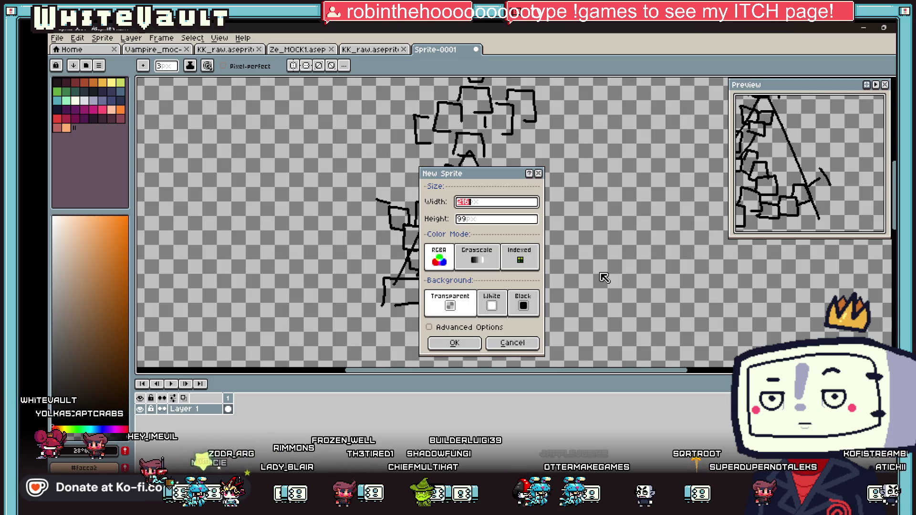
# - Create a new 32×32 sprite
pyautogui.click(484, 221)
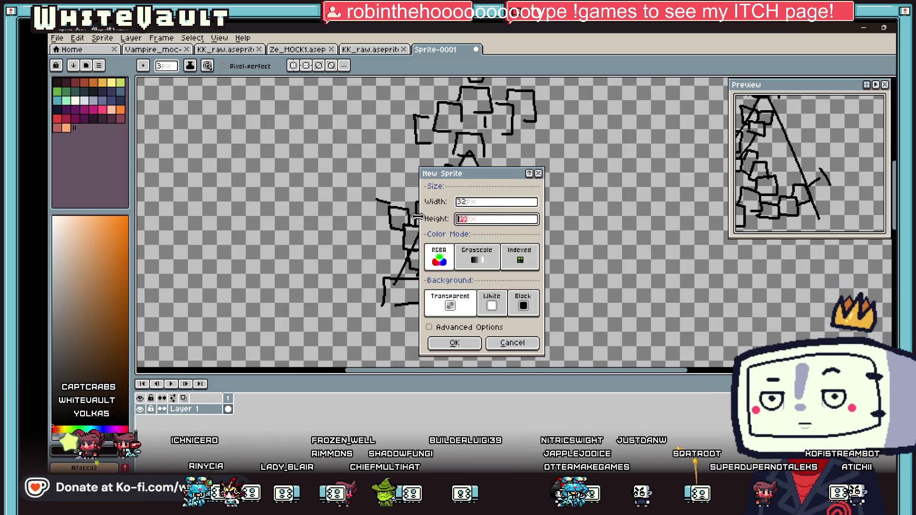
pyautogui.write('32')
pyautogui.press('Return')
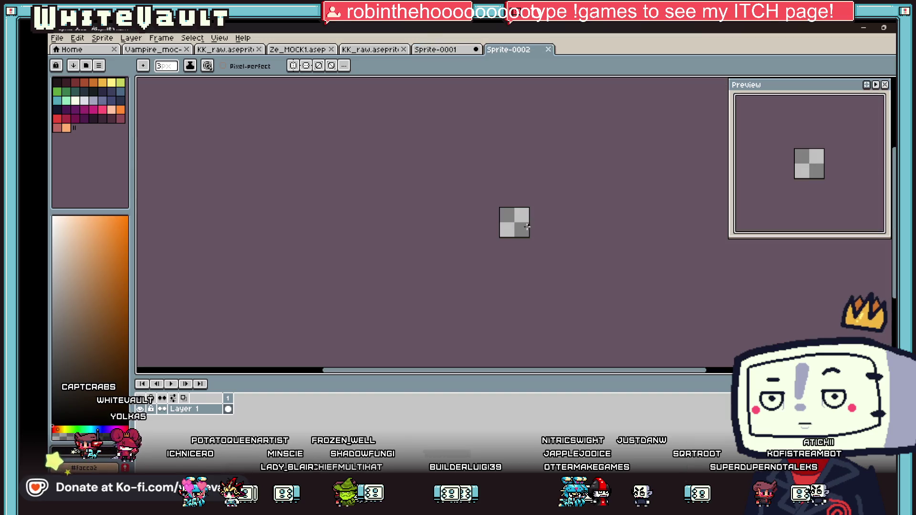
# - Fill the whole canvas with a yellow-green filled rectangle
pyautogui.scroll(1, 527, 222)
pyautogui.click(65, 91)
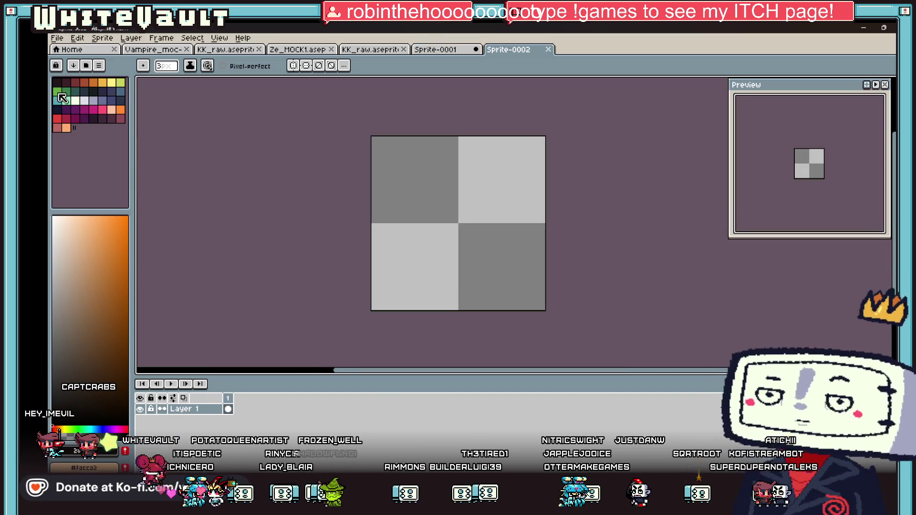
pyautogui.click(120, 83)
pyautogui.click(887, 196)
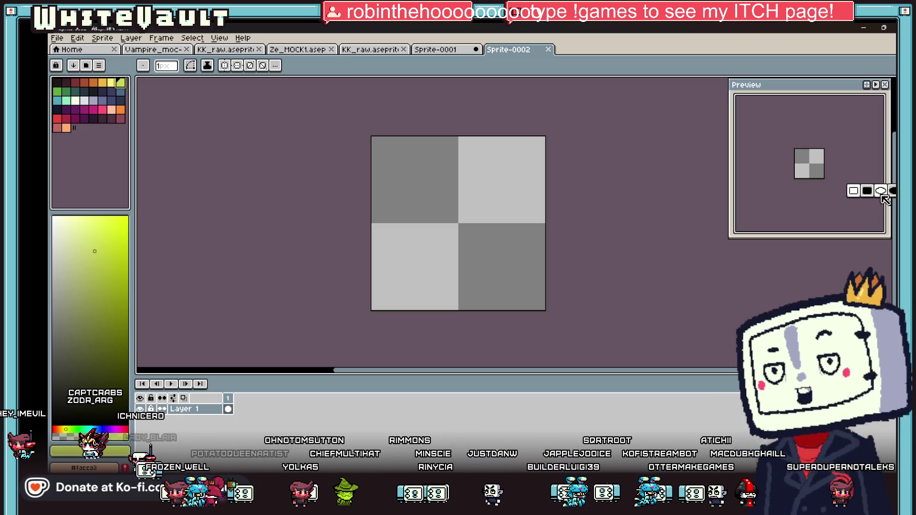
pyautogui.moveTo(374, 138); pyautogui.dragTo(540, 333)
# - Pick the darker green and switch to the Pencil for line drawing
pyautogui.click(57, 91)
pyautogui.press('b')
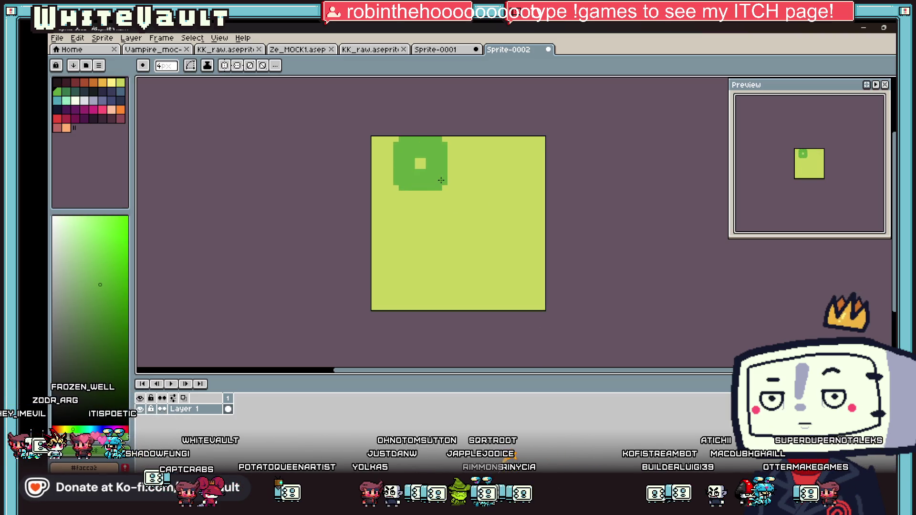
pyautogui.press('v')
pyautogui.press('b')
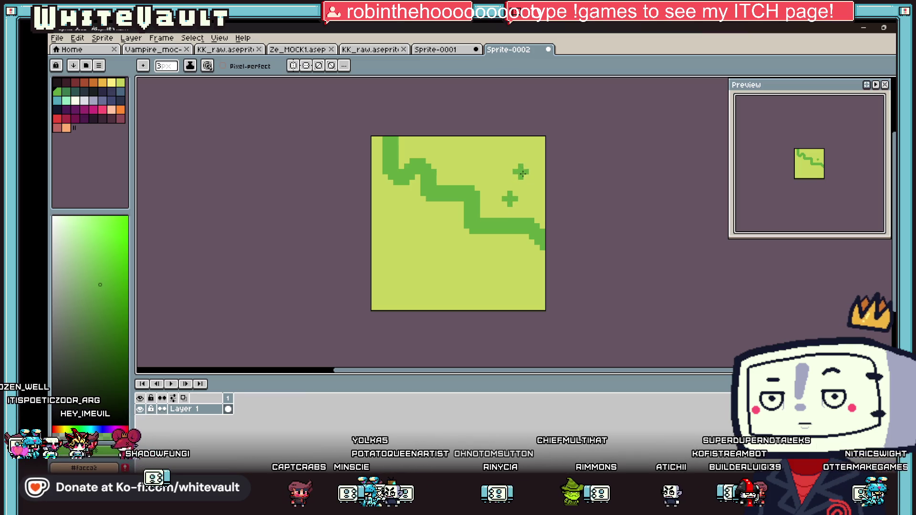
# - Flood-fill the area above the green line and enlarge the lower-left bush
pyautogui.press('g')
pyautogui.click(471, 208)
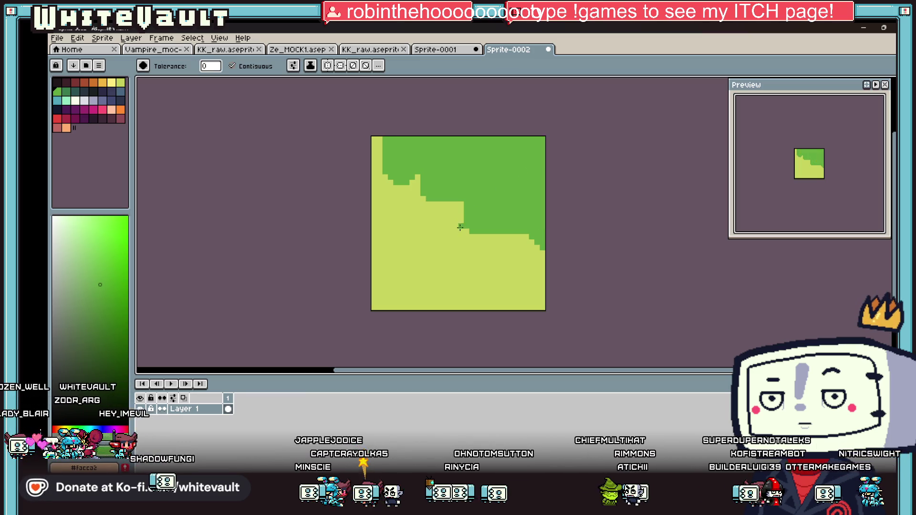
pyautogui.press('b')
pyautogui.moveTo(417, 234); pyautogui.dragTo(401, 266)
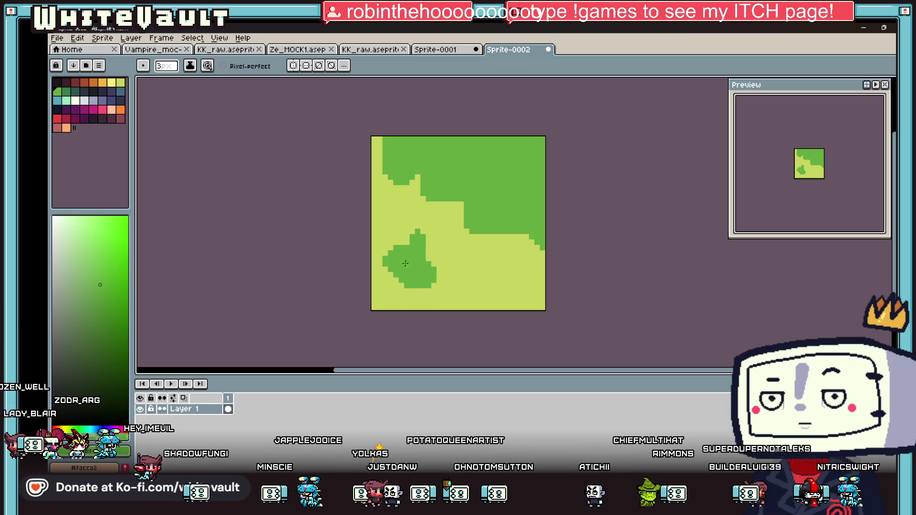
# - Paint a dark green stripe near the top and fill the gap between stripes
pyautogui.click(60, 91)
pyautogui.moveTo(416, 139); pyautogui.dragTo(456, 164)
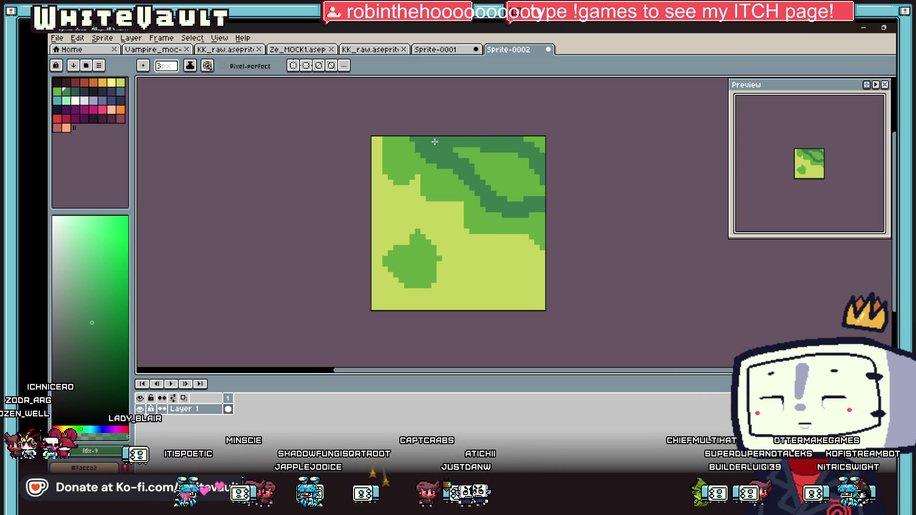
pyautogui.press('z')
pyautogui.click(485, 163)
pyautogui.press('g')
pyautogui.click(521, 186)
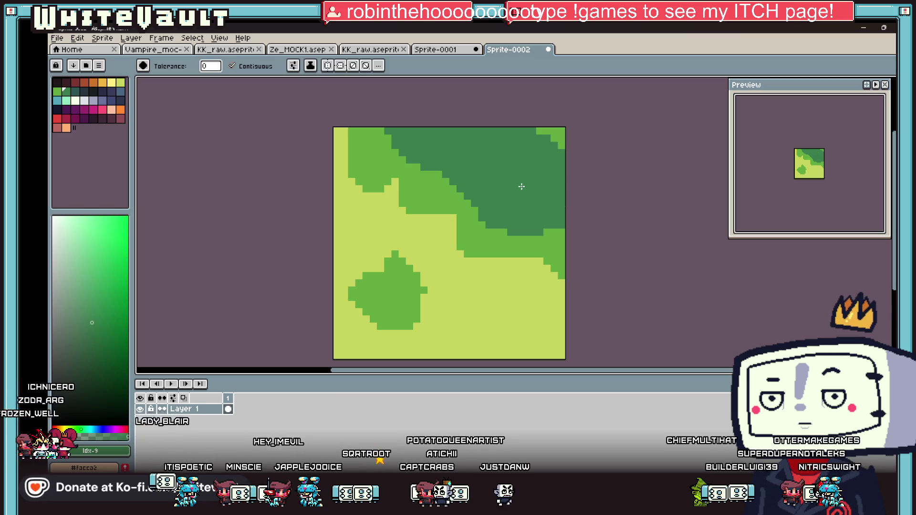
# - Draw a blue-grey curve across the top-right and fill that corner dark blue-grey
pyautogui.click(86, 94)
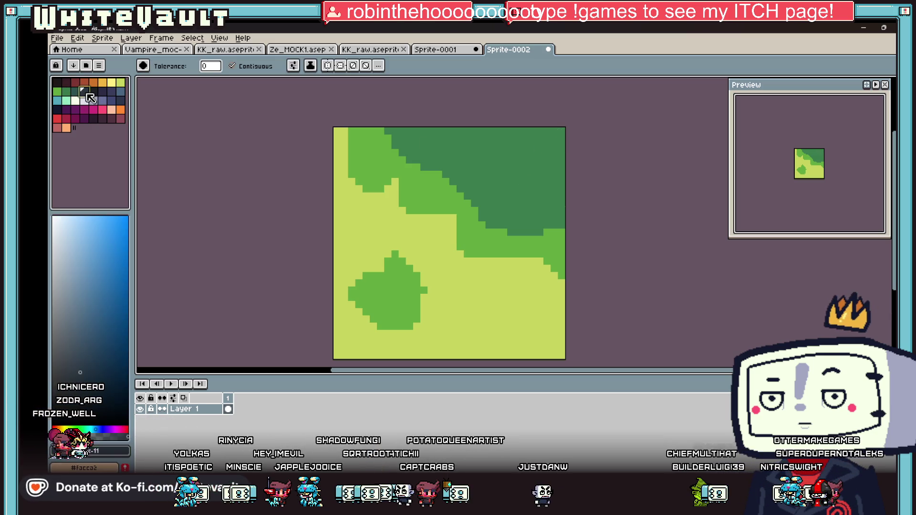
pyautogui.press('v')
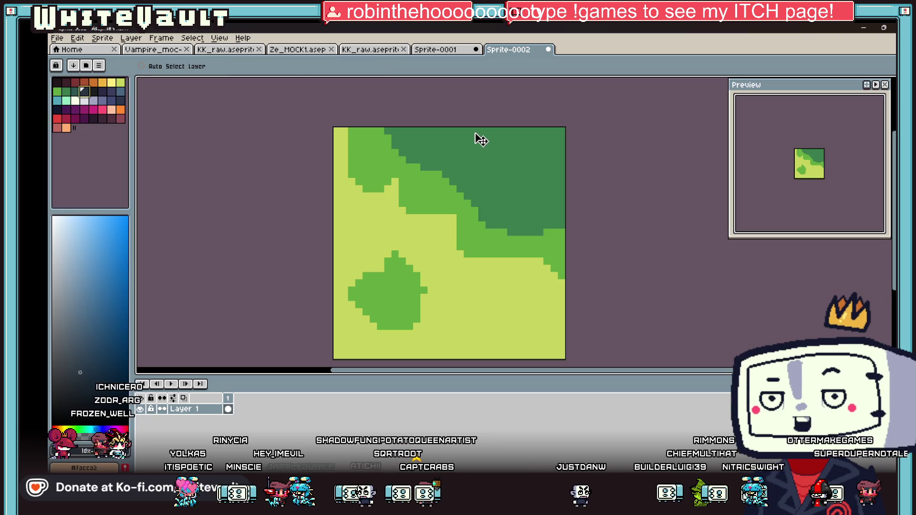
pyautogui.press('b')
pyautogui.moveTo(477, 133)
pyautogui.mouseDown()
pyautogui.moveTo(472, 139)
pyautogui.moveTo(582, 178)
pyautogui.moveTo(555, 160)
pyautogui.mouseUp()
pyautogui.press('c')
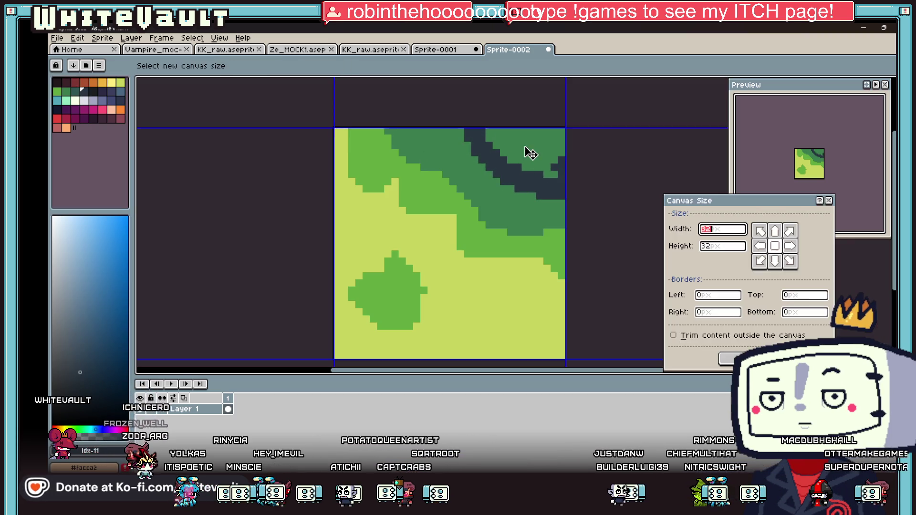
pyautogui.press('Escape')
pyautogui.press('g')
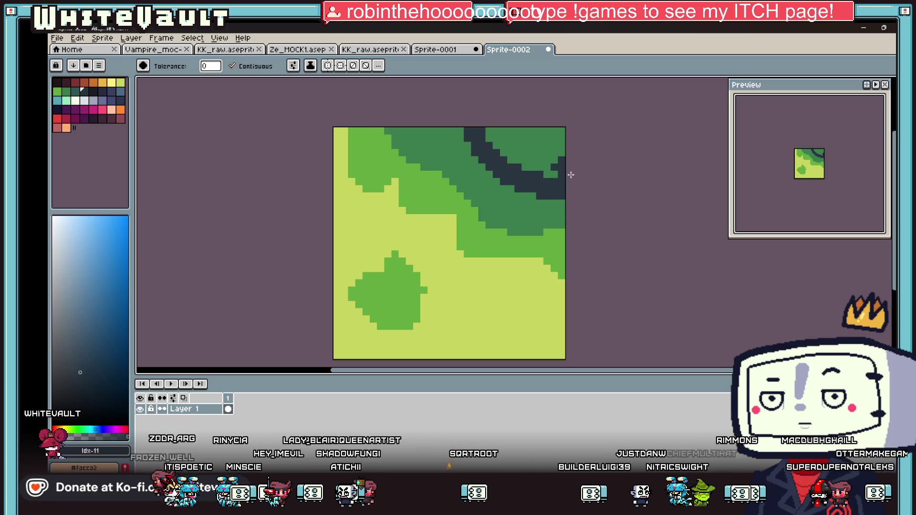
pyautogui.click(517, 168)
# - Shade the left bush with a thick #3b7d4f line and a dark navy dab
pyautogui.press('b')
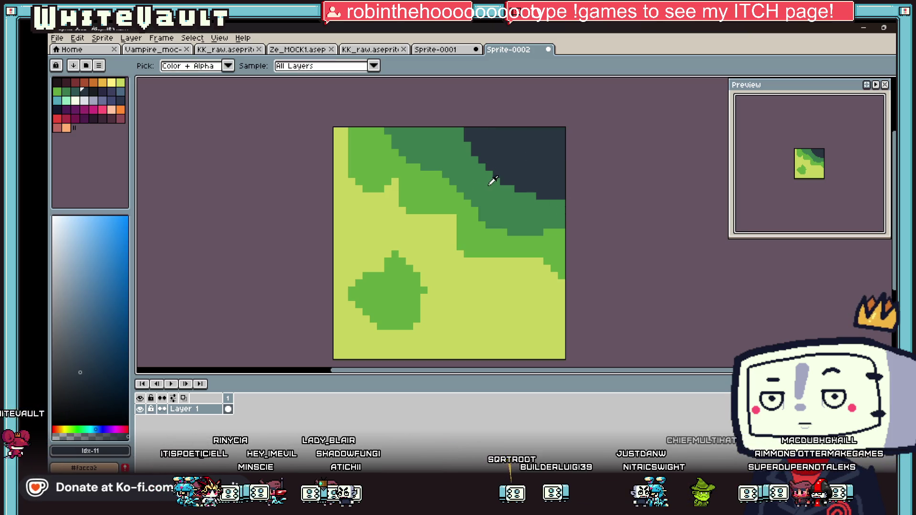
pyautogui.keyDown('alt'); pyautogui.click(488, 184); pyautogui.keyUp('alt')
pyautogui.moveTo(381, 288); pyautogui.dragTo(390, 307)
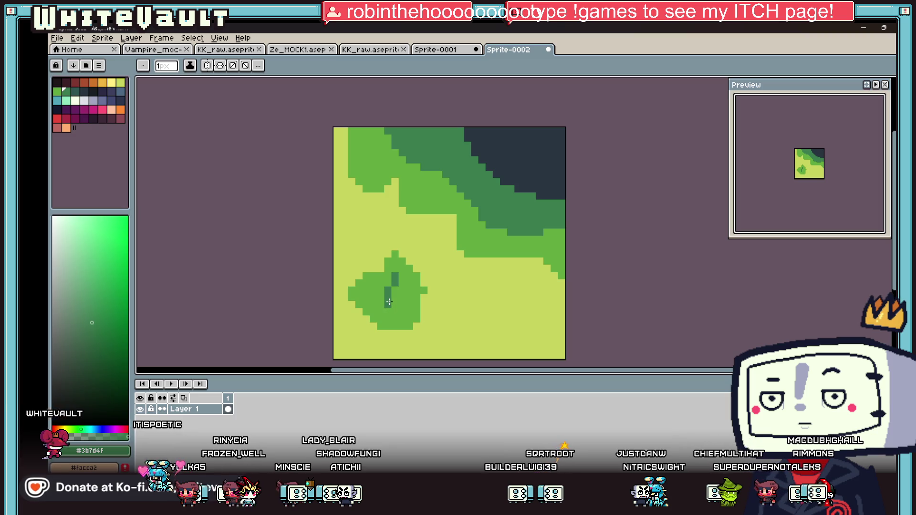
pyautogui.press('b')
pyautogui.click(390, 296)
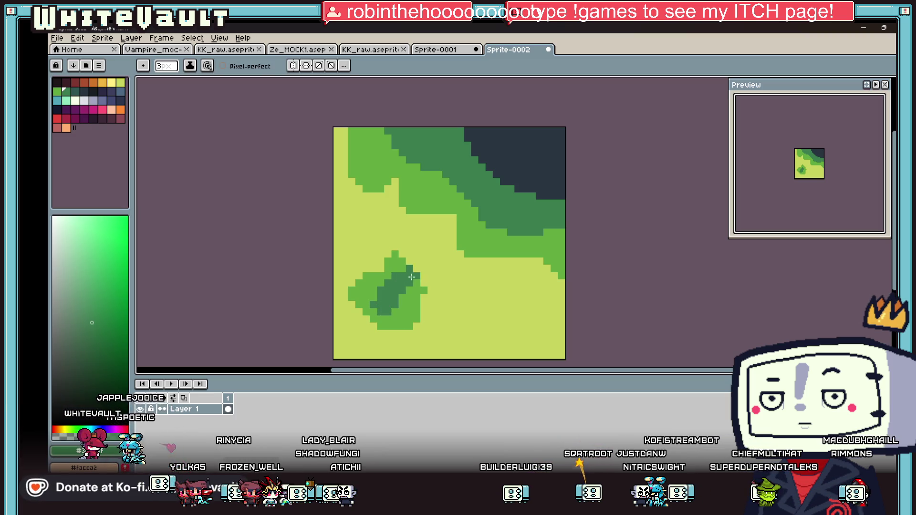
pyautogui.keyDown('alt'); pyautogui.click(507, 176); pyautogui.keyUp('alt')
pyautogui.click(395, 296)
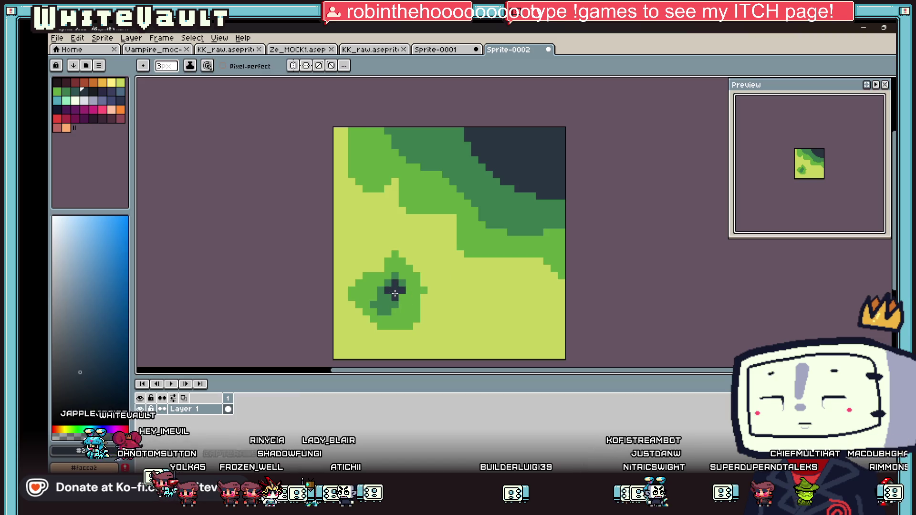
pyautogui.click(57, 38)
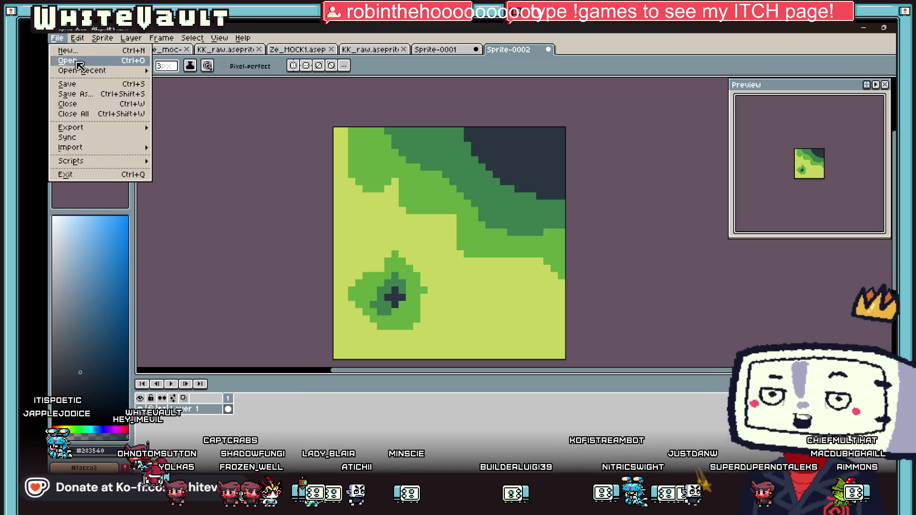
# - Save As to the Desktop with a new folder, then force-close the frozen save dialog
pyautogui.press('Return')
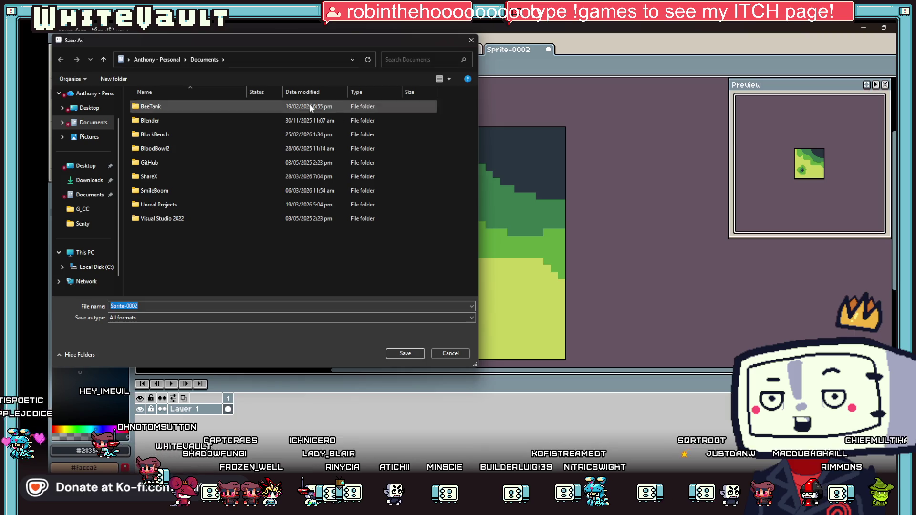
pyautogui.click(95, 109)
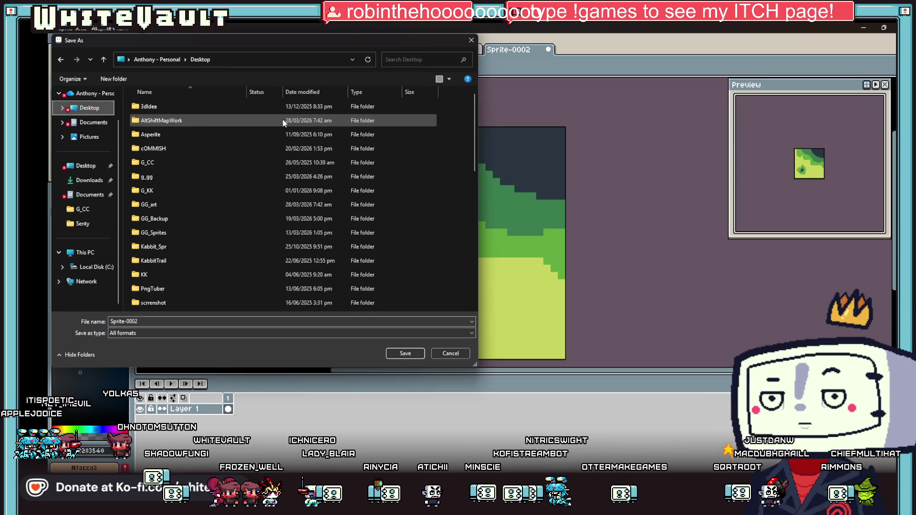
pyautogui.scroll(-3, 281, 122)
pyautogui.scroll(3, 275, 133)
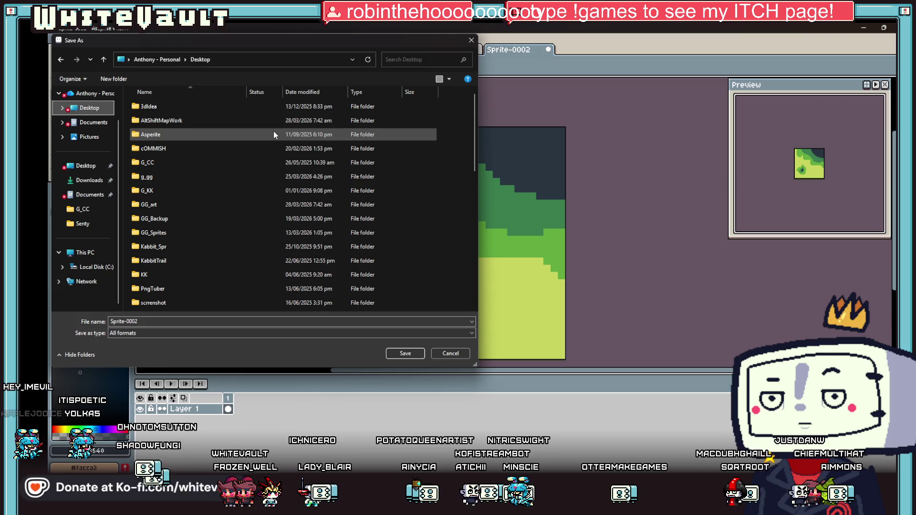
pyautogui.click(110, 81)
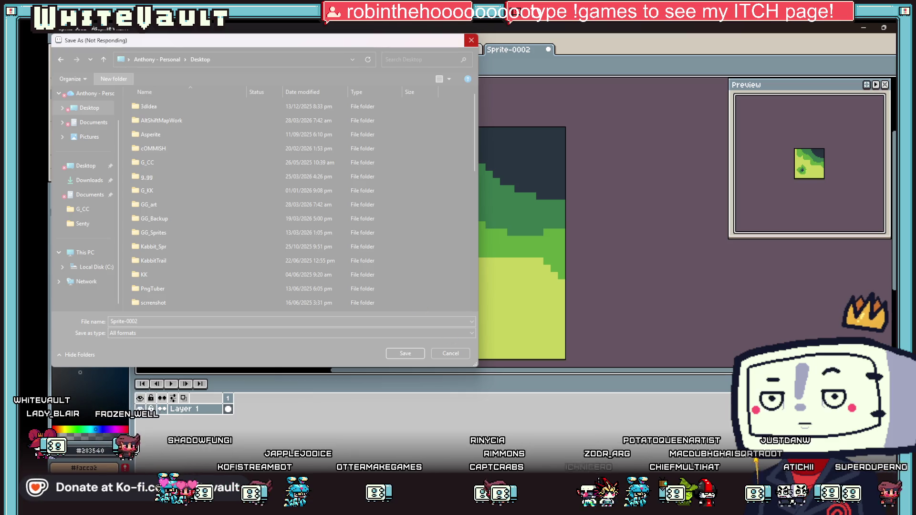
pyautogui.click(471, 41)
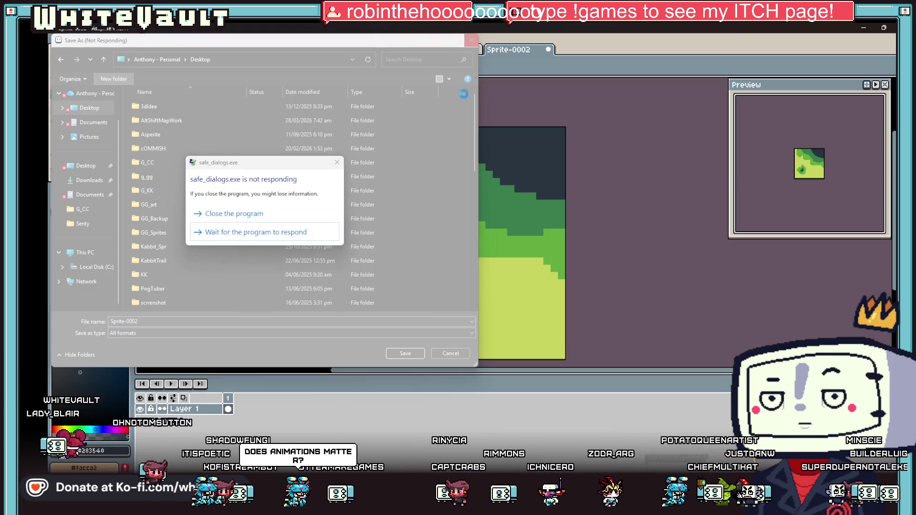
pyautogui.click(256, 221)
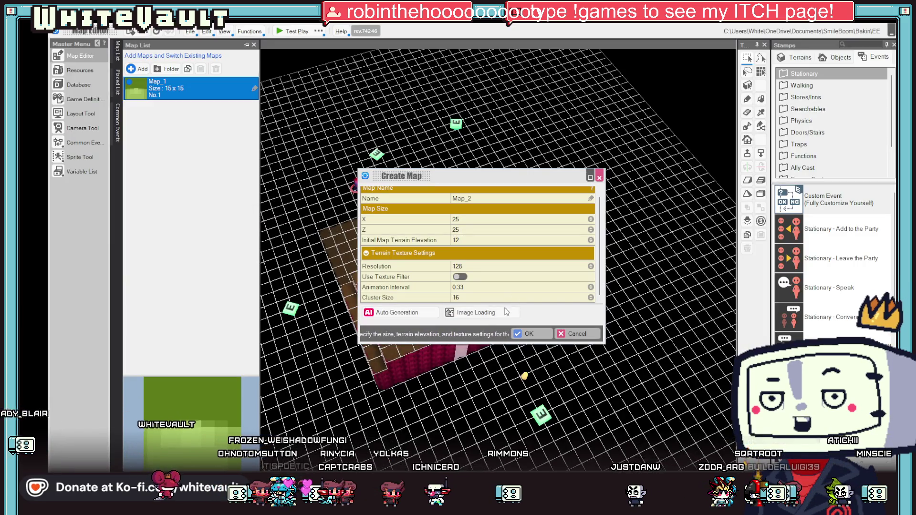
# - Load Kabbit_Wait from the Desktop as the source image and create the 25×25 Map_2
pyautogui.click(472, 312)
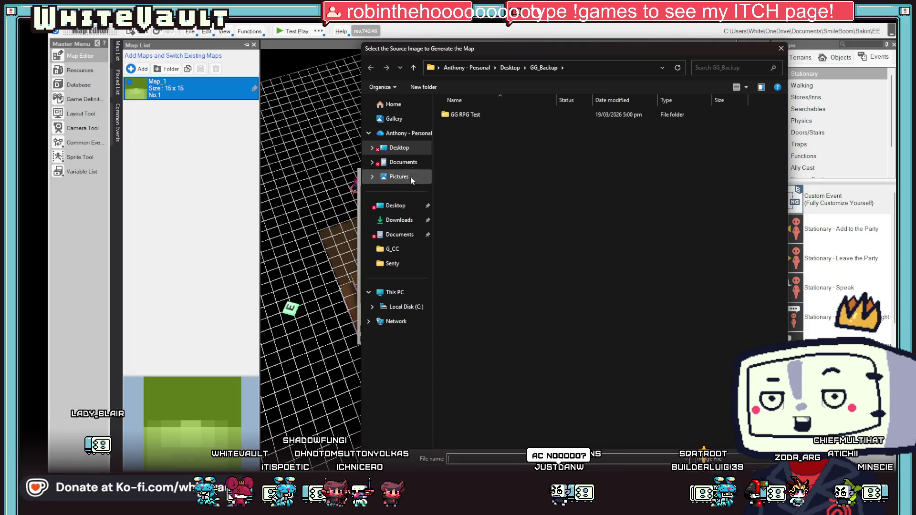
pyautogui.click(402, 103)
pyautogui.doubleClick(454, 125)
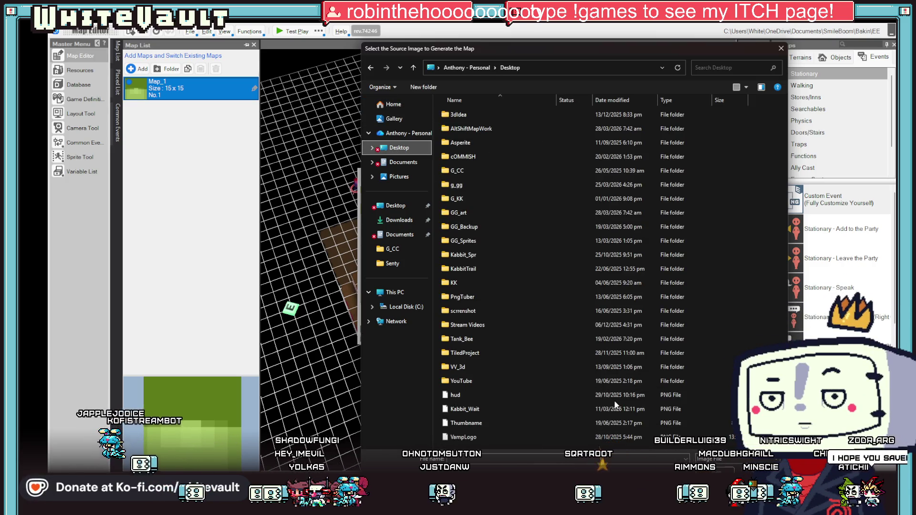
pyautogui.click(510, 409)
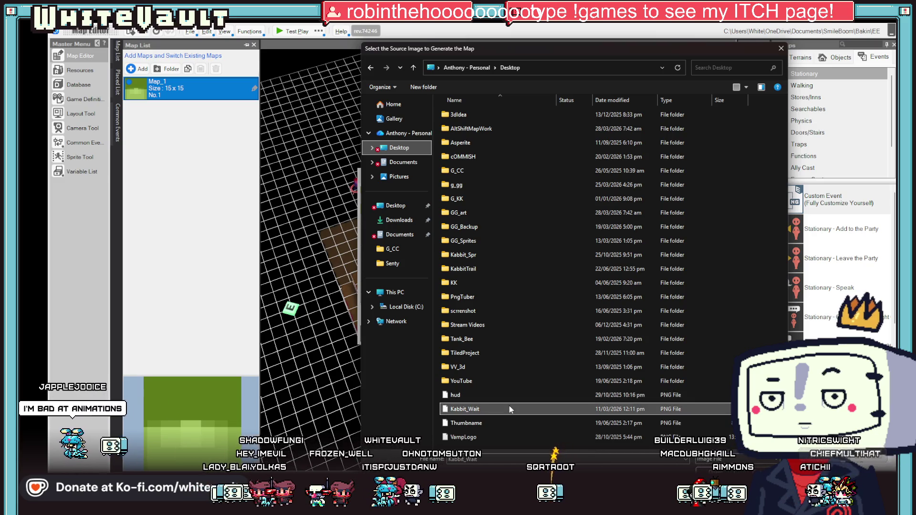
pyautogui.doubleClick(485, 411)
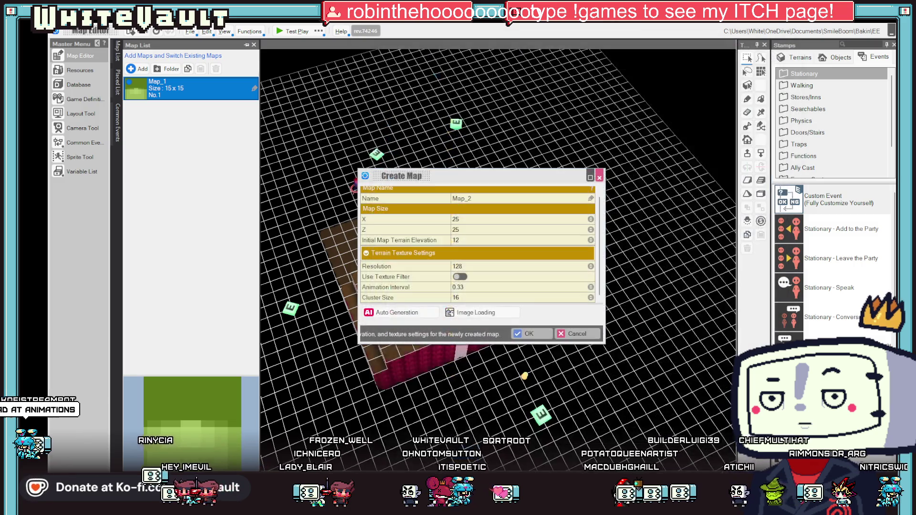
pyautogui.click(536, 336)
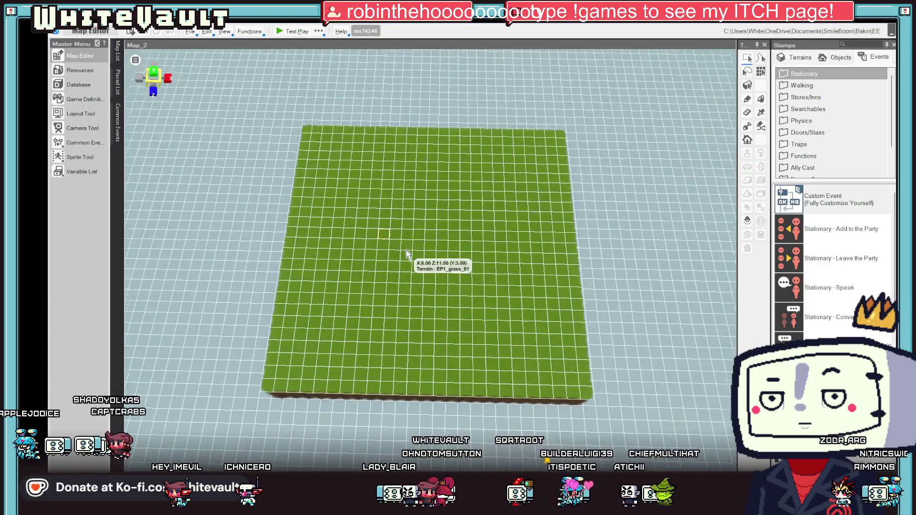
# - Set a grass spot on Map_2 as the player starting point
pyautogui.click(407, 251)
pyautogui.scroll(-3, 408, 253)
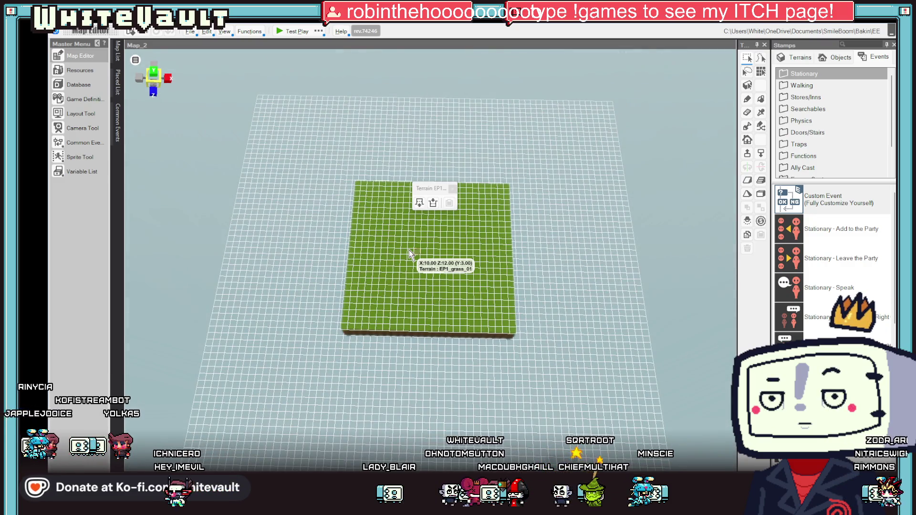
pyautogui.moveTo(414, 260)
pyautogui.mouseDown()
pyautogui.moveTo(534, 265)
pyautogui.moveTo(526, 235)
pyautogui.moveTo(520, 272)
pyautogui.moveTo(497, 271)
pyautogui.mouseUp()
pyautogui.scroll(3, 447, 314)
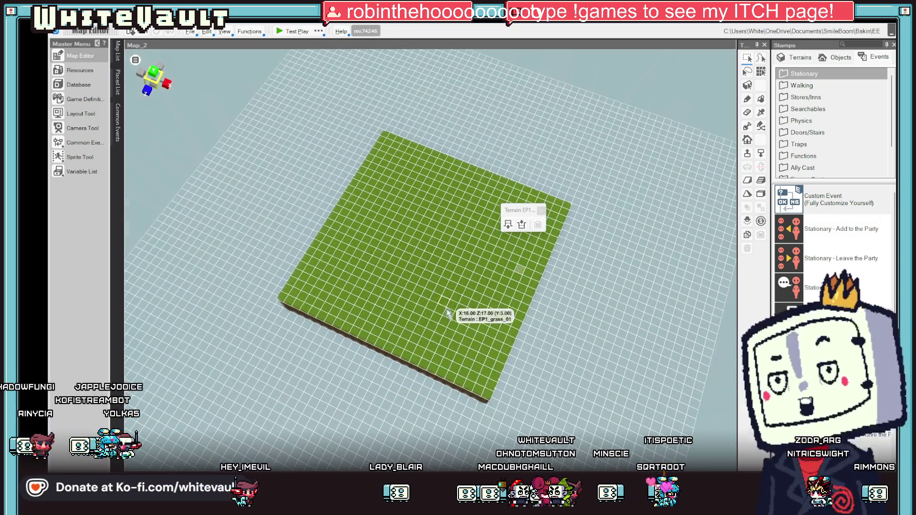
pyautogui.rightClick(401, 351)
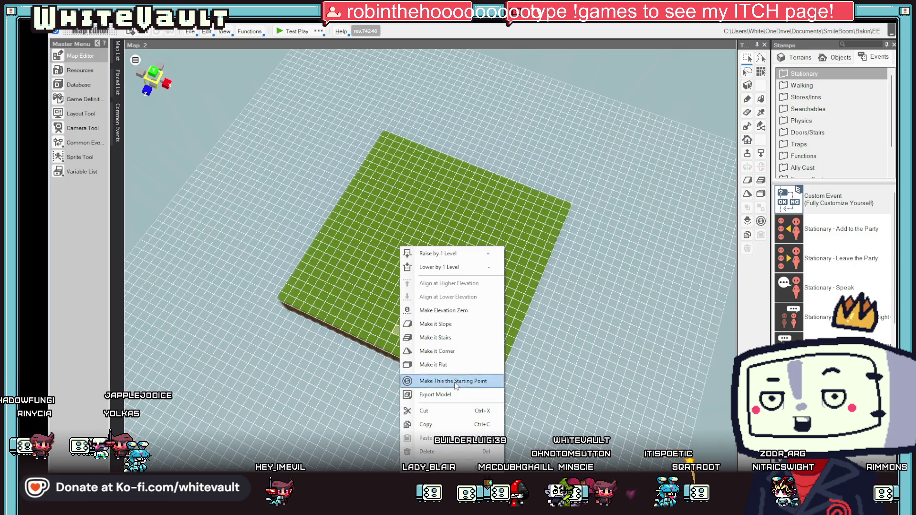
pyautogui.click(435, 381)
pyautogui.moveTo(489, 348)
pyautogui.mouseDown()
pyautogui.moveTo(502, 289)
pyautogui.moveTo(497, 310)
pyautogui.mouseUp()
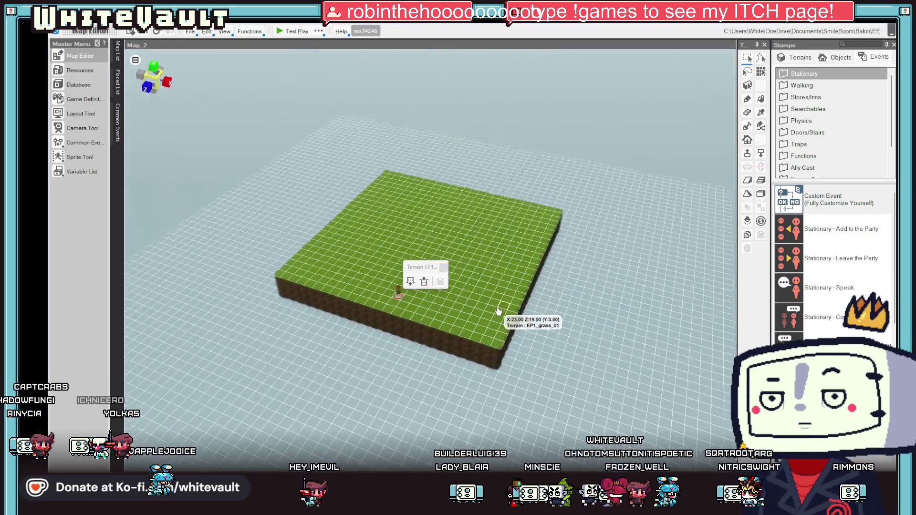
# - Test-play Map_2, walking up, left and down, then close the player
pyautogui.click(280, 34)
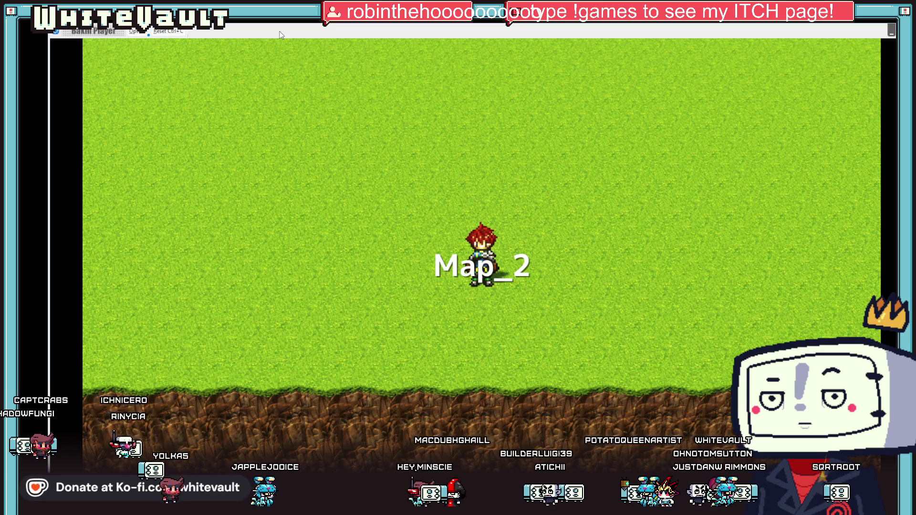
pyautogui.press('Up')
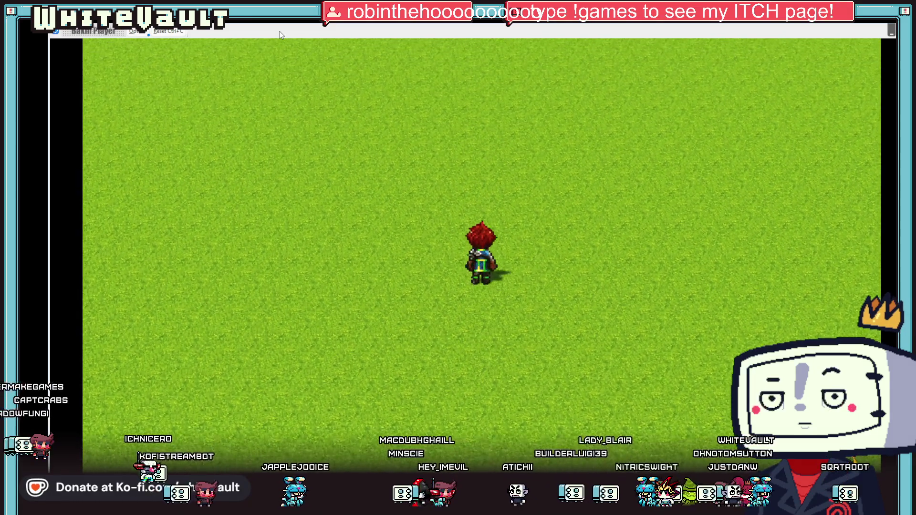
pyautogui.press('Left')
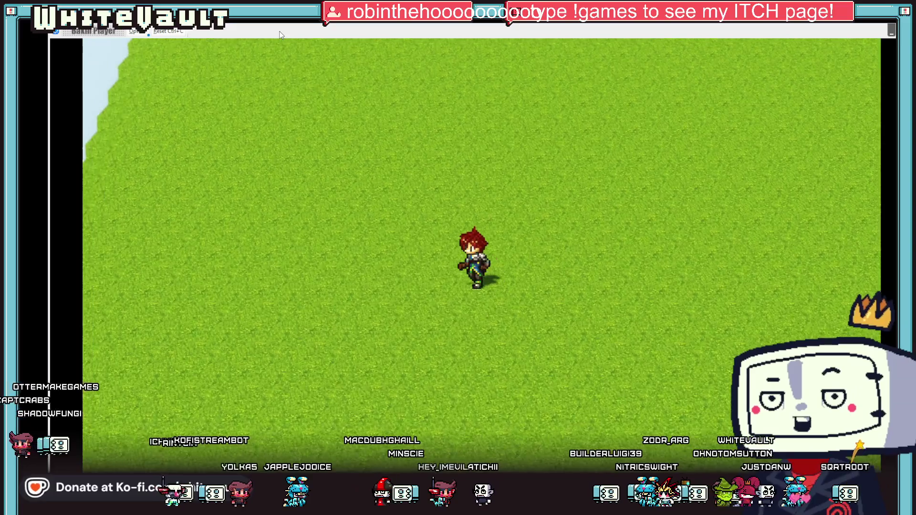
pyautogui.press('Down')
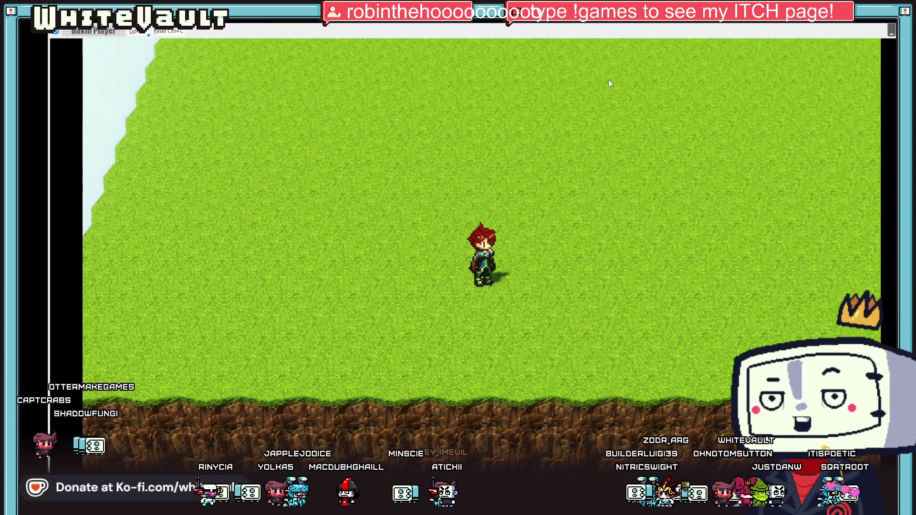
pyautogui.click(890, 29)
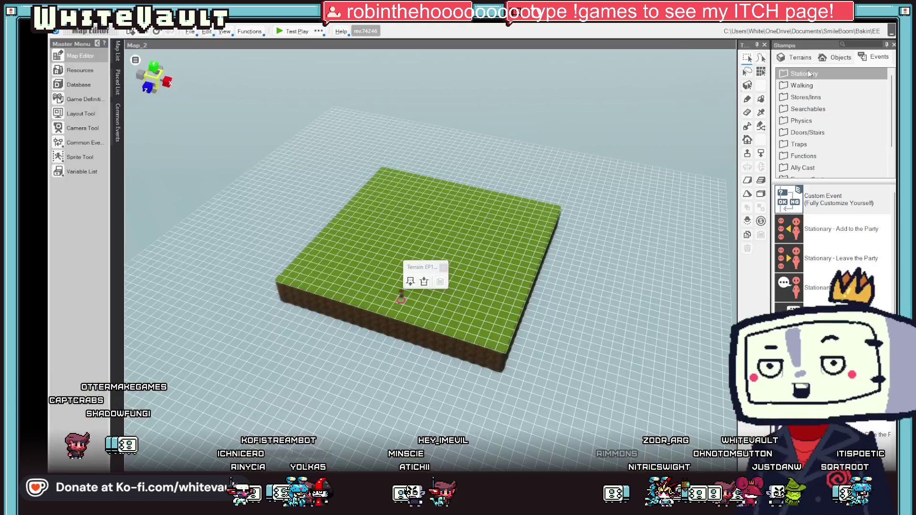
# - Switch to Map_1 from the Map List and set the player start at the cliff base
pyautogui.click(120, 63)
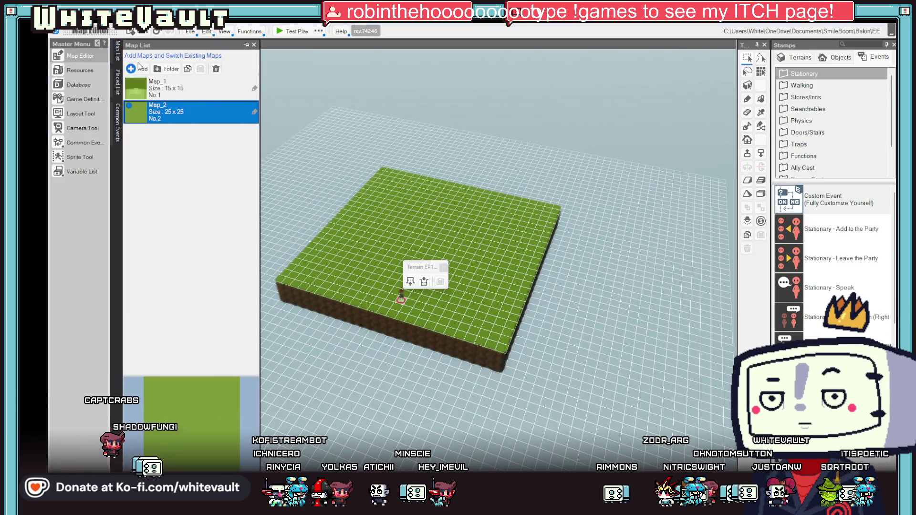
pyautogui.moveTo(471, 324); pyautogui.dragTo(451, 353)
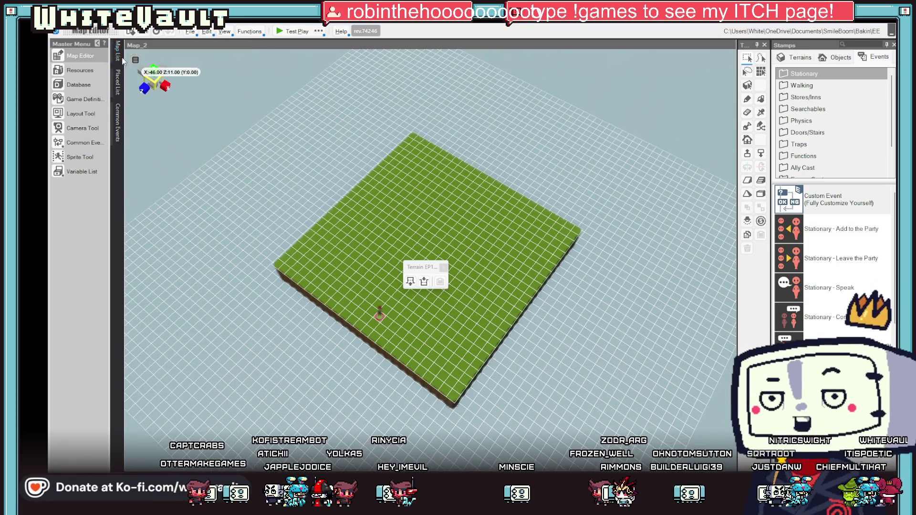
pyautogui.moveTo(122, 61)
pyautogui.rightClick(176, 117)
pyautogui.click(199, 122)
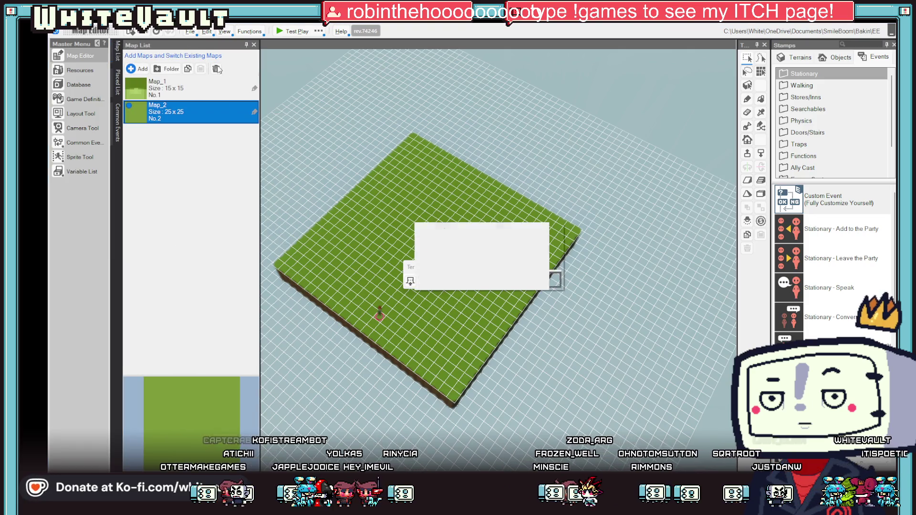
pyautogui.click(476, 276)
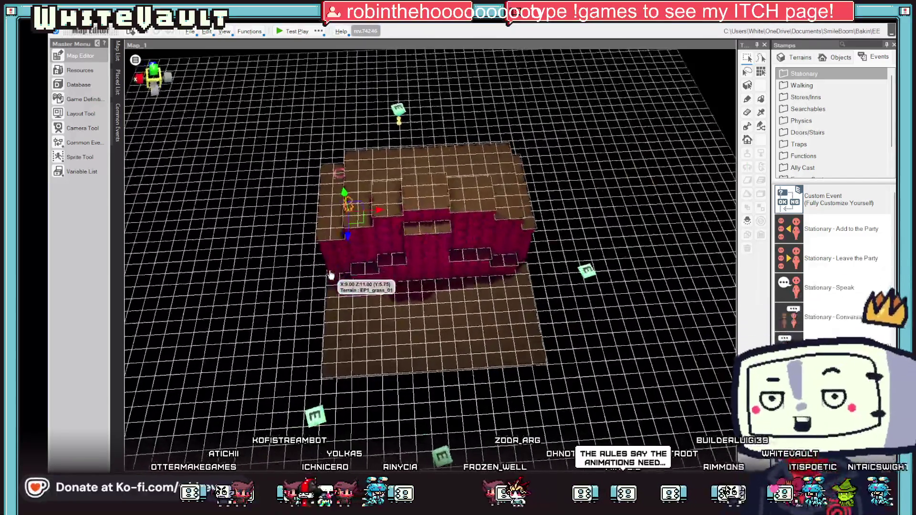
pyautogui.rightClick(433, 357)
pyautogui.click(486, 380)
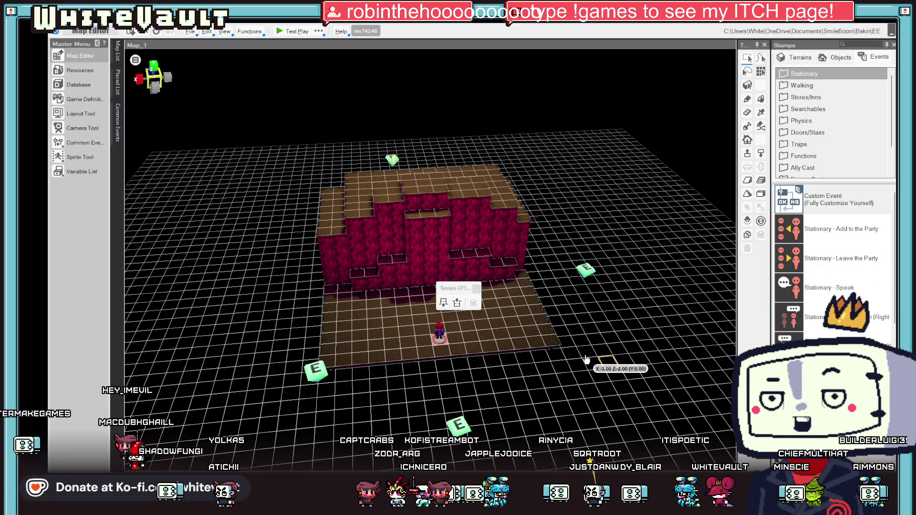
# - Raise a terrain cell at the cliff front and select ground cells around it
pyautogui.moveTo(599, 347)
pyautogui.mouseDown()
pyautogui.moveTo(555, 355)
pyautogui.moveTo(421, 274)
pyautogui.mouseUp()
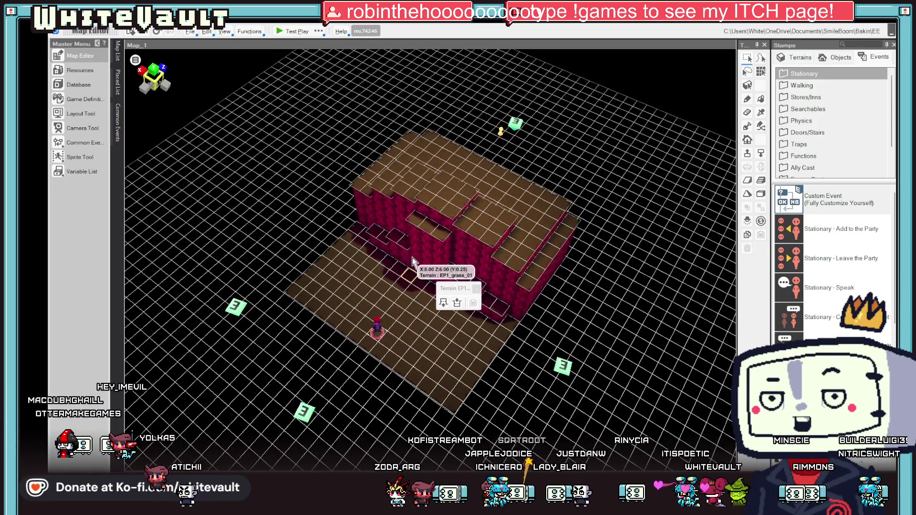
pyautogui.click(465, 279)
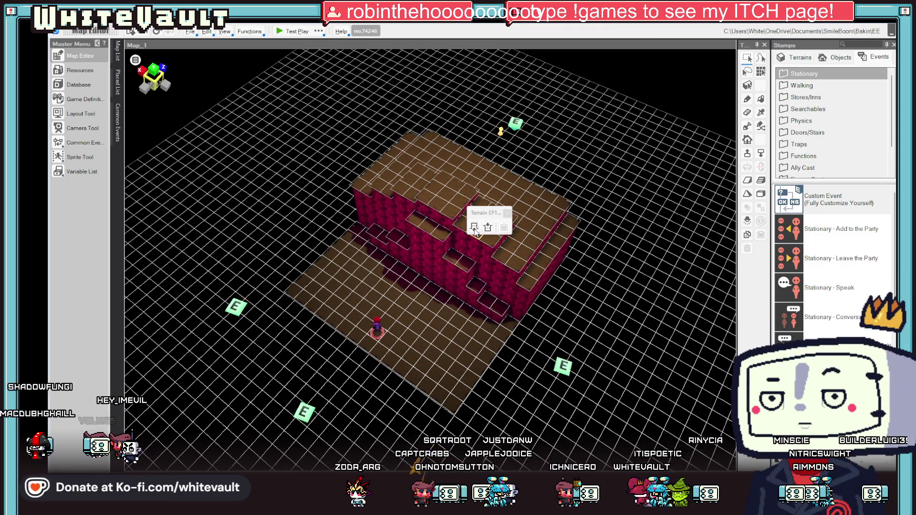
pyautogui.click(473, 227)
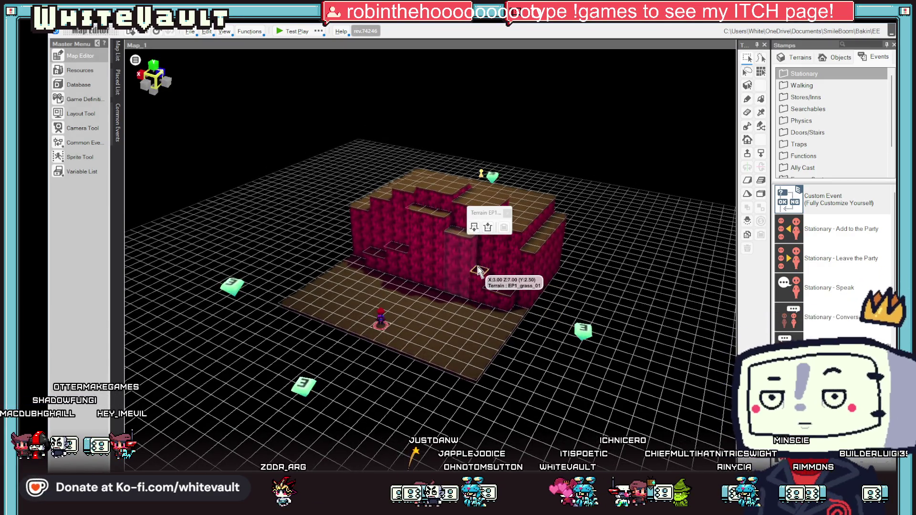
pyautogui.click(493, 291)
pyautogui.click(493, 290)
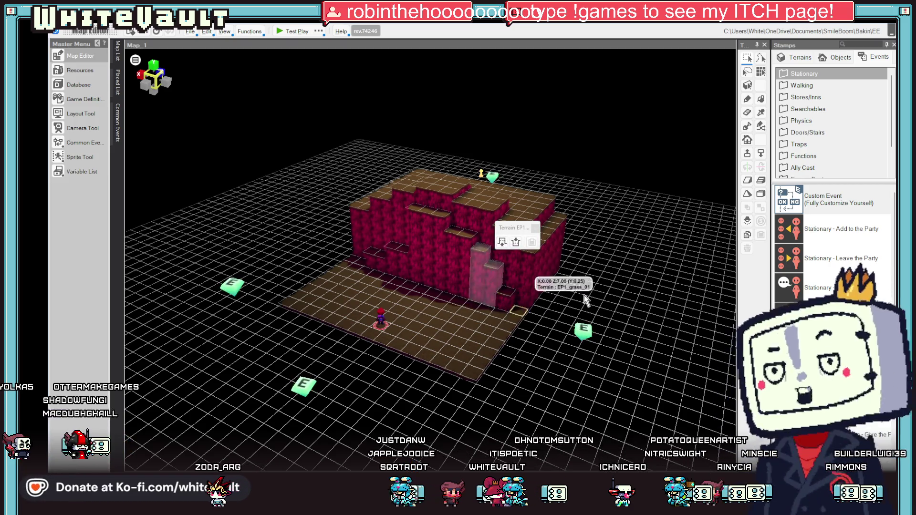
pyautogui.click(597, 319)
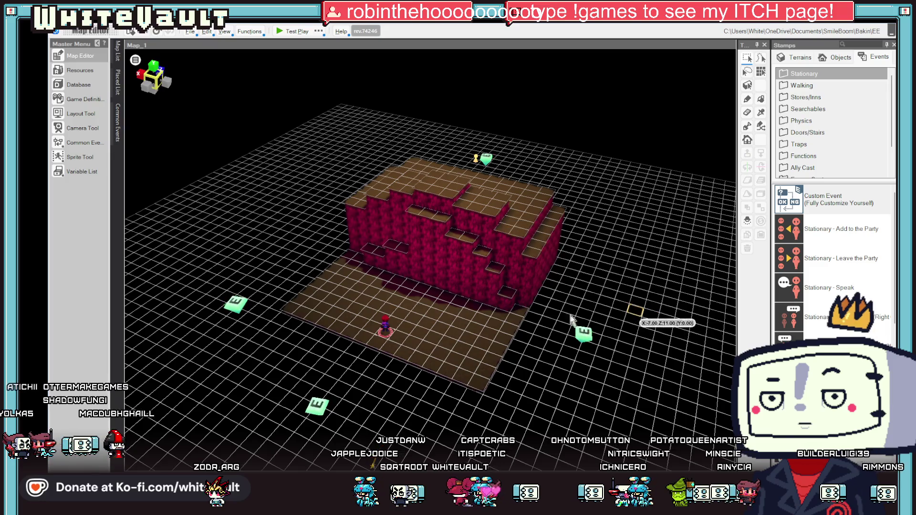
pyautogui.click(483, 314)
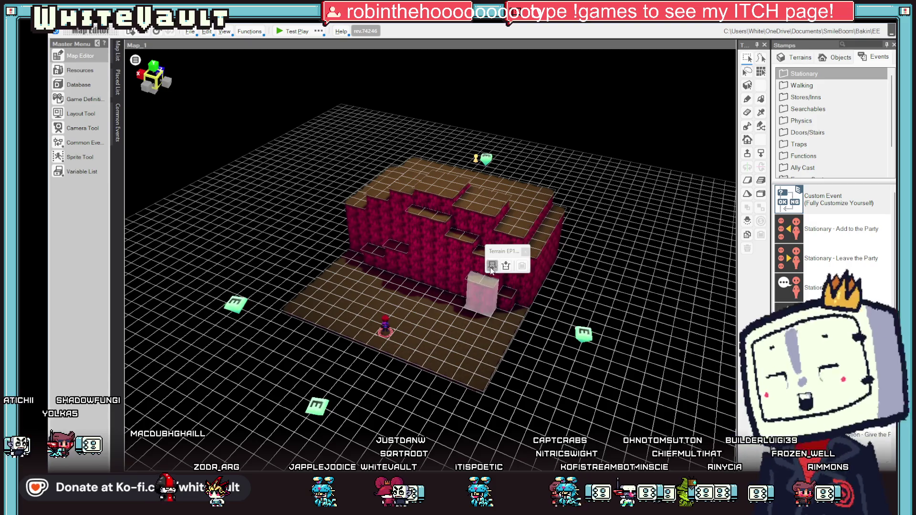
# - Select a cell at the cliff's foot and raise a block on it
pyautogui.scroll(2, 553, 338)
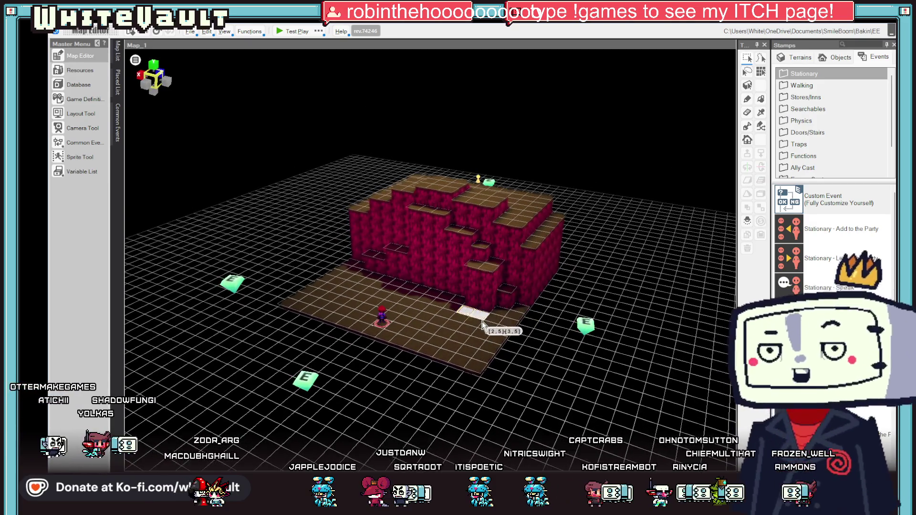
pyautogui.click(493, 296)
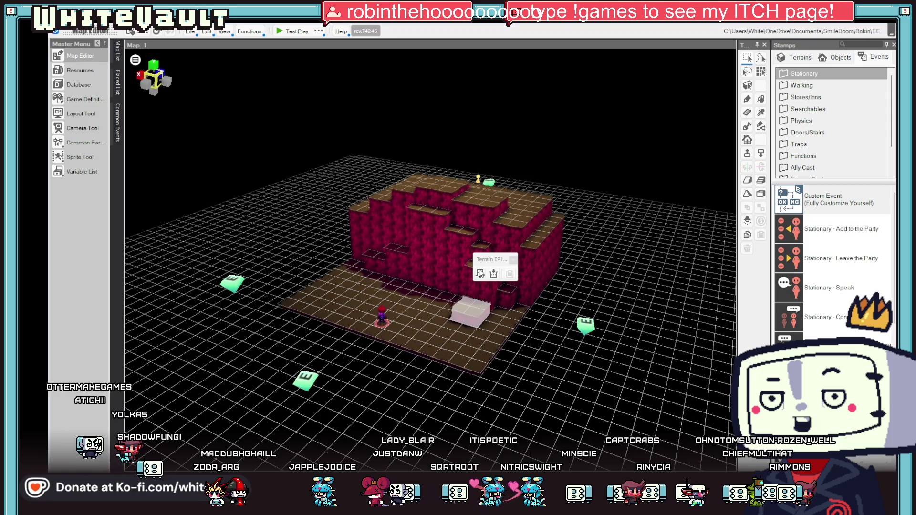
pyautogui.moveTo(535, 368)
pyautogui.mouseDown()
pyautogui.moveTo(536, 378)
pyautogui.moveTo(485, 363)
pyautogui.mouseUp()
pyautogui.click(473, 303)
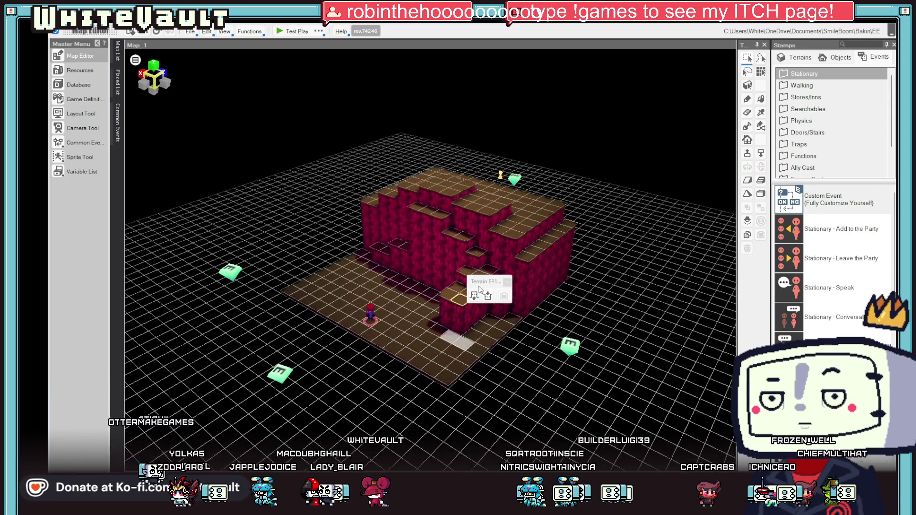
pyautogui.moveTo(491, 344)
pyautogui.mouseDown()
pyautogui.moveTo(476, 368)
pyautogui.moveTo(419, 353)
pyautogui.mouseUp()
pyautogui.click(421, 297)
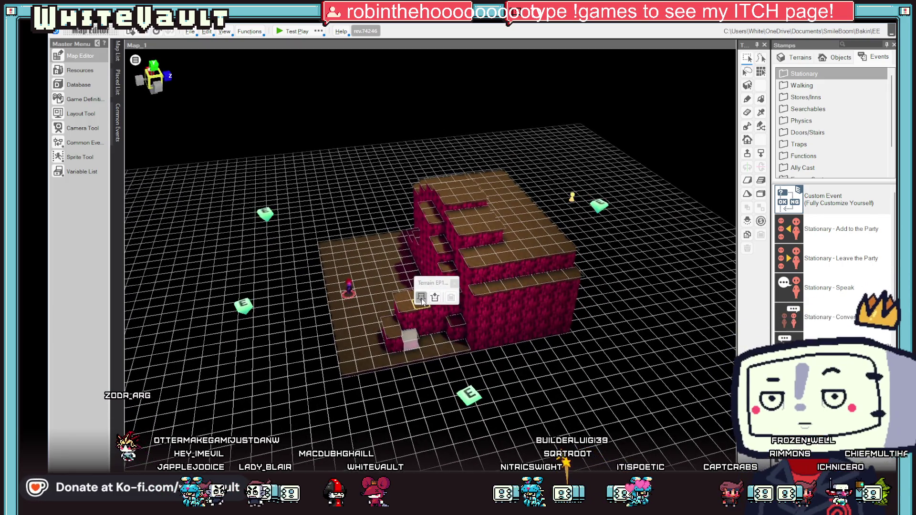
# - Raise neighbouring cells into a stepped ledge beside the cliff
pyautogui.moveTo(432, 323)
pyautogui.mouseDown()
pyautogui.moveTo(541, 350)
pyautogui.moveTo(436, 307)
pyautogui.mouseUp()
pyautogui.click(474, 339)
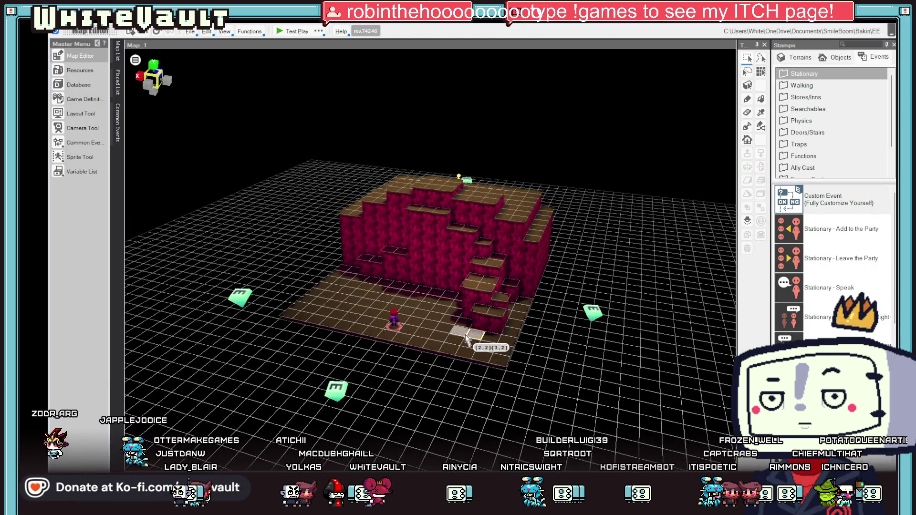
pyautogui.click(470, 297)
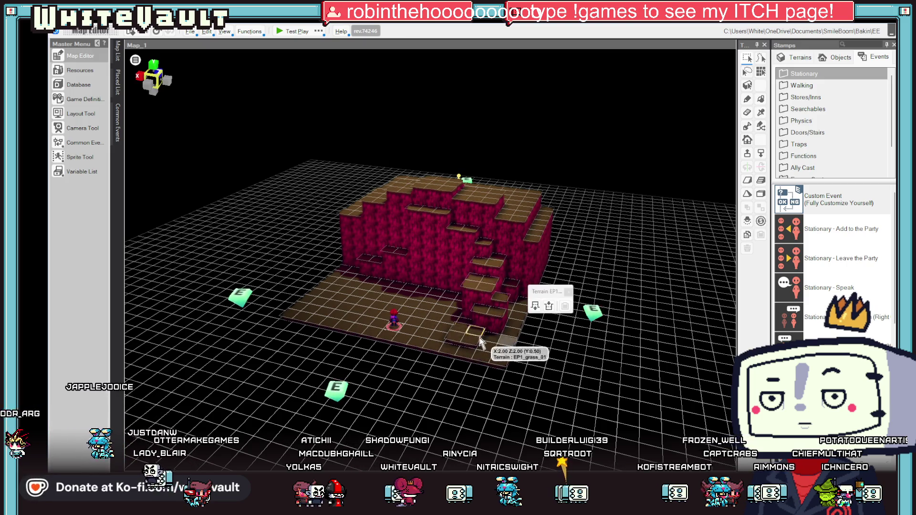
pyautogui.click(492, 329)
pyautogui.moveTo(567, 369)
pyautogui.mouseDown()
pyautogui.moveTo(574, 347)
pyautogui.moveTo(579, 382)
pyautogui.moveTo(536, 364)
pyautogui.mouseUp()
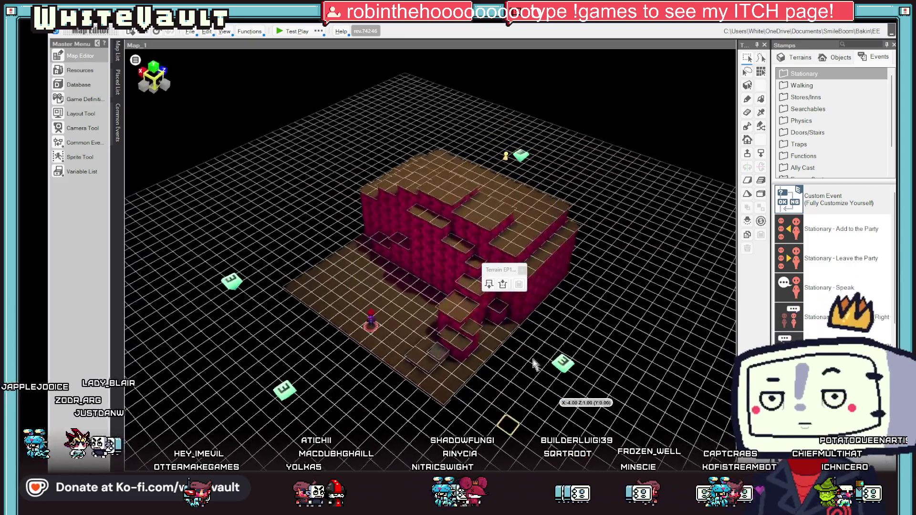
pyautogui.click(437, 204)
pyautogui.click(466, 147)
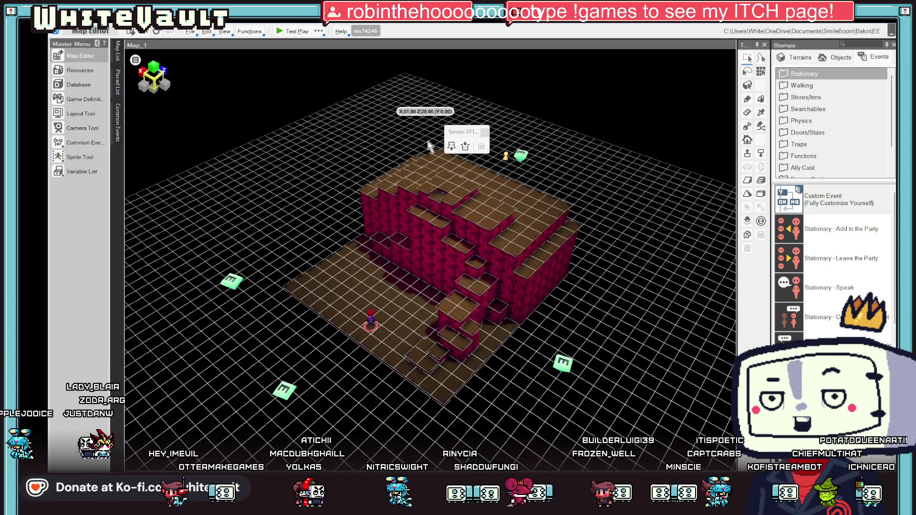
pyautogui.click(289, 31)
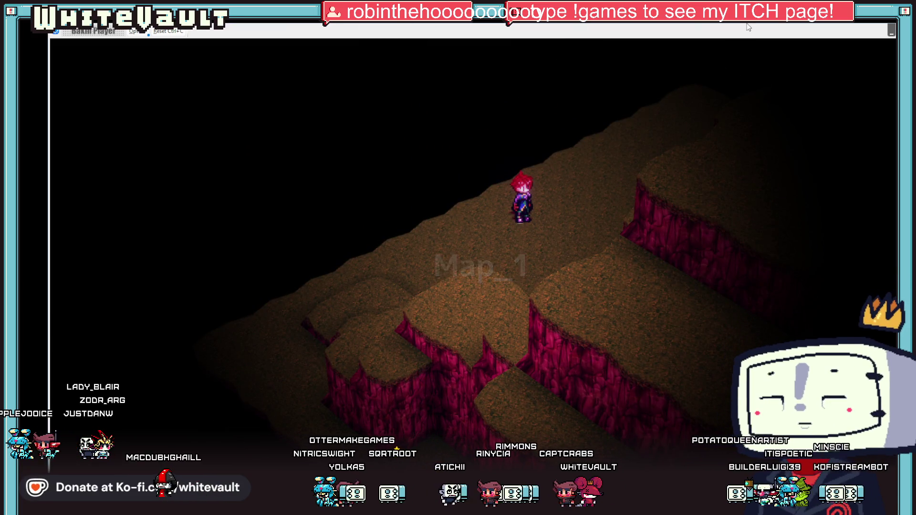
pyautogui.press('Escape')
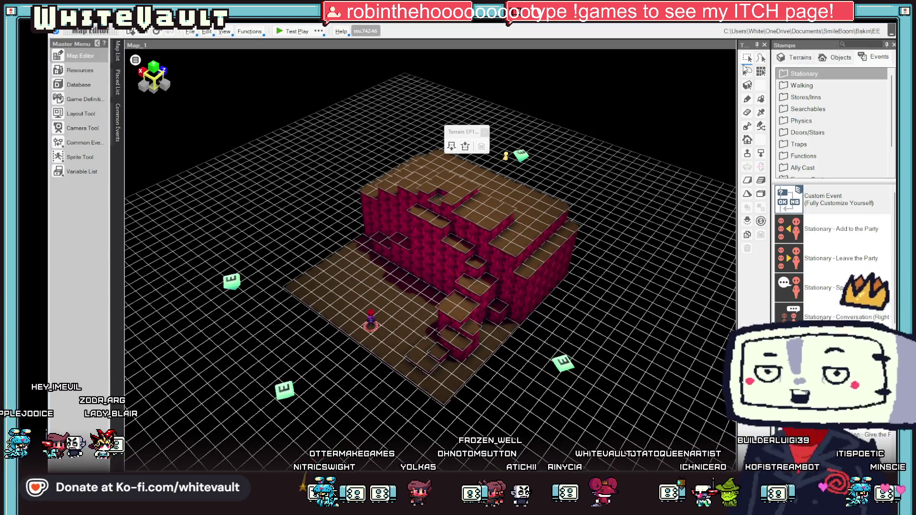
# - Inspect a map event and the Camera ID event in the Event Editor
pyautogui.doubleClick(283, 389)
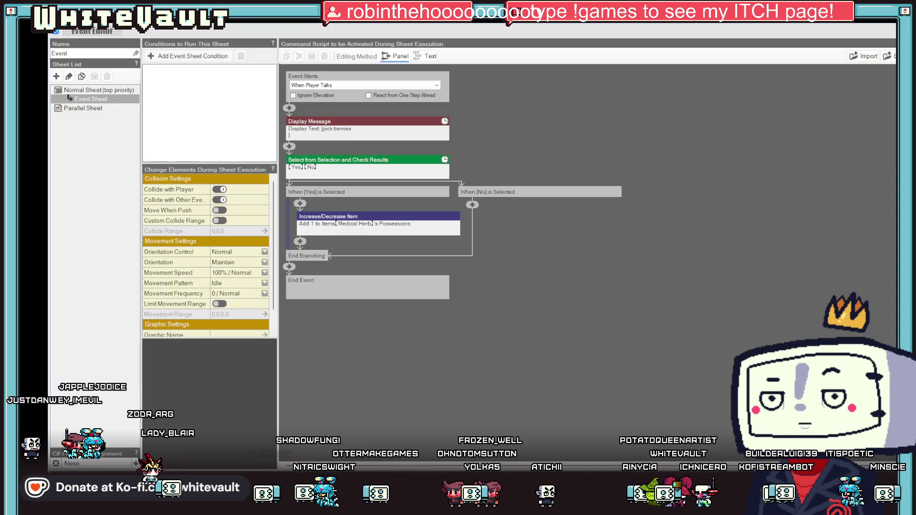
pyautogui.press('Escape')
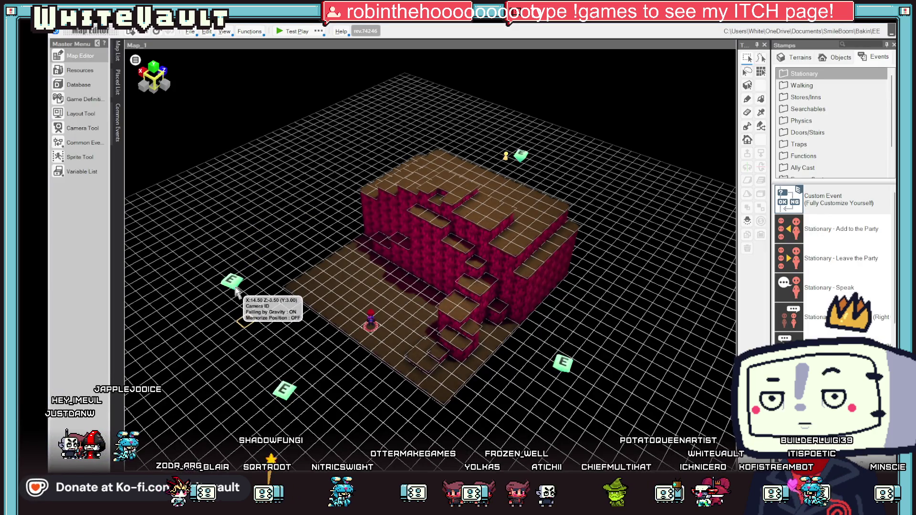
pyautogui.doubleClick(235, 289)
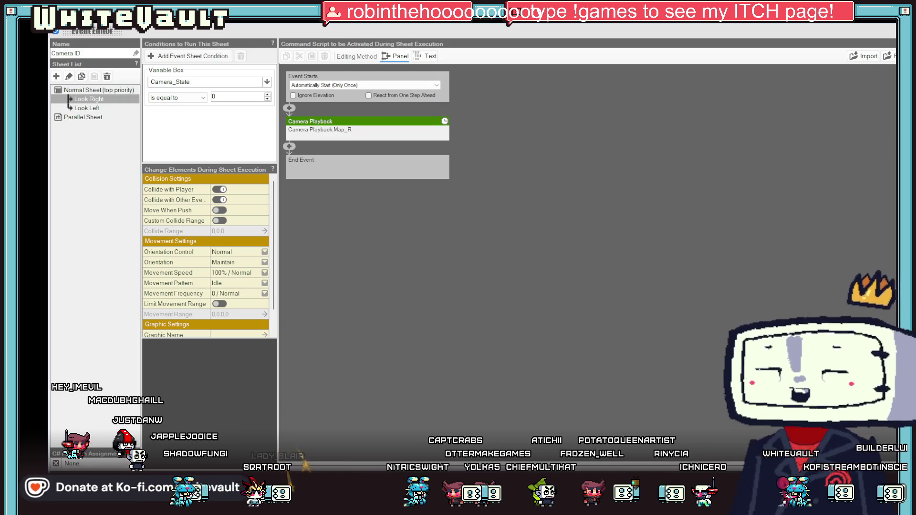
pyautogui.press('Escape')
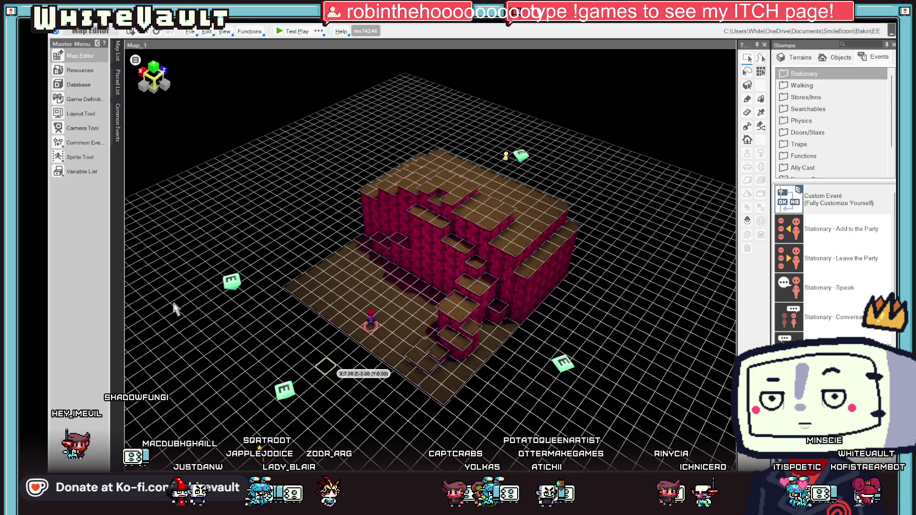
# - Drag the Camera ID event beside the player start and launch a test play
pyautogui.moveTo(234, 285)
pyautogui.mouseDown()
pyautogui.moveTo(350, 320)
pyautogui.moveTo(439, 317)
pyautogui.moveTo(406, 300)
pyautogui.mouseUp()
pyautogui.click(405, 299)
pyautogui.moveTo(549, 394); pyautogui.dragTo(549, 377)
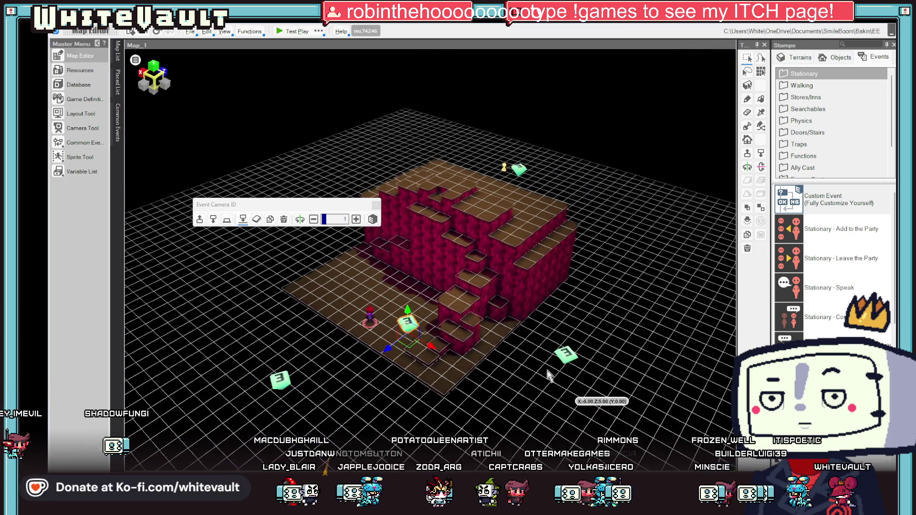
pyautogui.click(282, 32)
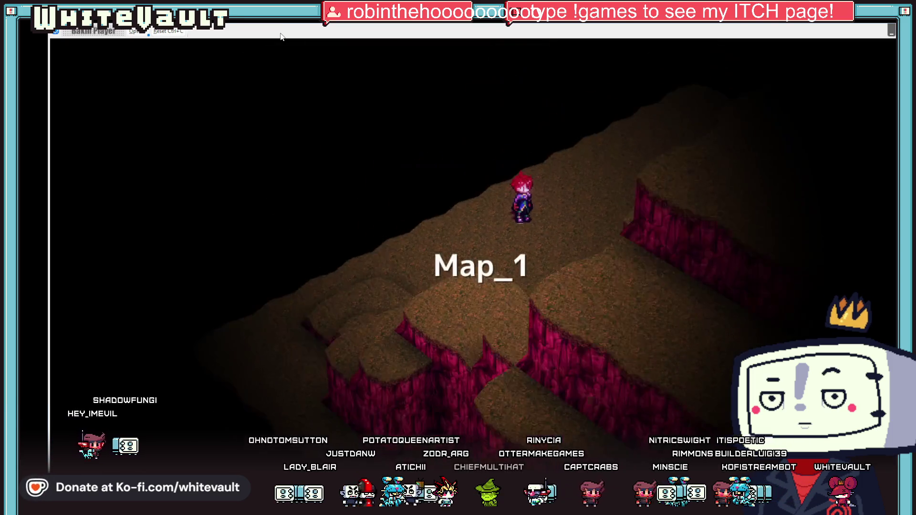
# - Walk the character down toward the cliff edge, then end the test play
pyautogui.press('Down')
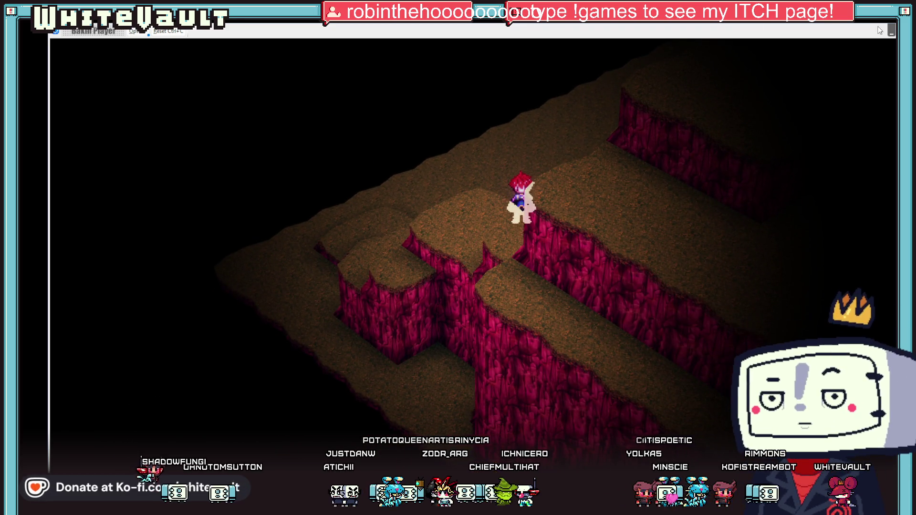
pyautogui.hotkey('alt', 'F4')
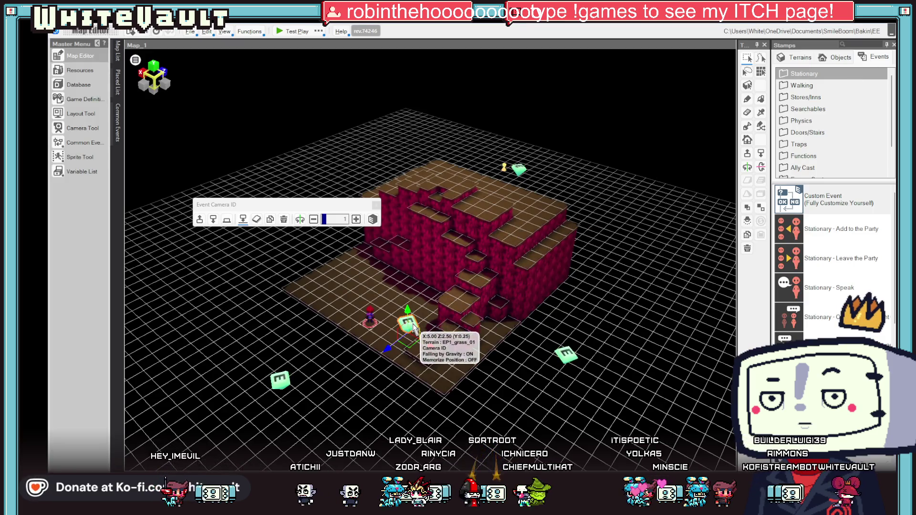
# - Raise the climbing event up the Y axis onto the cliff top, accepting the warning
pyautogui.moveTo(407, 322); pyautogui.dragTo(409, 216)
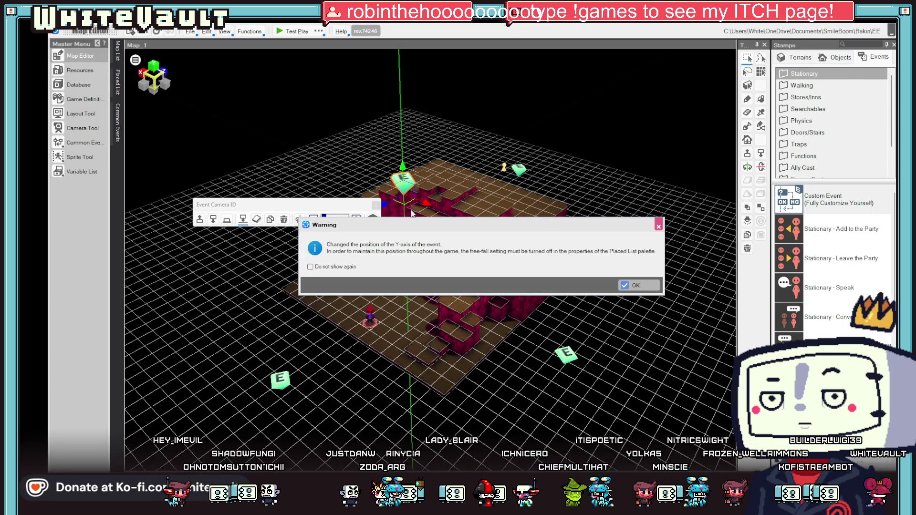
pyautogui.click(628, 285)
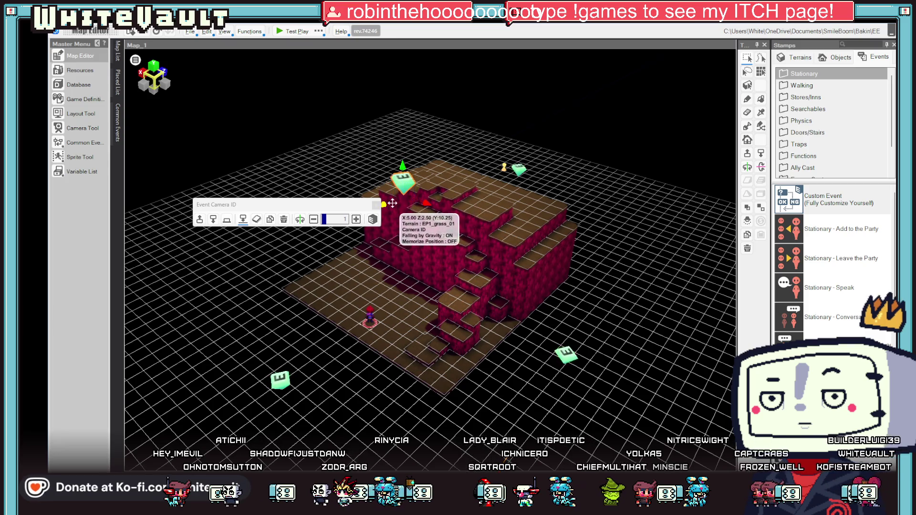
pyautogui.moveTo(404, 179); pyautogui.dragTo(447, 181)
# - Move Camera_1 along X toward the player start and launch a test play
pyautogui.click(562, 353)
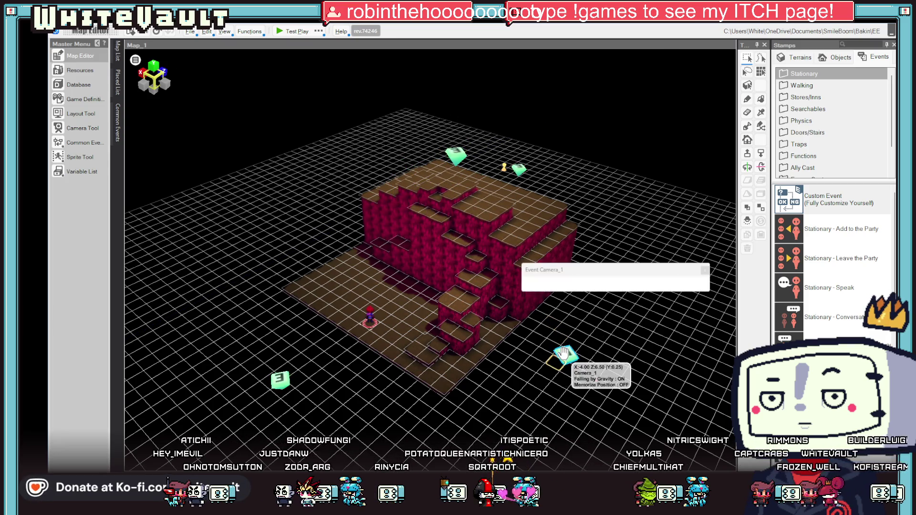
pyautogui.moveTo(594, 384)
pyautogui.mouseDown()
pyautogui.moveTo(440, 344)
pyautogui.moveTo(420, 334)
pyautogui.moveTo(430, 312)
pyautogui.moveTo(376, 352)
pyautogui.mouseUp()
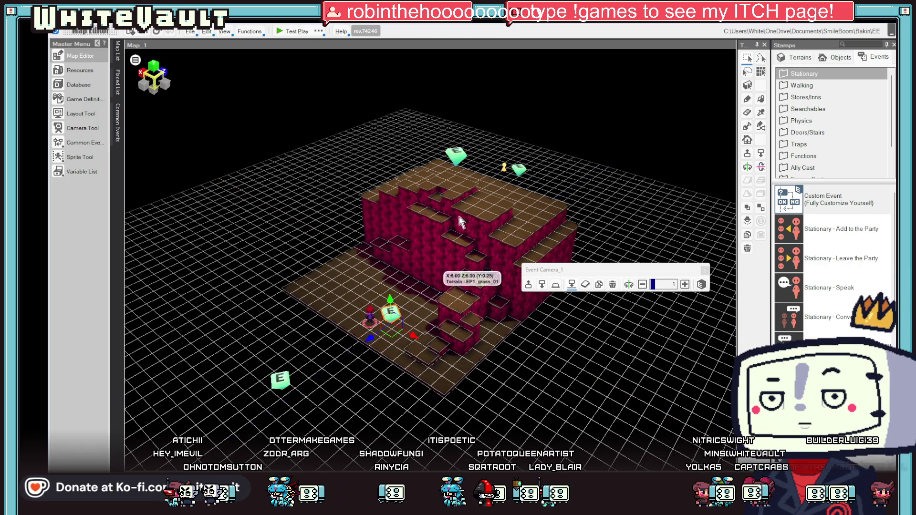
pyautogui.click(294, 32)
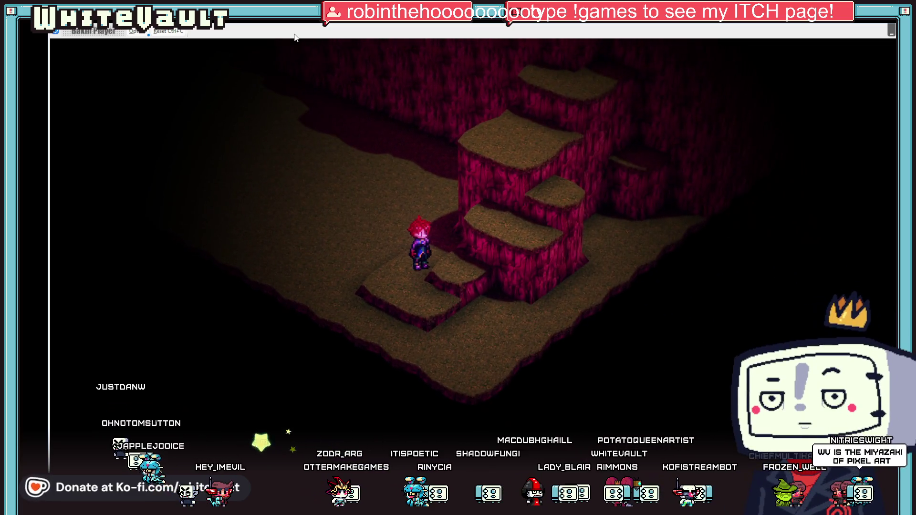
# - Climb the character up the red cliff's stair blocks and along the ledge
pyautogui.press('Up')
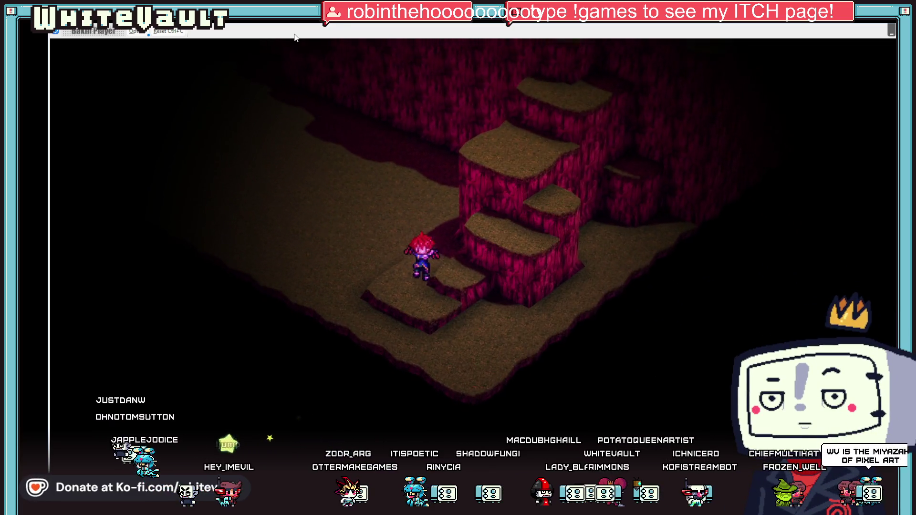
pyautogui.press('Up')
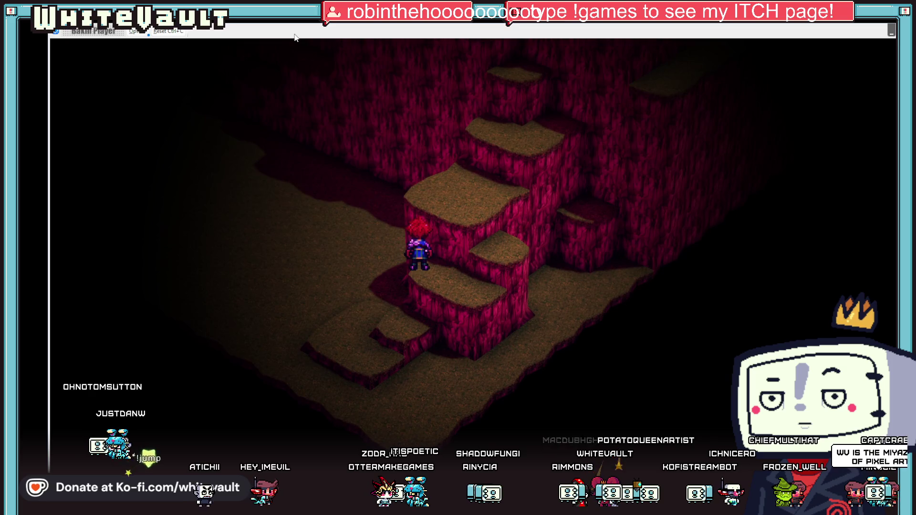
pyautogui.press('Up')
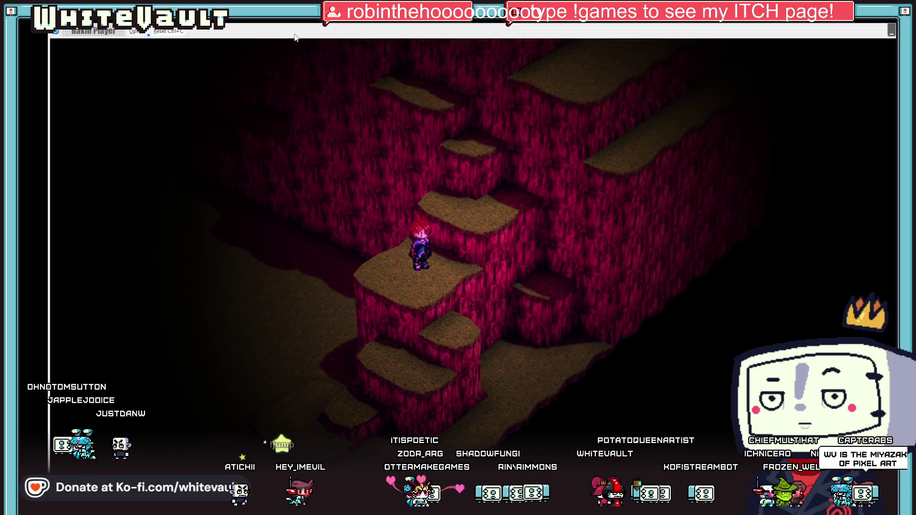
pyautogui.press('Up')
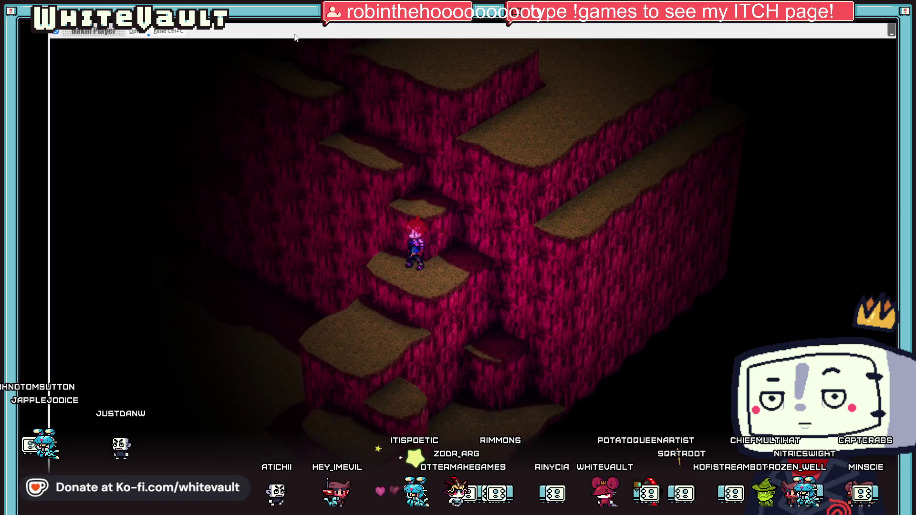
pyautogui.press('Up')
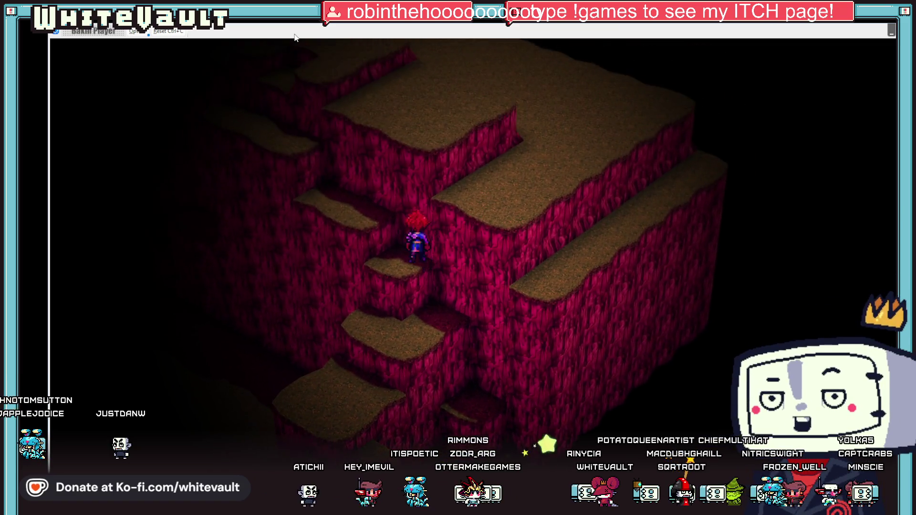
pyautogui.press('Down')
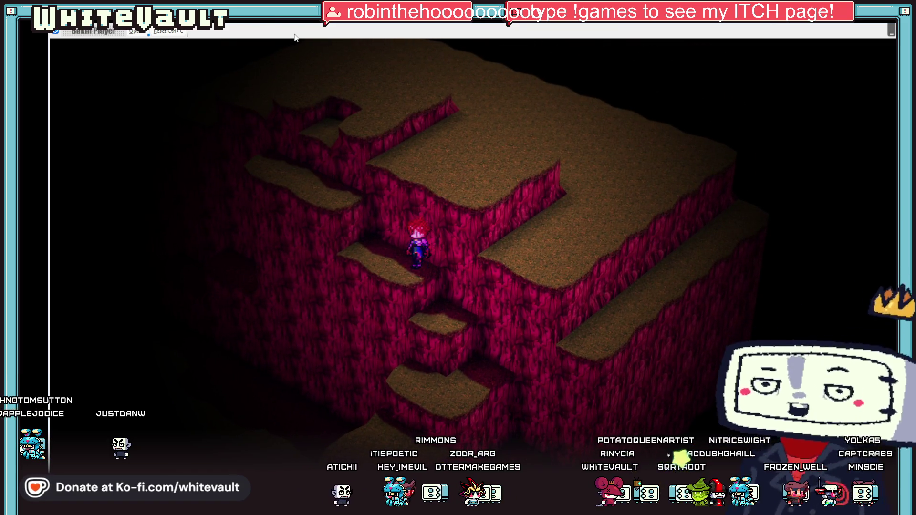
pyautogui.press('Up')
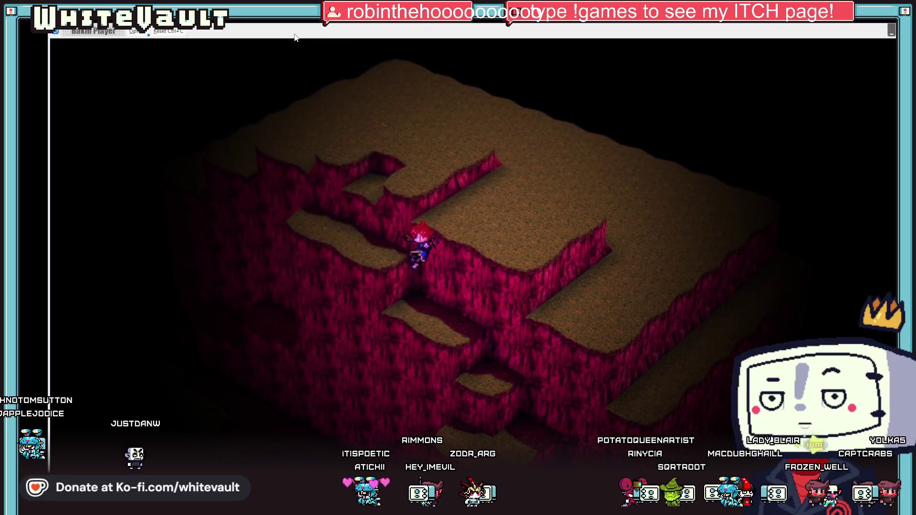
pyautogui.press('Right')
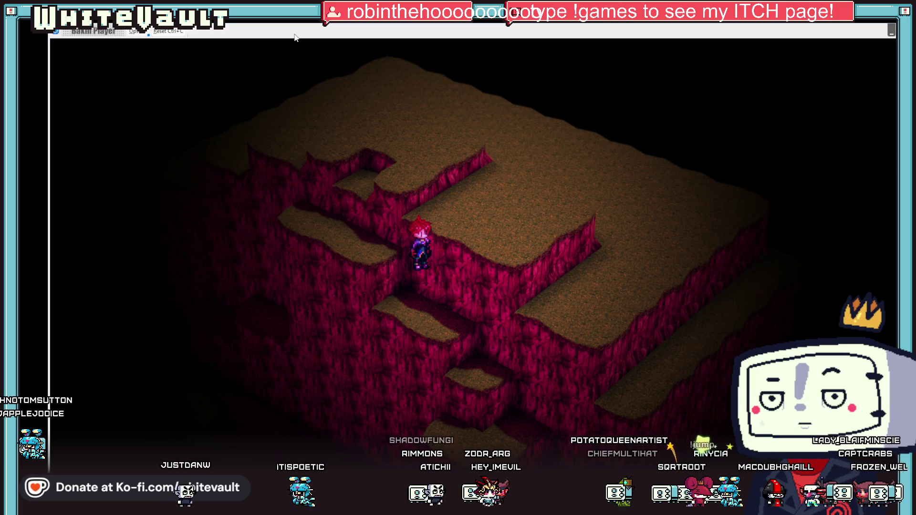
pyautogui.press('Up')
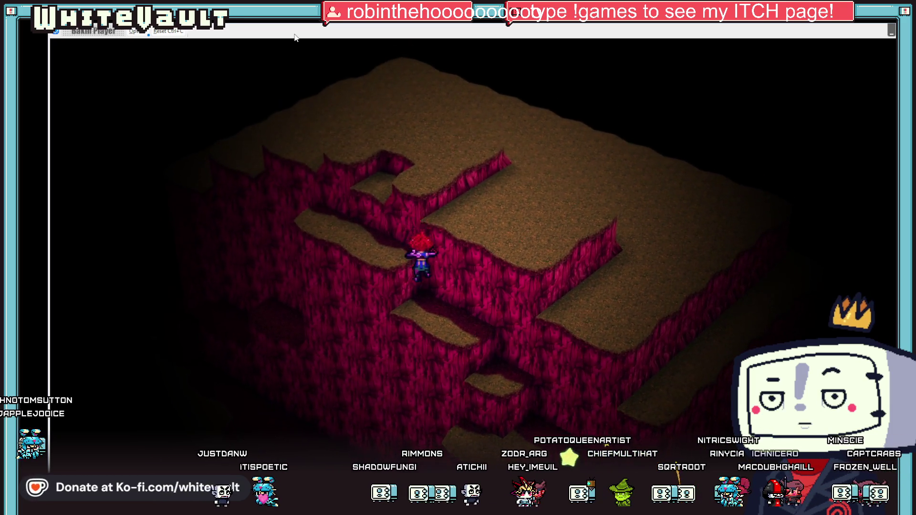
pyautogui.press('Up')
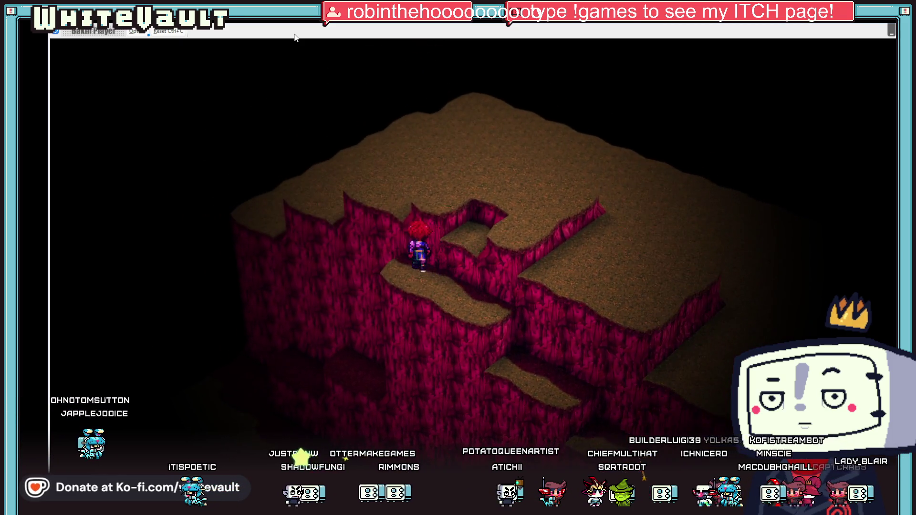
# - Walk along the ledge onto the upper plateau and across it, then end the test play
pyautogui.press('Right')
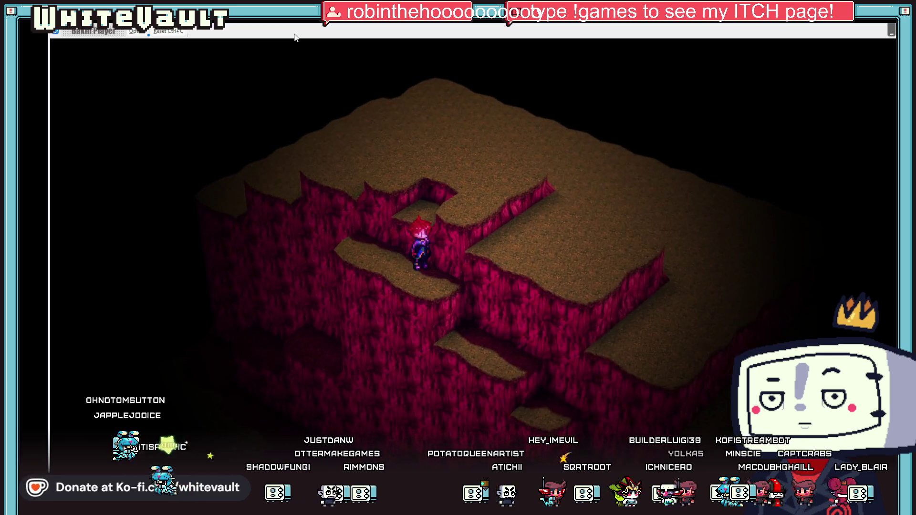
pyautogui.press('Up')
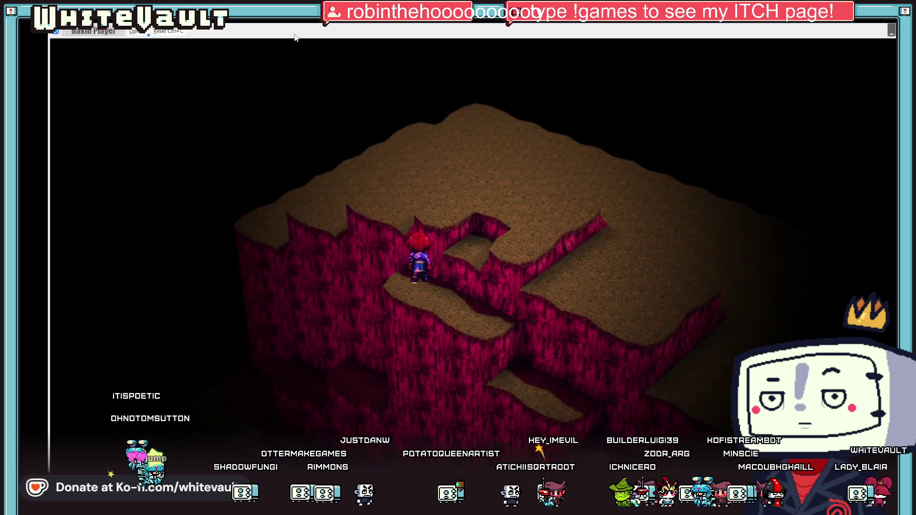
pyautogui.press('Up')
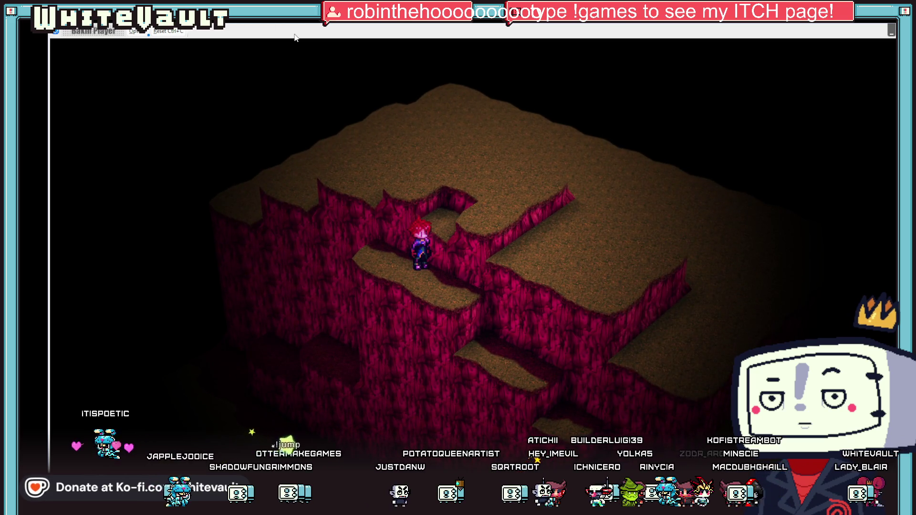
pyautogui.press('Up')
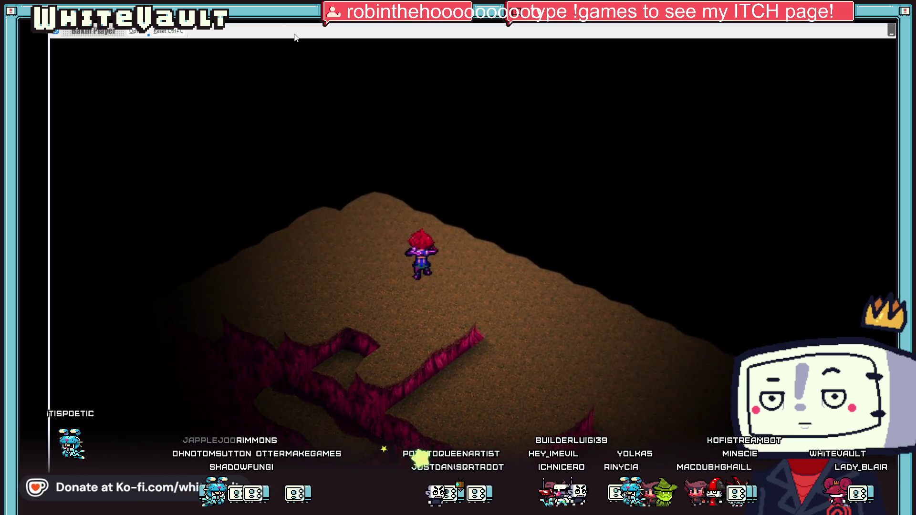
pyautogui.press('Left')
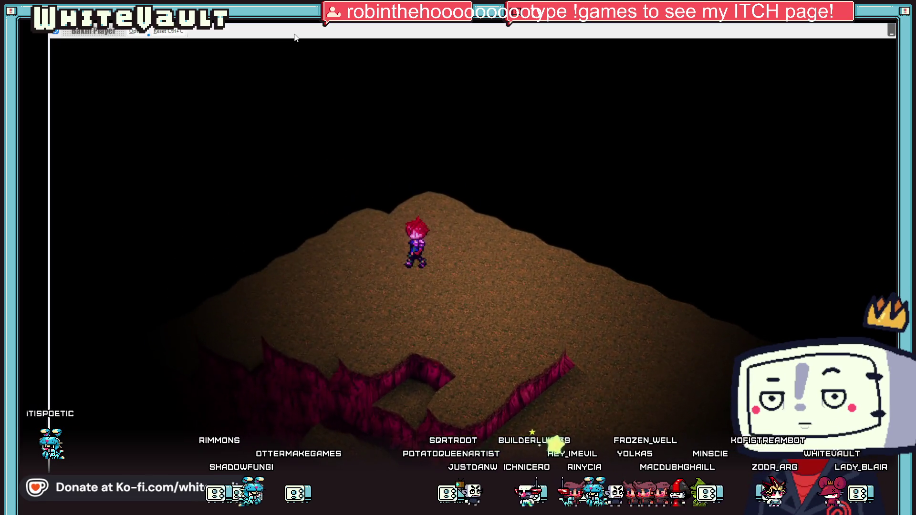
pyautogui.press('Left')
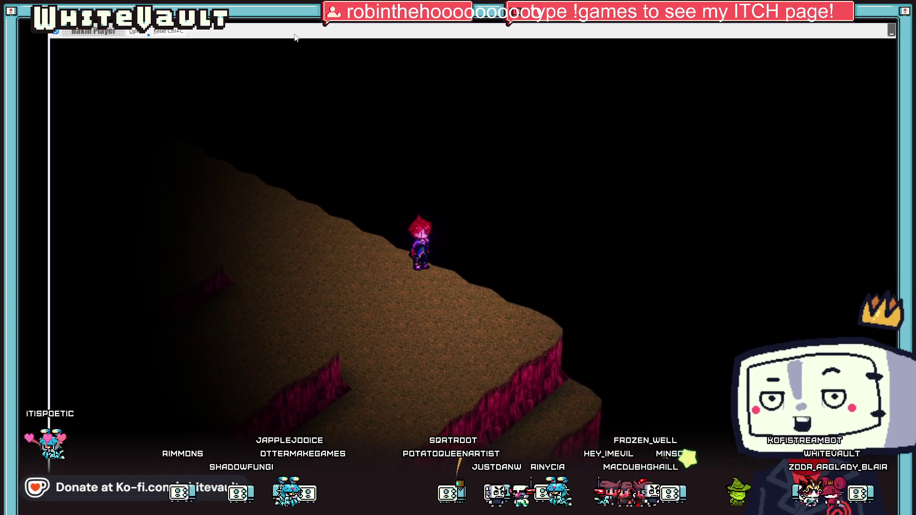
pyautogui.hotkey('alt', 'F4')
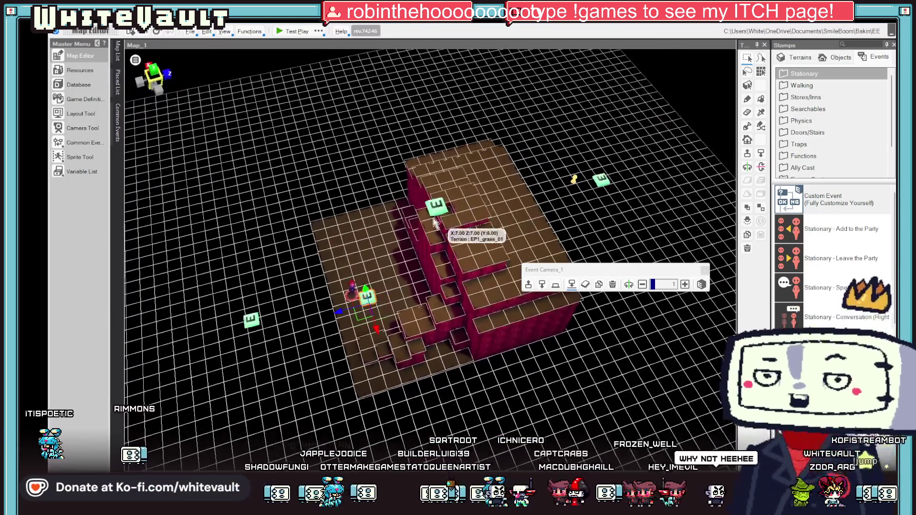
# - Select the climbing event on the cliff, view it from above, and start a test play
pyautogui.click(435, 205)
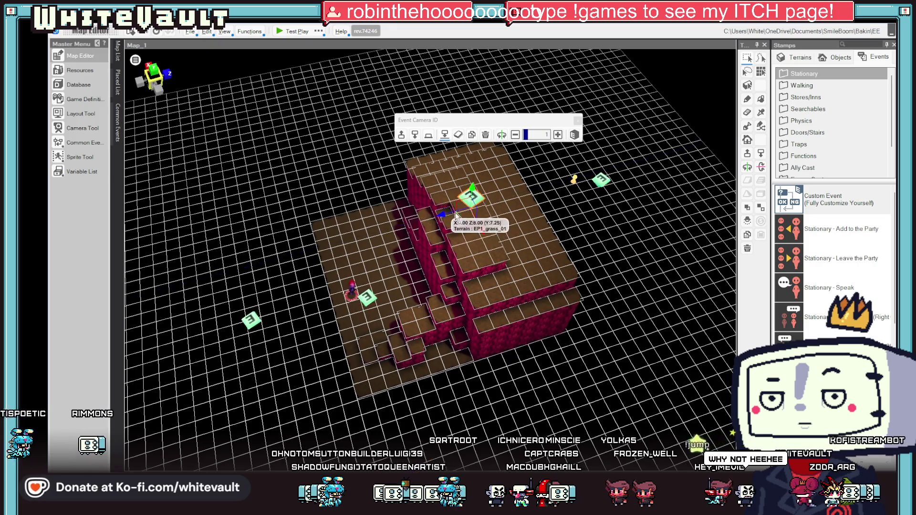
pyautogui.moveTo(456, 215); pyautogui.dragTo(455, 190)
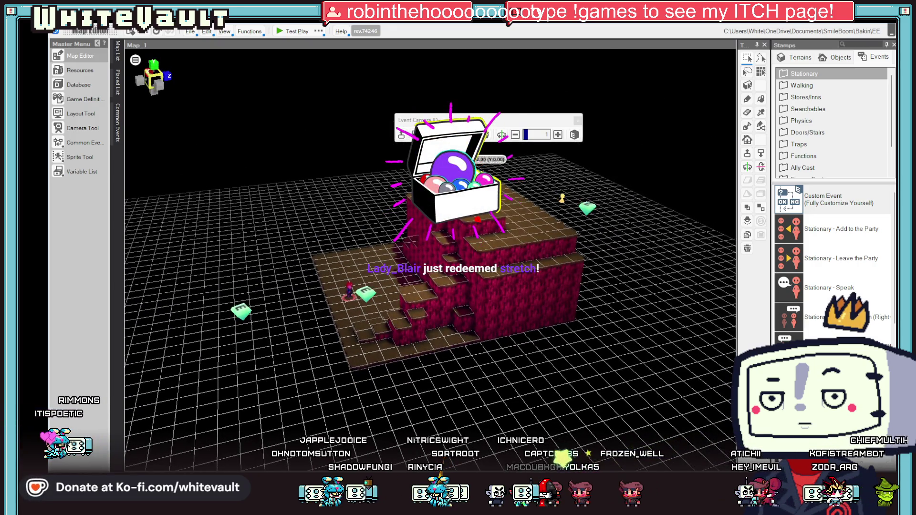
pyautogui.moveTo(553, 237); pyautogui.dragTo(472, 268)
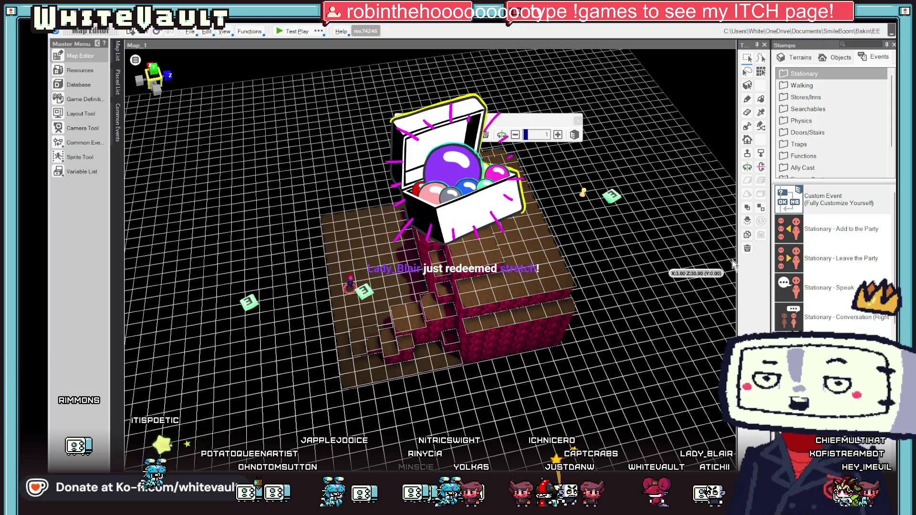
pyautogui.click(277, 31)
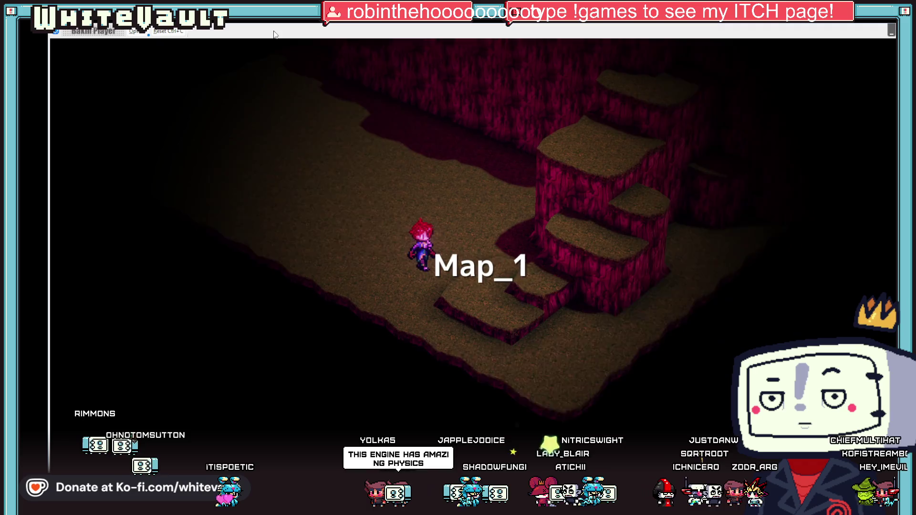
# - Climb the character up the red ledges onto the top plateau, then close the test play
pyautogui.press('Up')
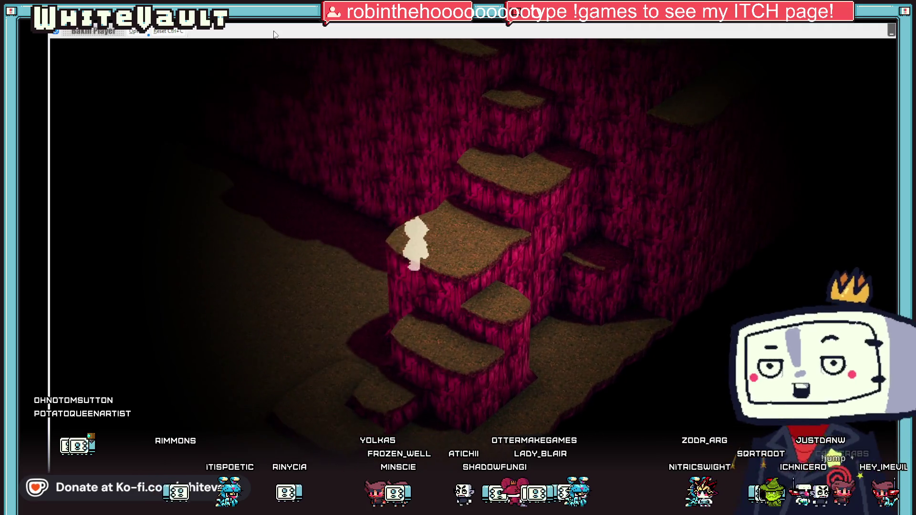
pyautogui.press('Up')
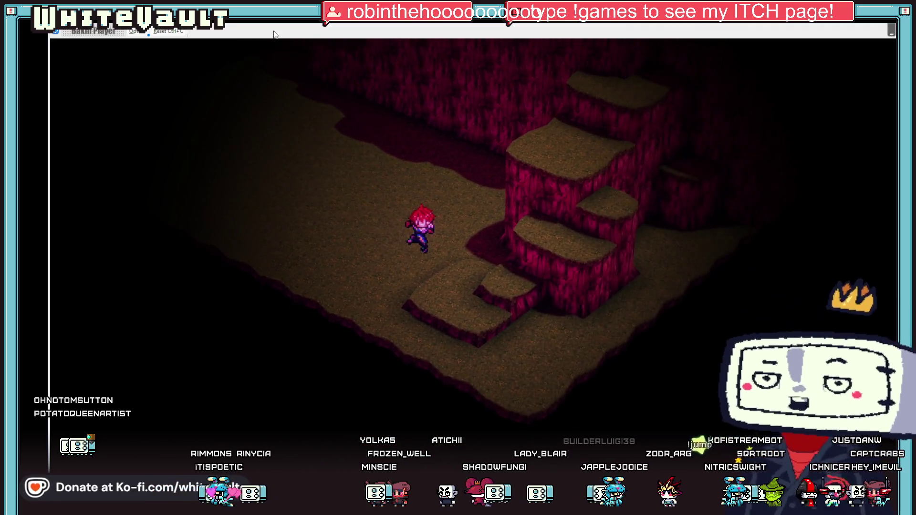
pyautogui.press('Up')
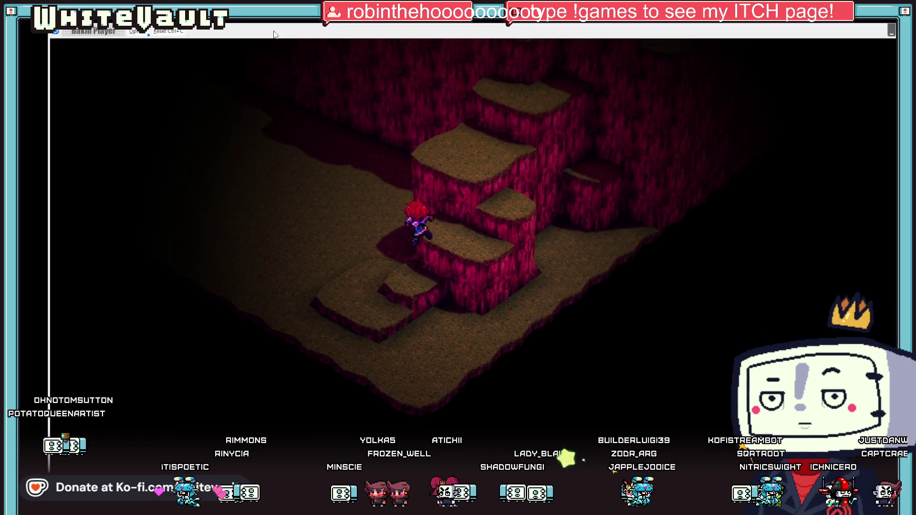
pyautogui.press('Up')
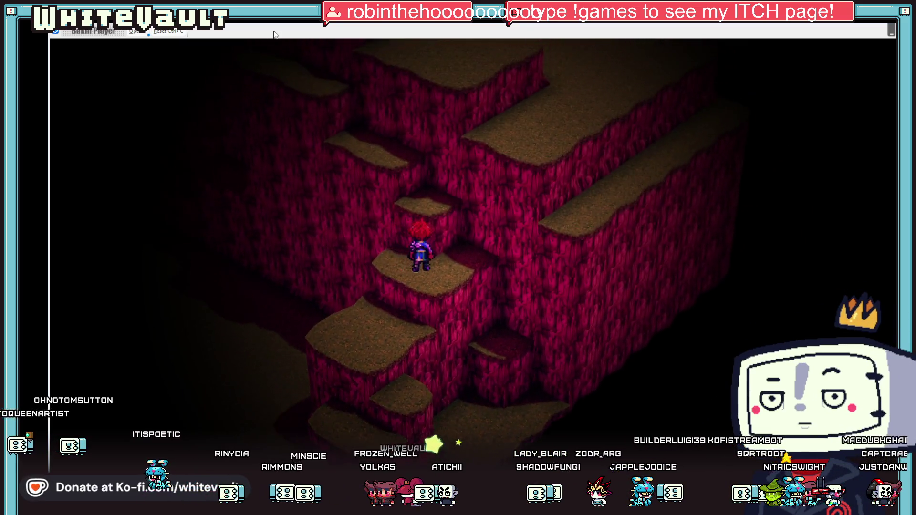
pyautogui.press('Up')
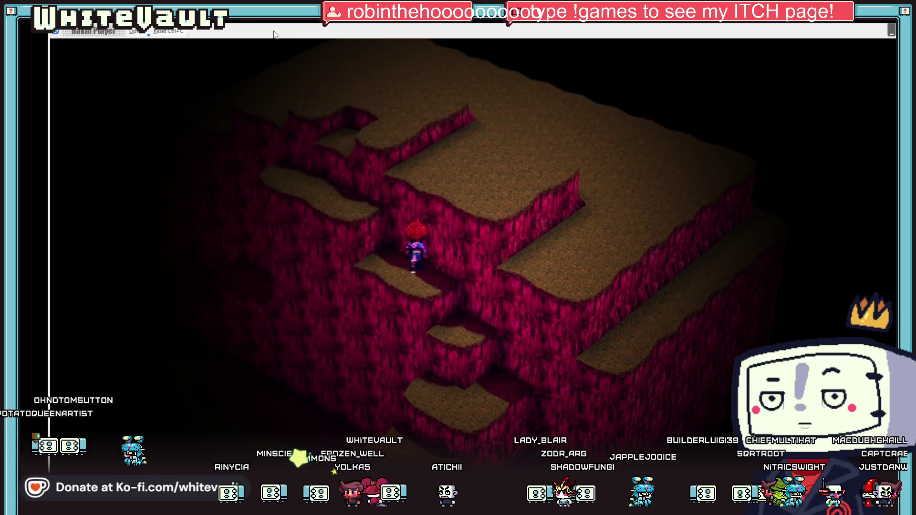
pyautogui.press('Up')
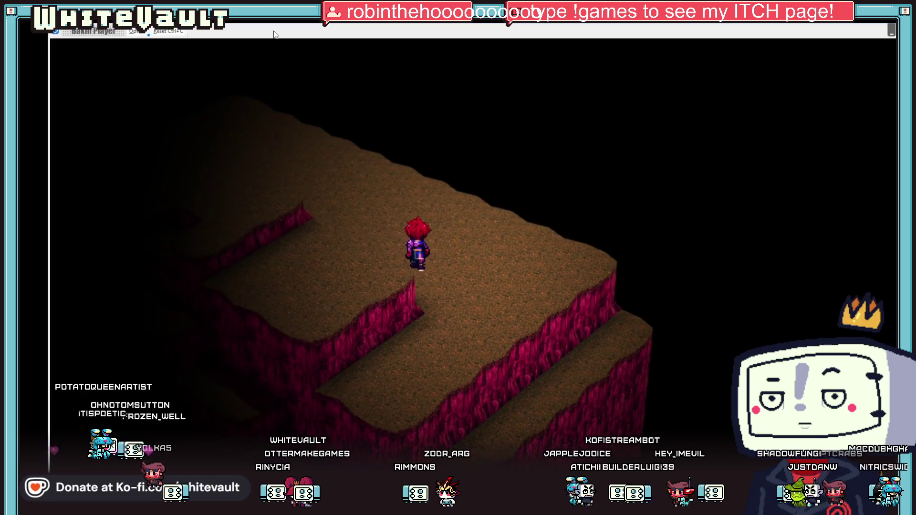
pyautogui.press('Up')
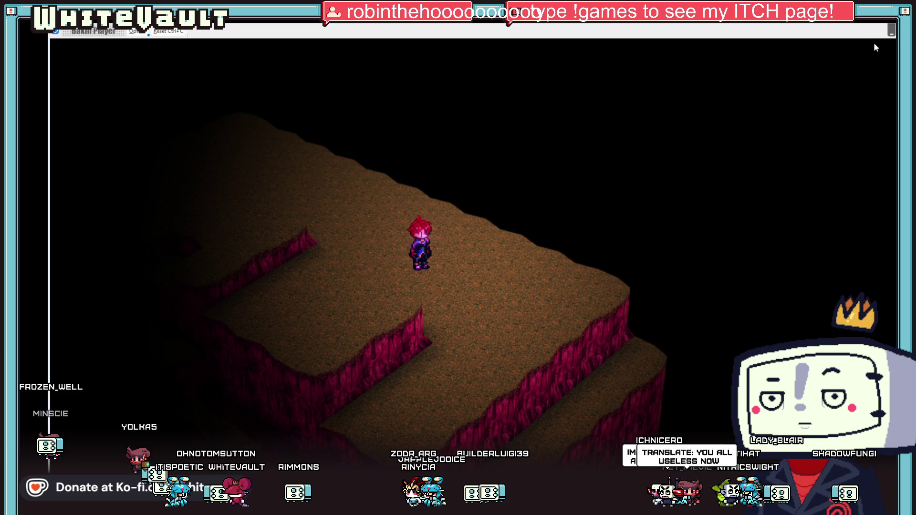
pyautogui.hotkey('alt', 'F4')
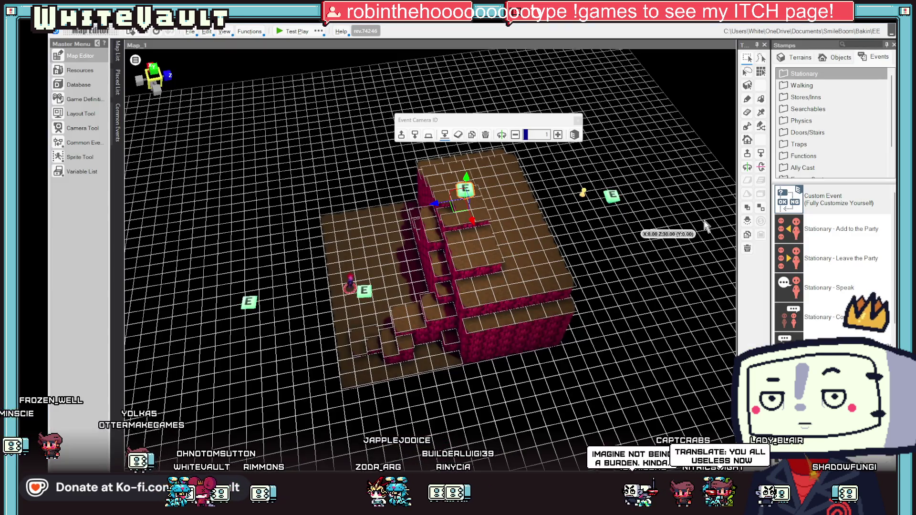
# - Lift the Camera ID event higher on the Y axis, accept the warning, and inspect it
pyautogui.moveTo(593, 262)
pyautogui.mouseDown()
pyautogui.moveTo(607, 241)
pyautogui.moveTo(458, 241)
pyautogui.moveTo(568, 200)
pyautogui.moveTo(566, 173)
pyautogui.moveTo(546, 164)
pyautogui.mouseUp()
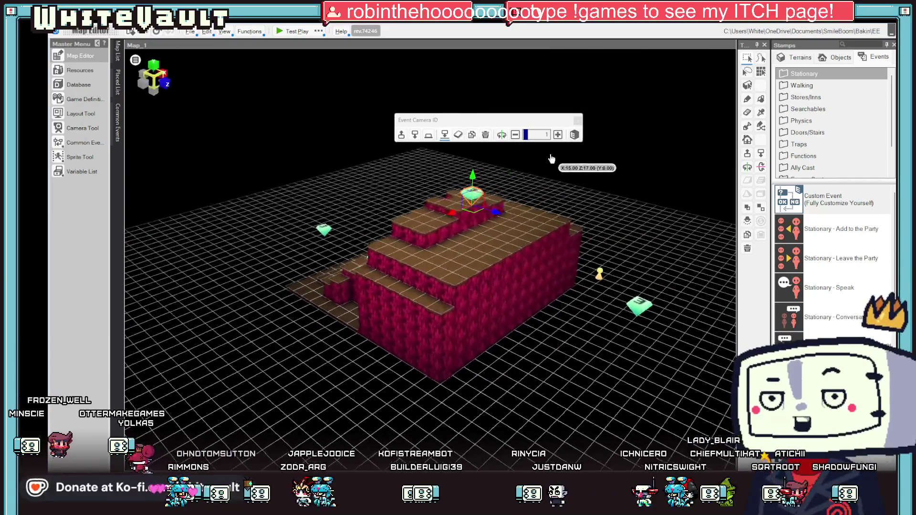
pyautogui.moveTo(507, 217); pyautogui.dragTo(536, 243)
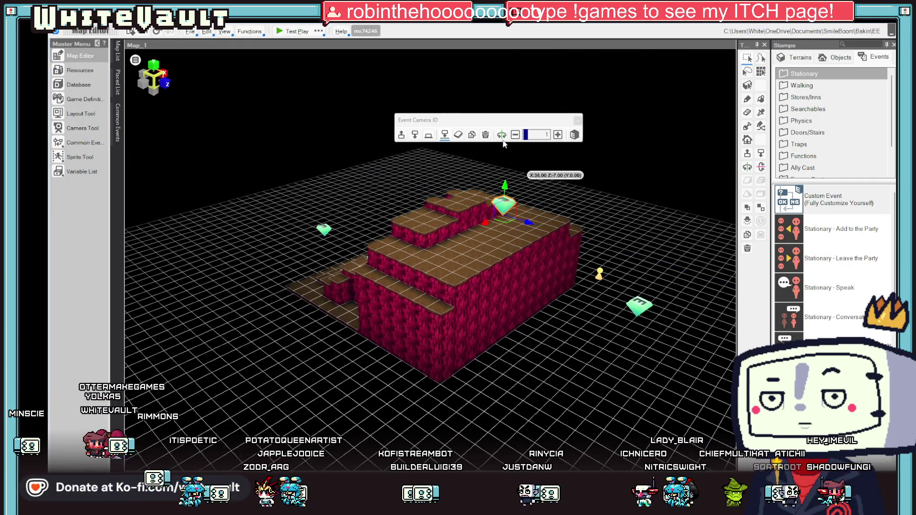
pyautogui.moveTo(453, 162)
pyautogui.mouseDown()
pyautogui.moveTo(522, 216)
pyautogui.moveTo(648, 190)
pyautogui.moveTo(607, 190)
pyautogui.moveTo(621, 196)
pyautogui.moveTo(616, 217)
pyautogui.moveTo(519, 260)
pyautogui.mouseUp()
pyautogui.moveTo(420, 268); pyautogui.dragTo(430, 200)
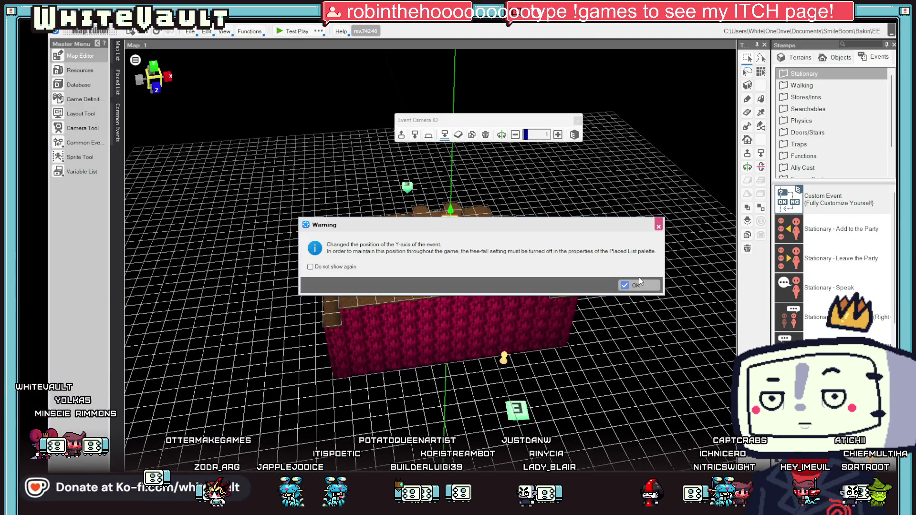
pyautogui.click(638, 284)
pyautogui.moveTo(638, 288)
pyautogui.mouseDown()
pyautogui.moveTo(623, 307)
pyautogui.moveTo(638, 321)
pyautogui.moveTo(480, 191)
pyautogui.moveTo(451, 193)
pyautogui.mouseUp()
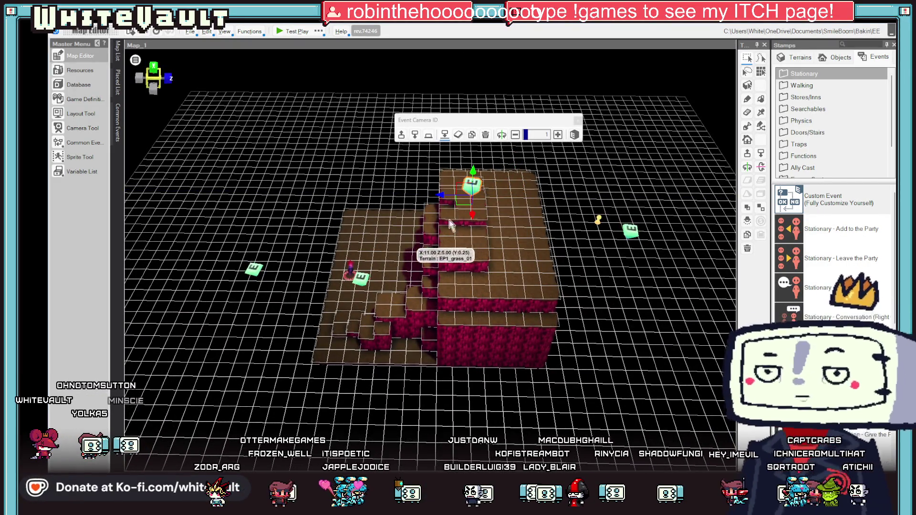
pyautogui.doubleClick(474, 187)
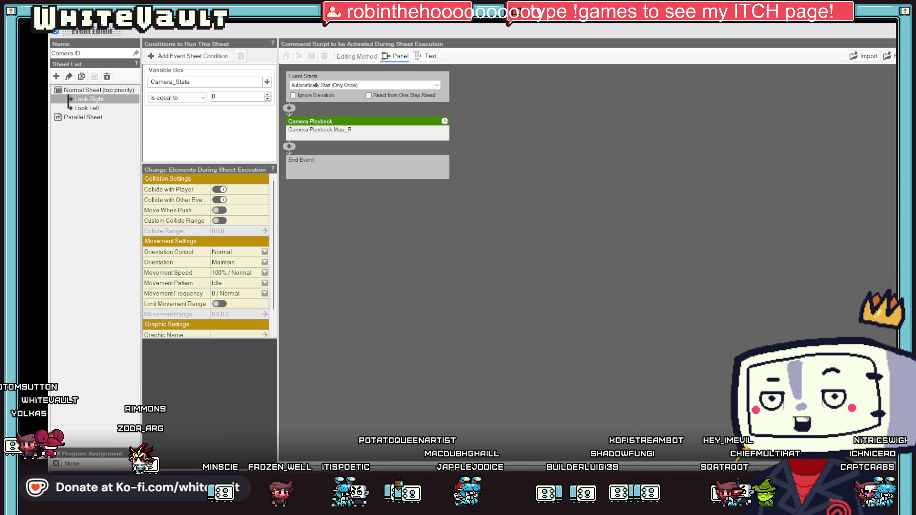
pyautogui.press('Escape')
# - Move Event Camera_1_1 onto the cliff block's top and launch a test play
pyautogui.moveTo(568, 265)
pyautogui.mouseDown()
pyautogui.moveTo(629, 317)
pyautogui.moveTo(529, 248)
pyautogui.moveTo(535, 221)
pyautogui.moveTo(582, 348)
pyautogui.mouseUp()
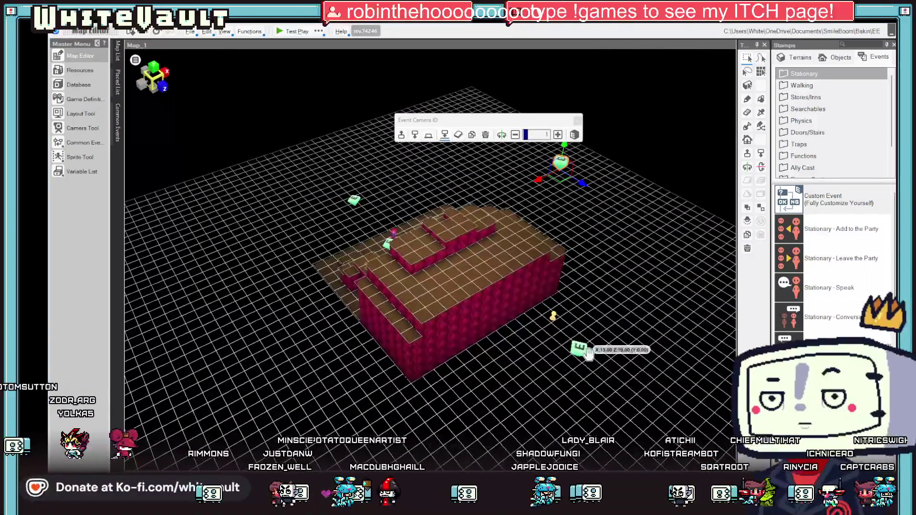
pyautogui.click(580, 348)
pyautogui.moveTo(600, 379); pyautogui.dragTo(462, 252)
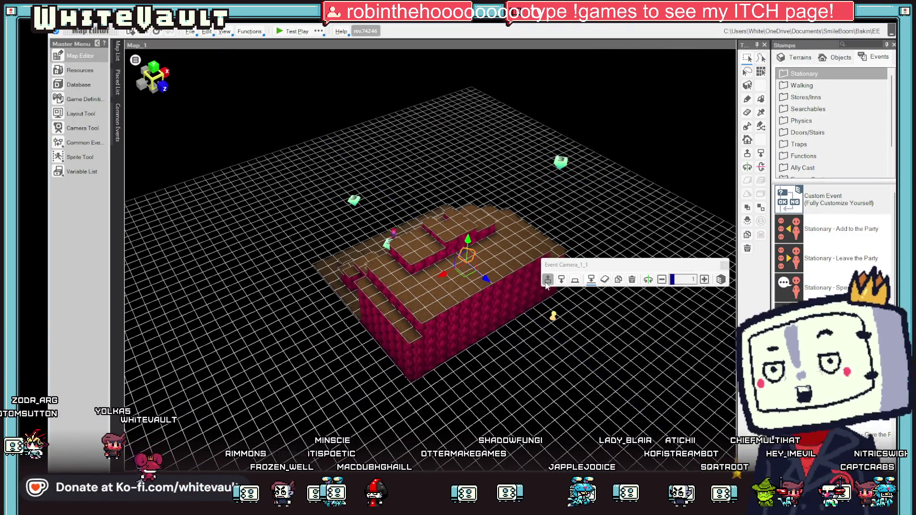
pyautogui.moveTo(561, 308)
pyautogui.mouseDown()
pyautogui.moveTo(611, 316)
pyautogui.moveTo(469, 234)
pyautogui.mouseUp()
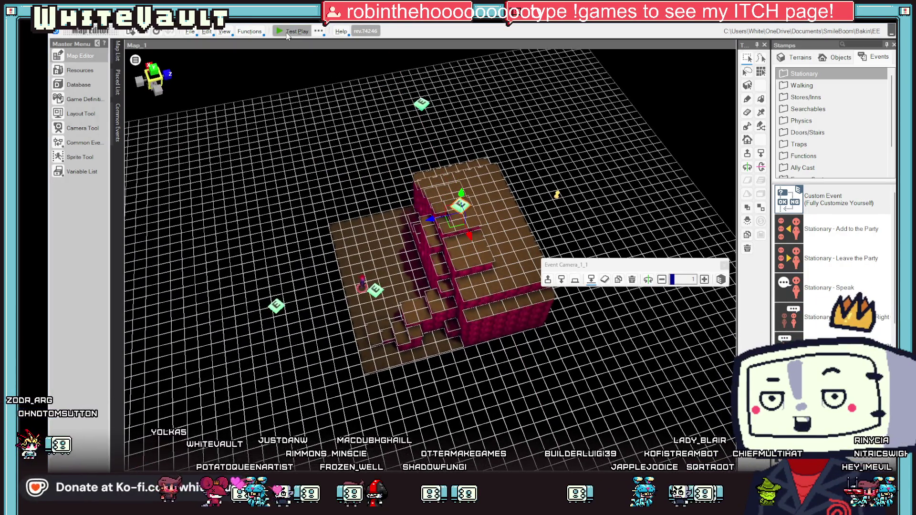
pyautogui.click(289, 32)
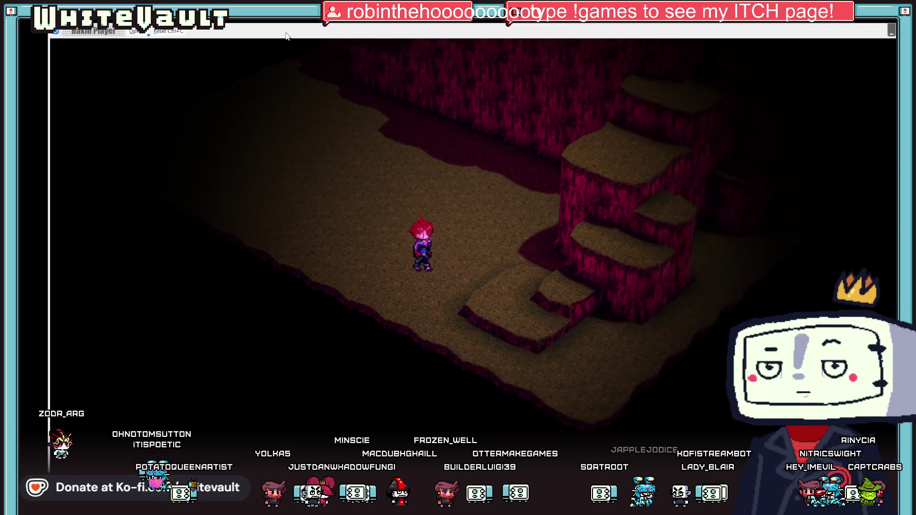
# - Walk onto the red stairs and climb them to the upper floor
pyautogui.press('Right')
pyautogui.press('Up')
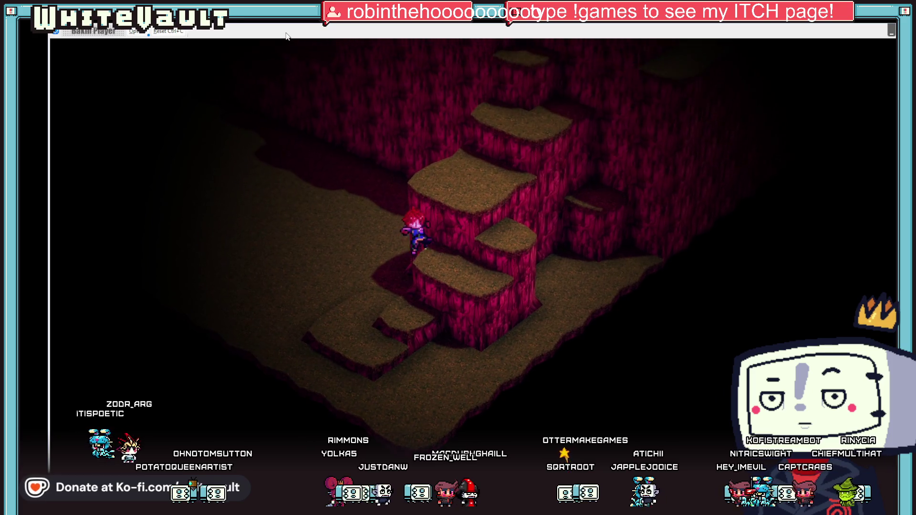
pyautogui.press('Up')
pyautogui.press('Down')
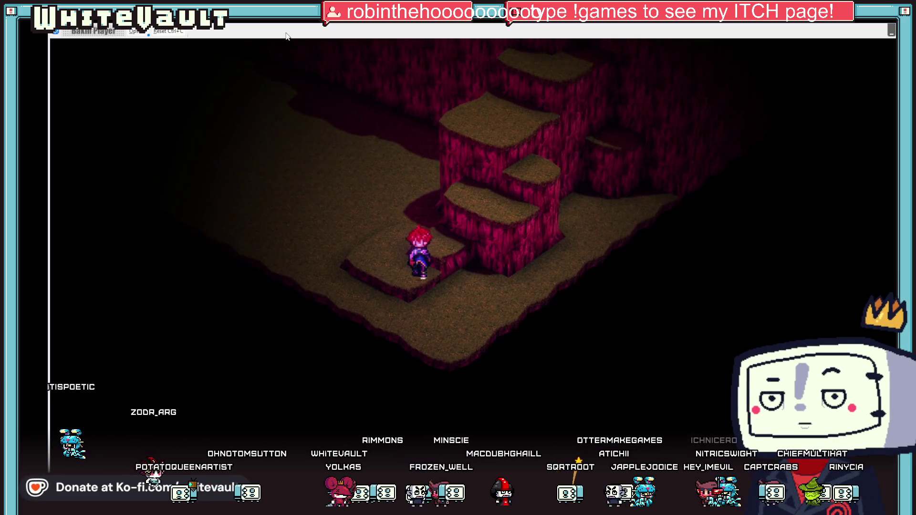
pyautogui.press('Up')
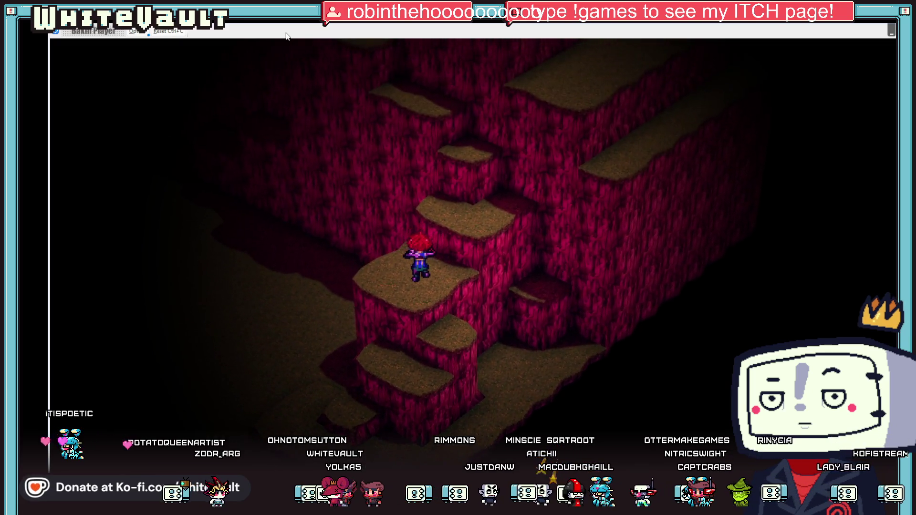
pyautogui.press('Up')
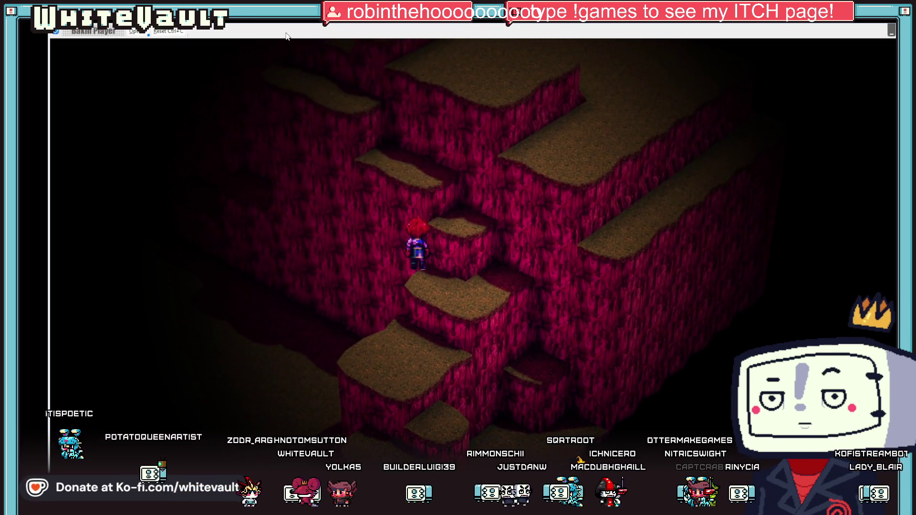
pyautogui.press('Up')
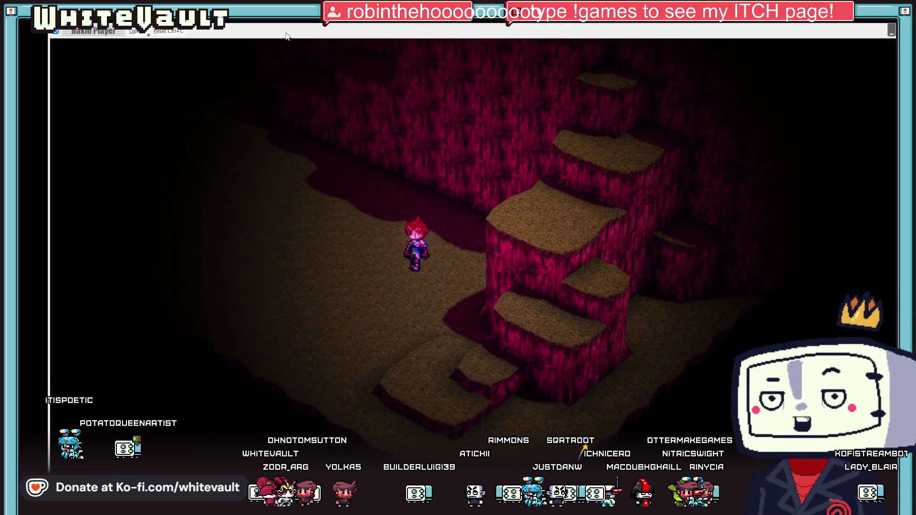
# - Walk back down, climb the stairs again to the next area, exit, and start another test play
pyautogui.press('Down')
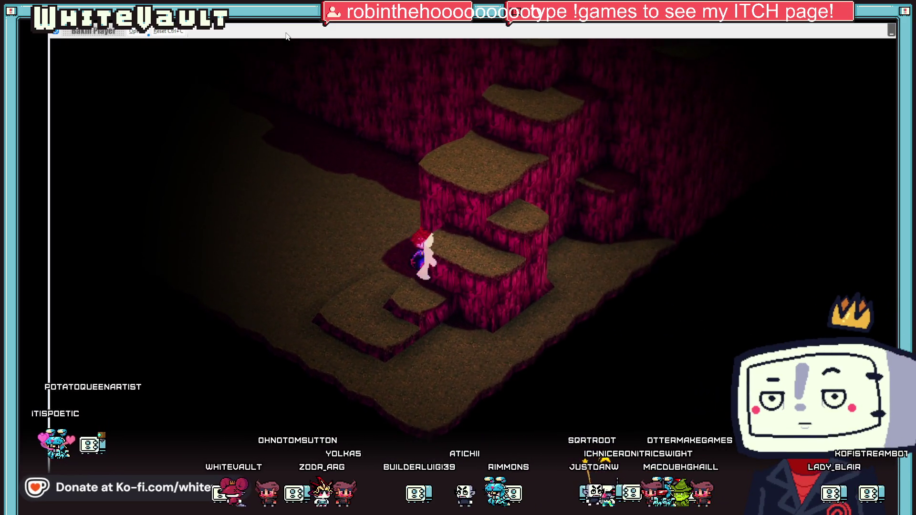
pyautogui.press('Down')
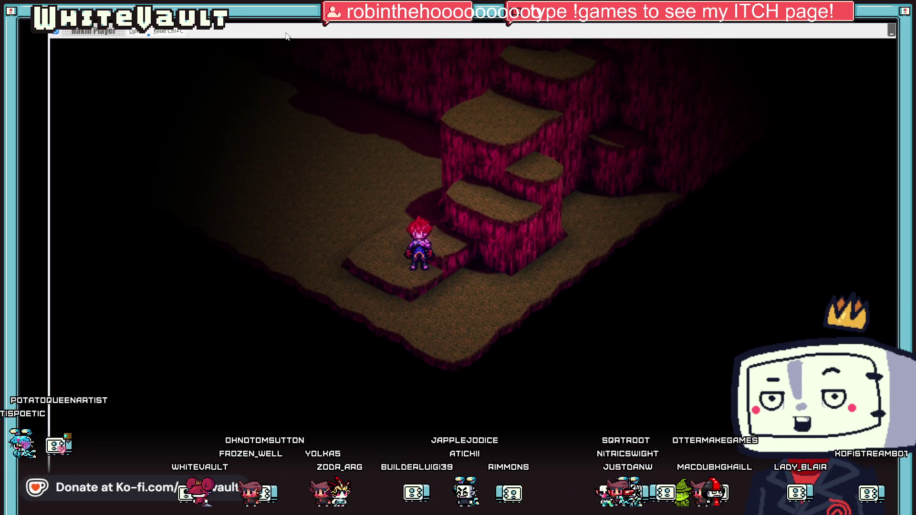
pyautogui.press('Up')
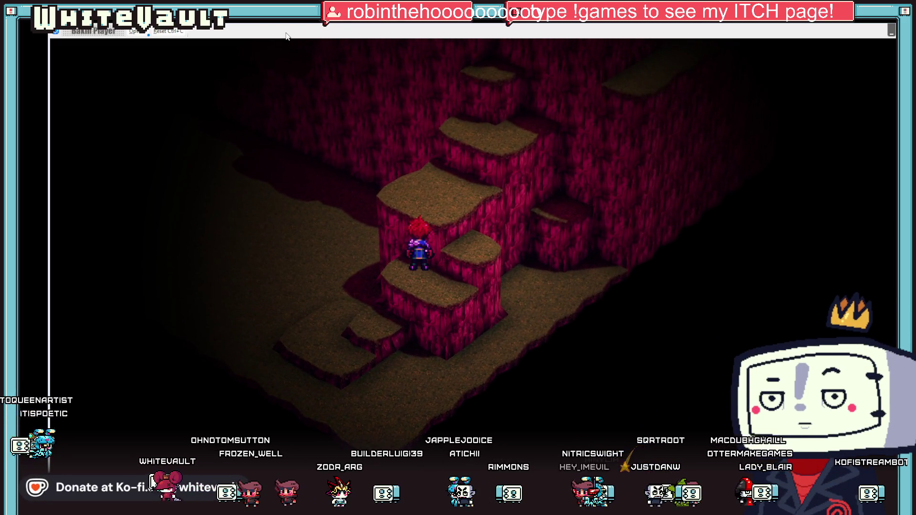
pyautogui.press('Up')
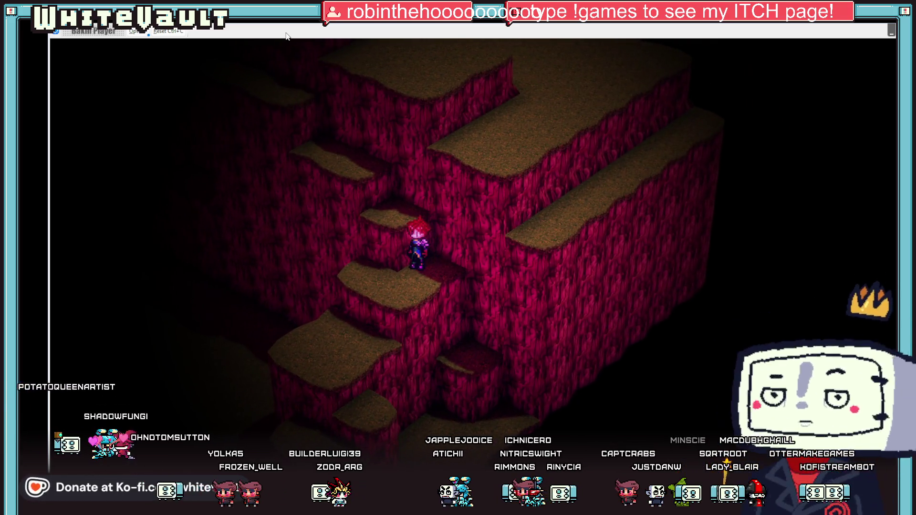
pyautogui.press('Up')
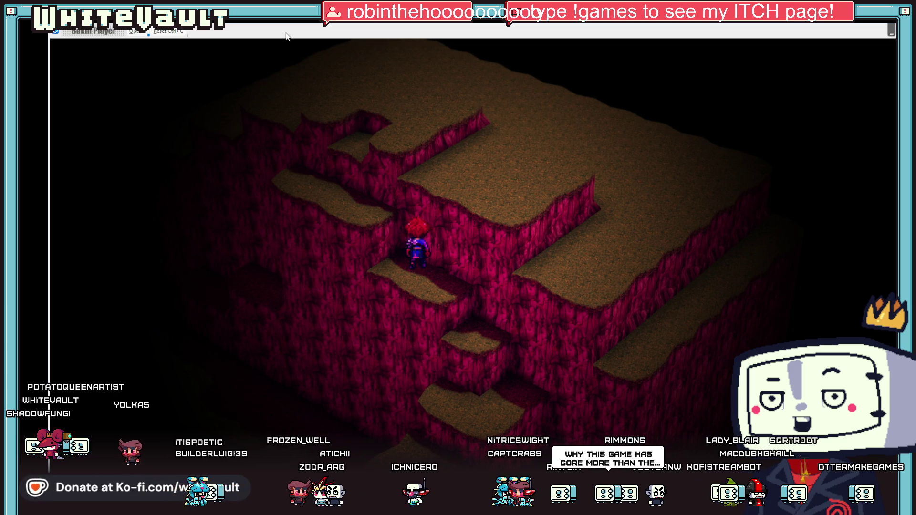
pyautogui.press('Up')
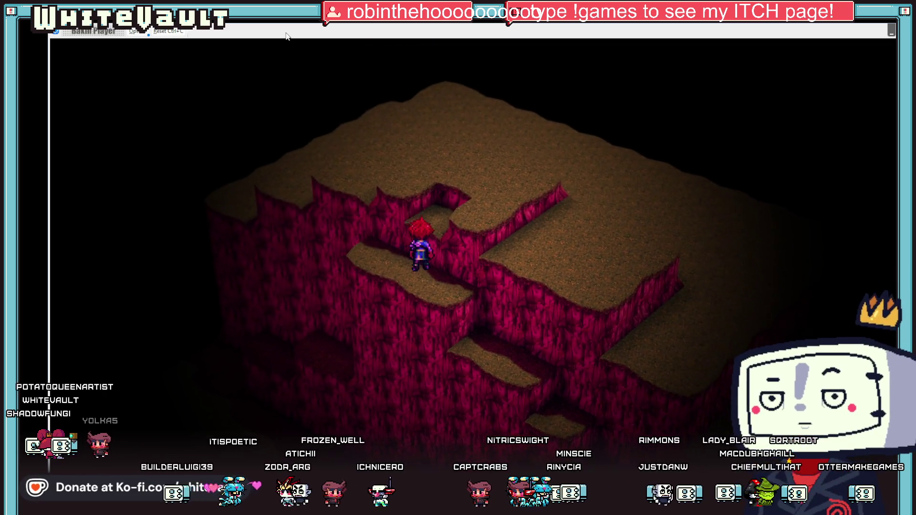
pyautogui.press('Up')
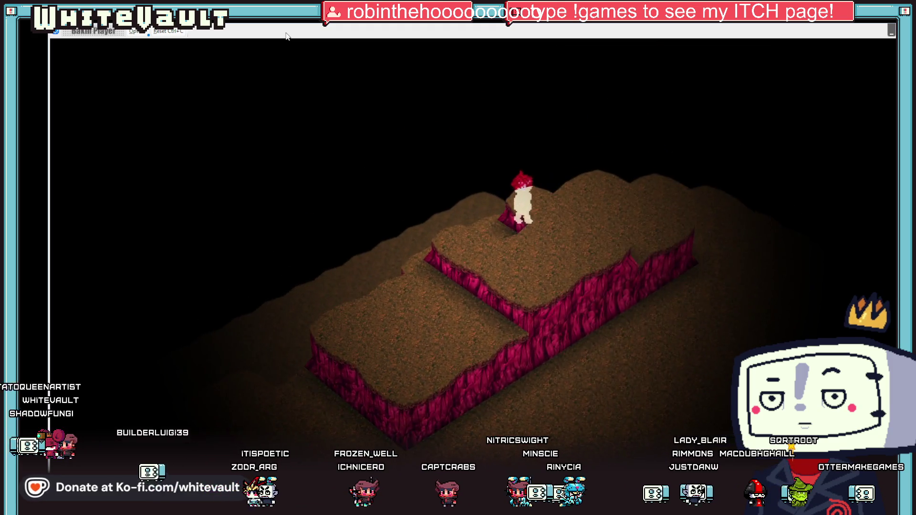
pyautogui.press('Up')
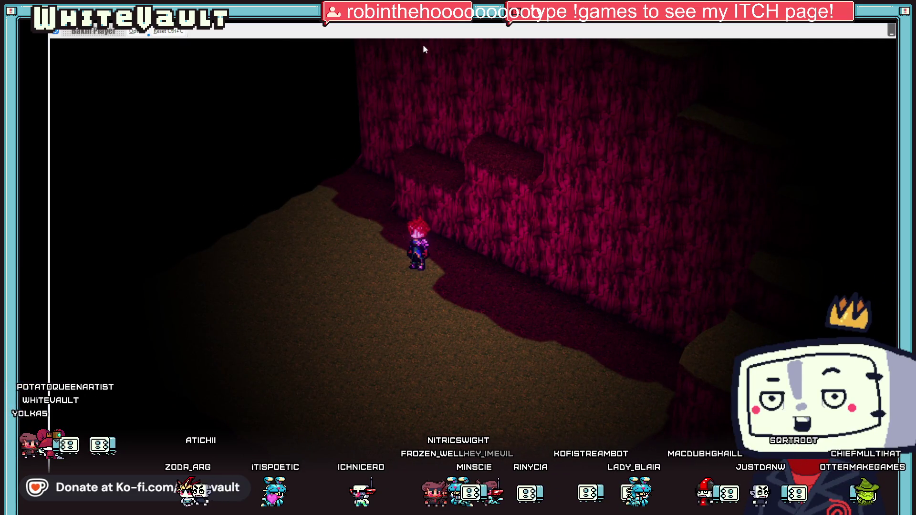
pyautogui.hotkey('alt', 'F4')
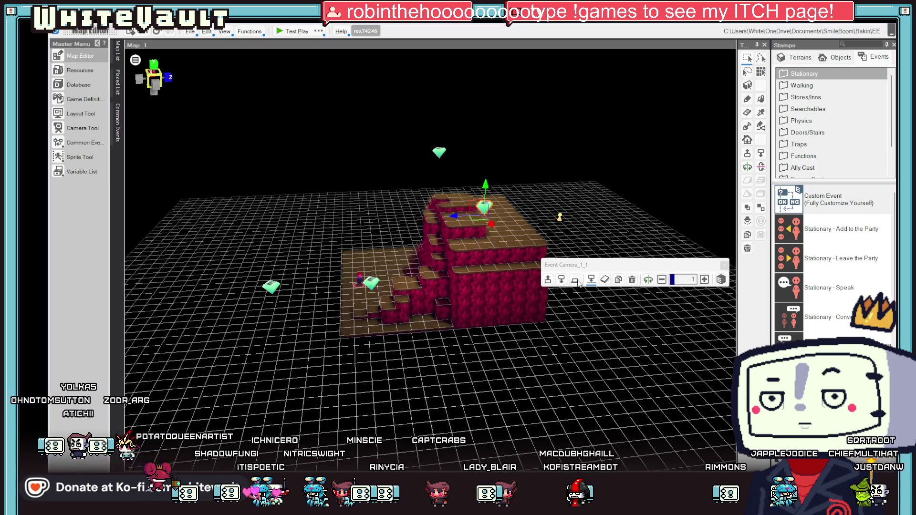
pyautogui.moveTo(464, 218); pyautogui.dragTo(358, 64)
pyautogui.click(296, 31)
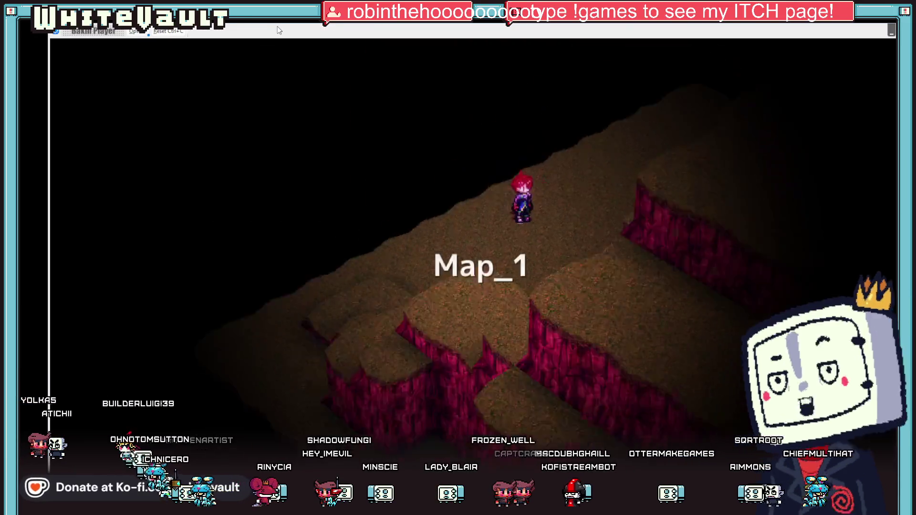
# - Climb the character up the cliff steps and across the plateau
pyautogui.press('Right')
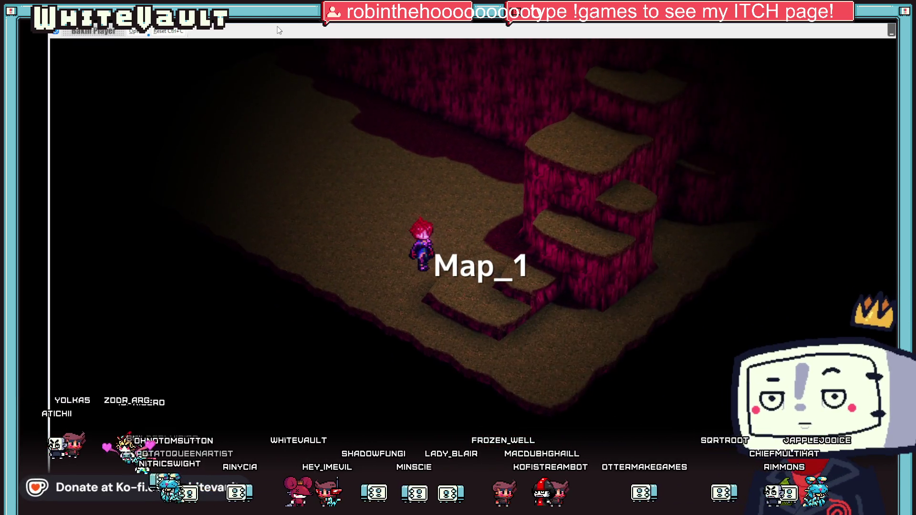
pyautogui.press('Up')
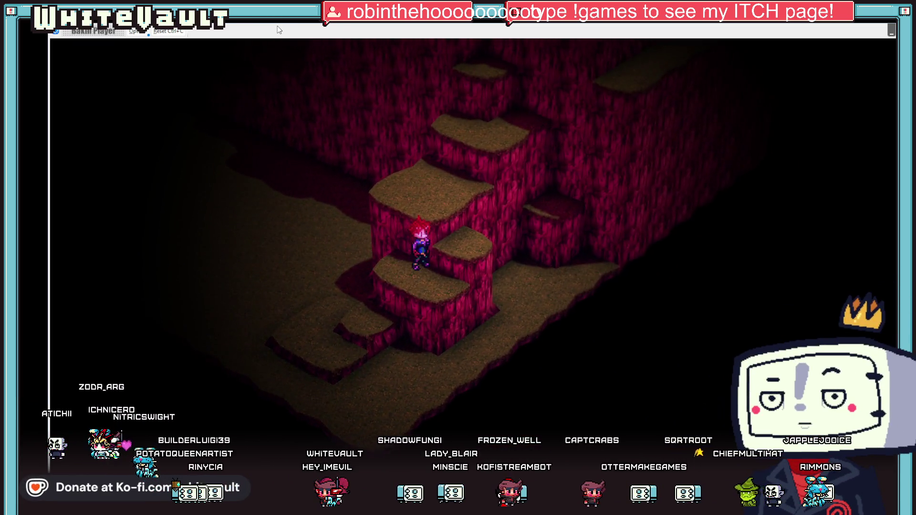
pyautogui.press('Up')
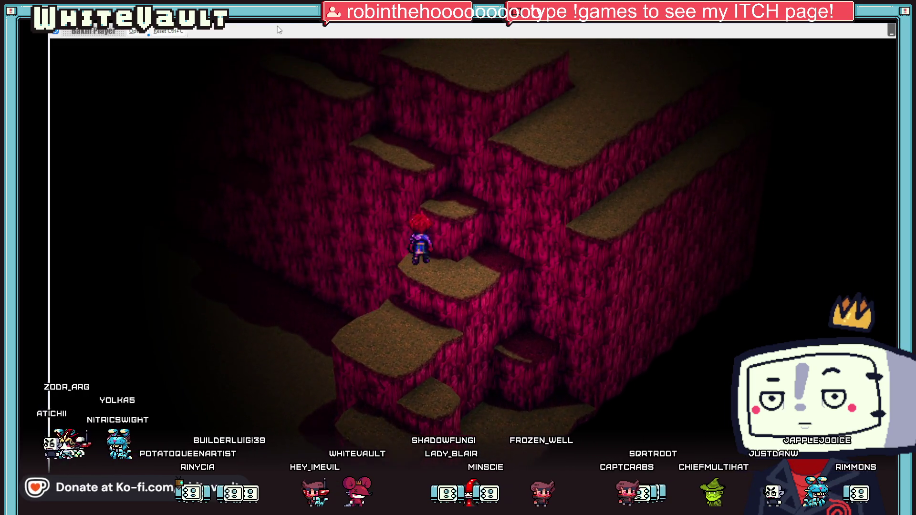
pyautogui.press('Up')
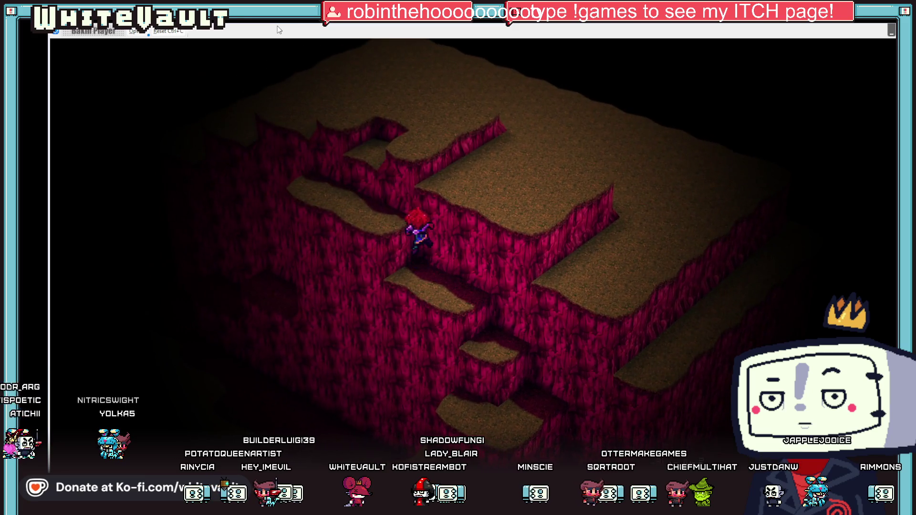
pyautogui.press('Up')
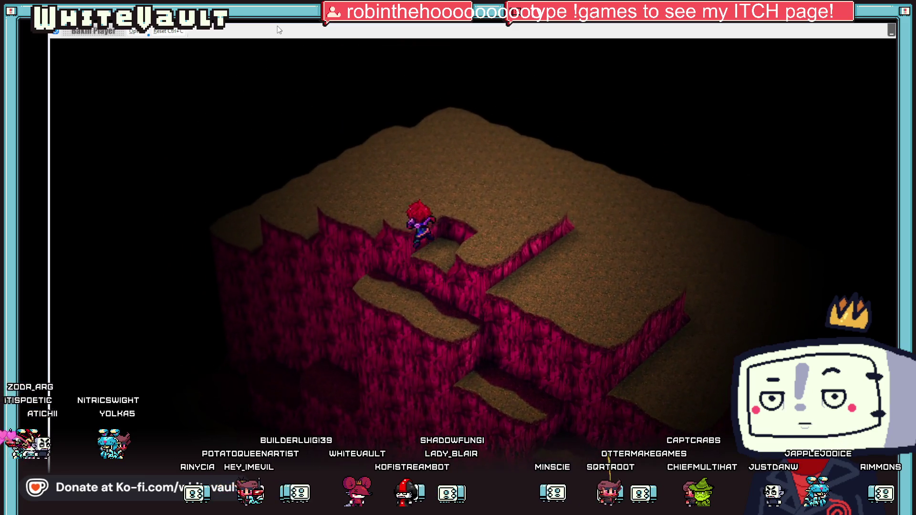
pyautogui.press('Up')
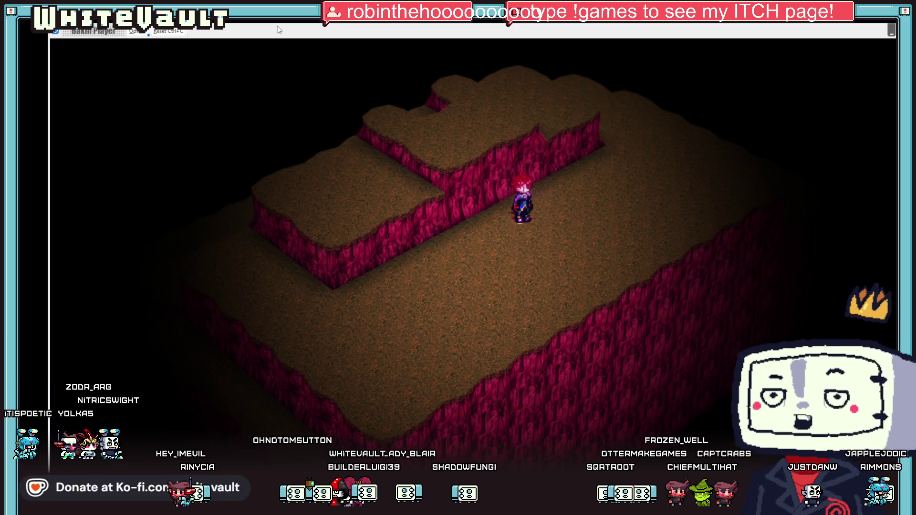
# - Rotate the game camera, walk back down off the plateau, and end the test play
pyautogui.press('Left')
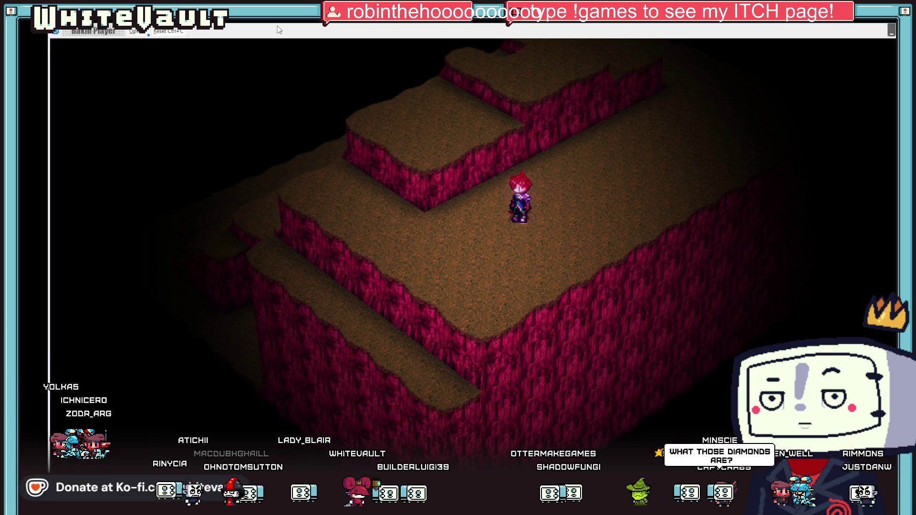
pyautogui.press('Left')
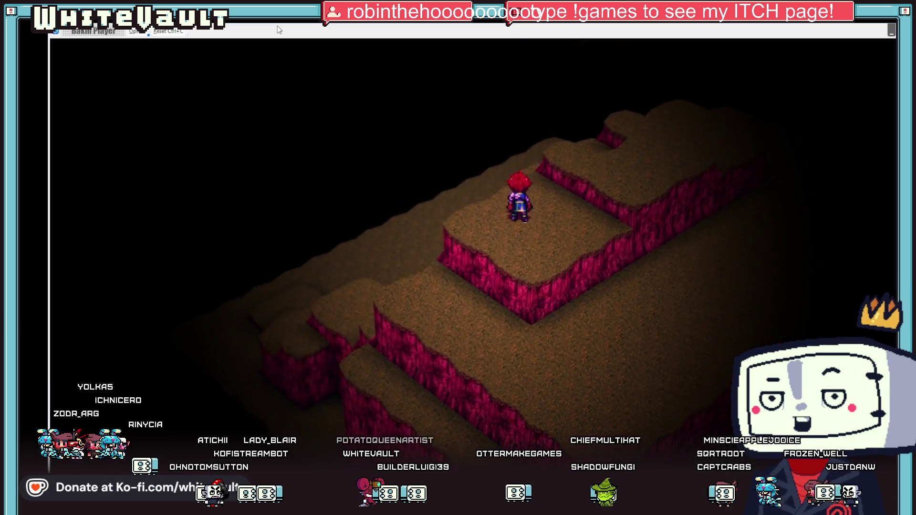
pyautogui.press('Down')
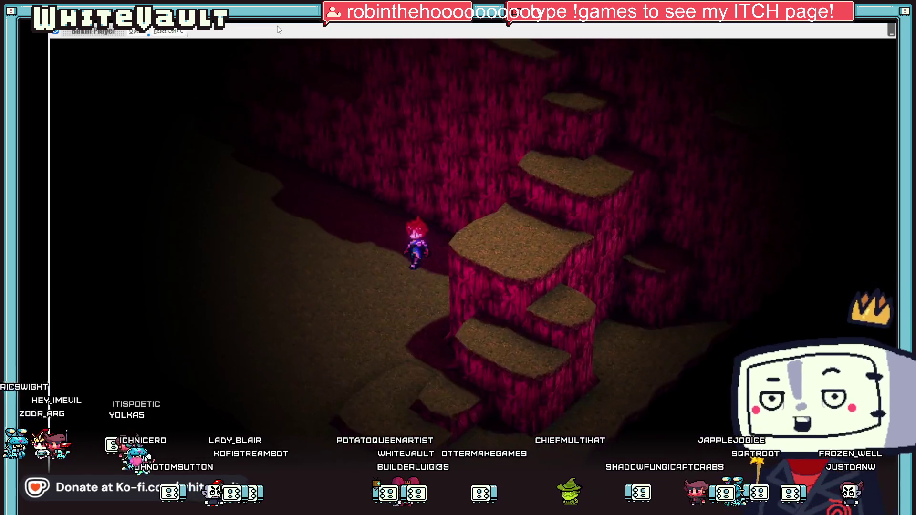
pyautogui.press('Down')
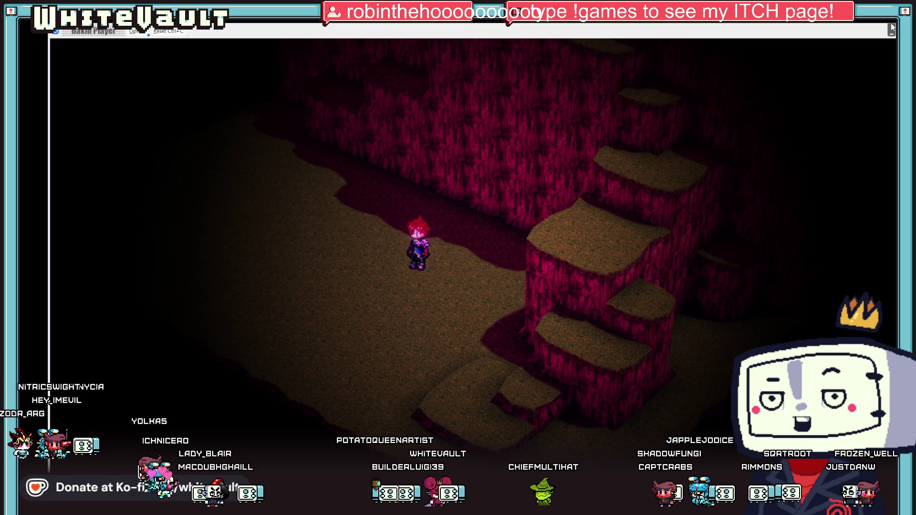
pyautogui.hotkey('alt', 'F4')
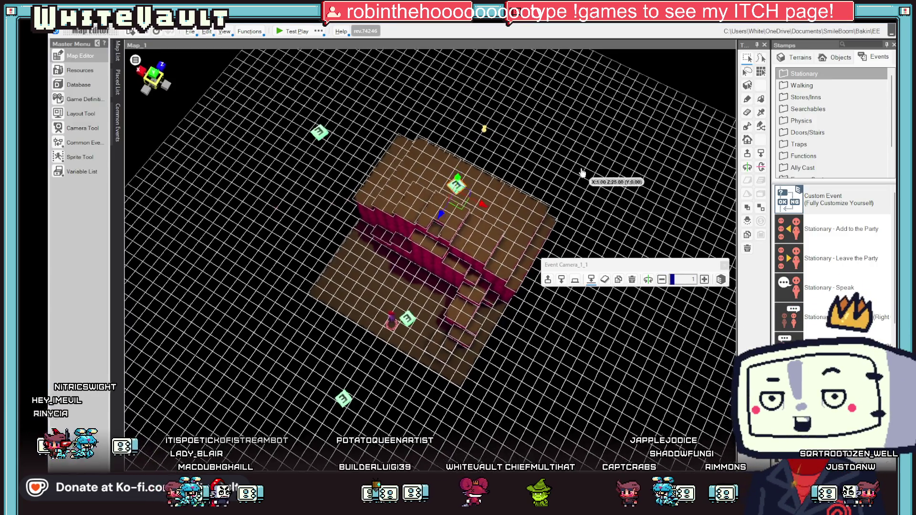
pyautogui.click(317, 133)
pyautogui.moveTo(562, 169); pyautogui.dragTo(474, 197)
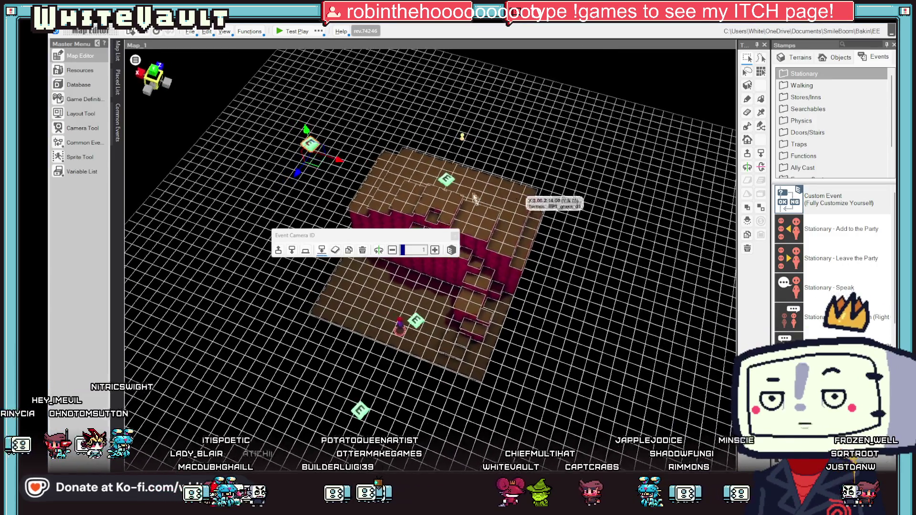
pyautogui.doubleClick(443, 179)
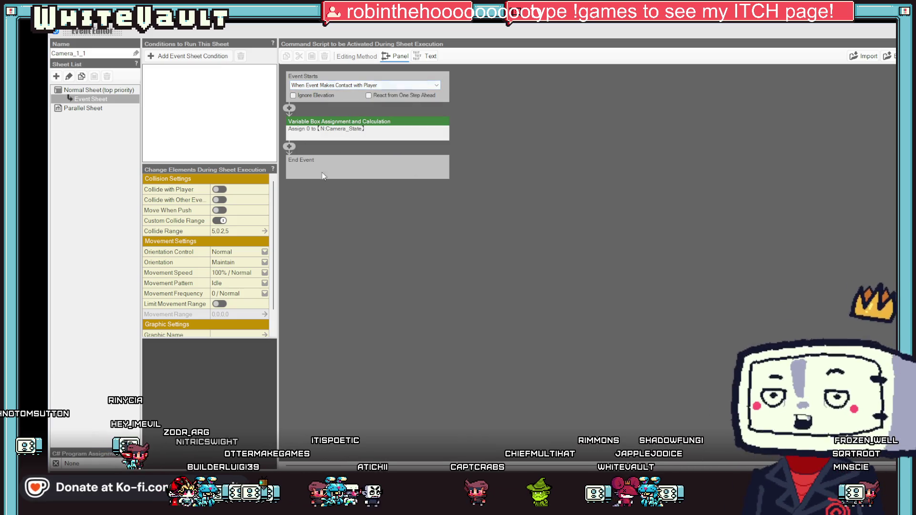
pyautogui.press('Escape')
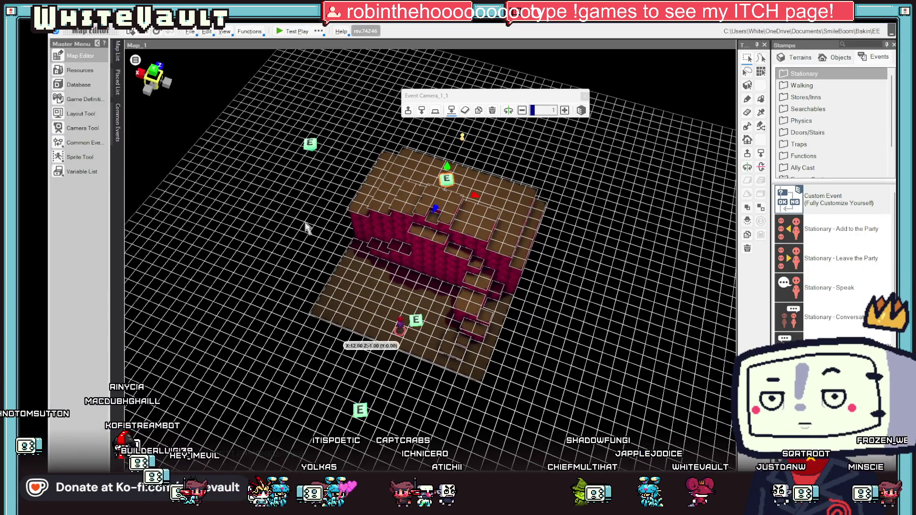
pyautogui.click(309, 143)
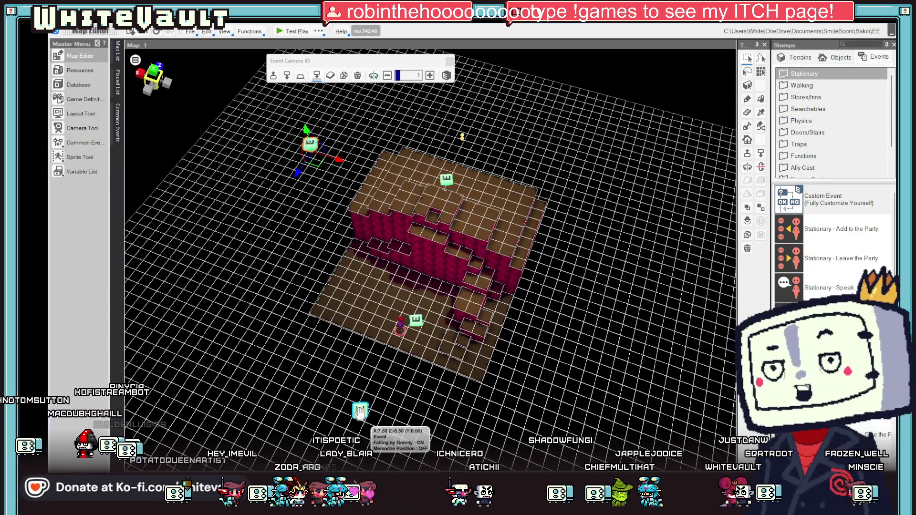
pyautogui.click(361, 413)
pyautogui.doubleClick(360, 411)
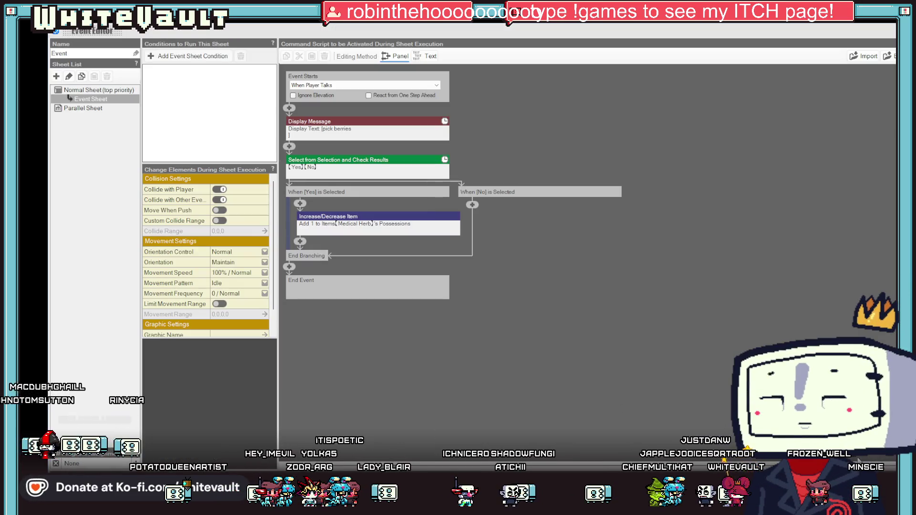
pyautogui.press('Escape')
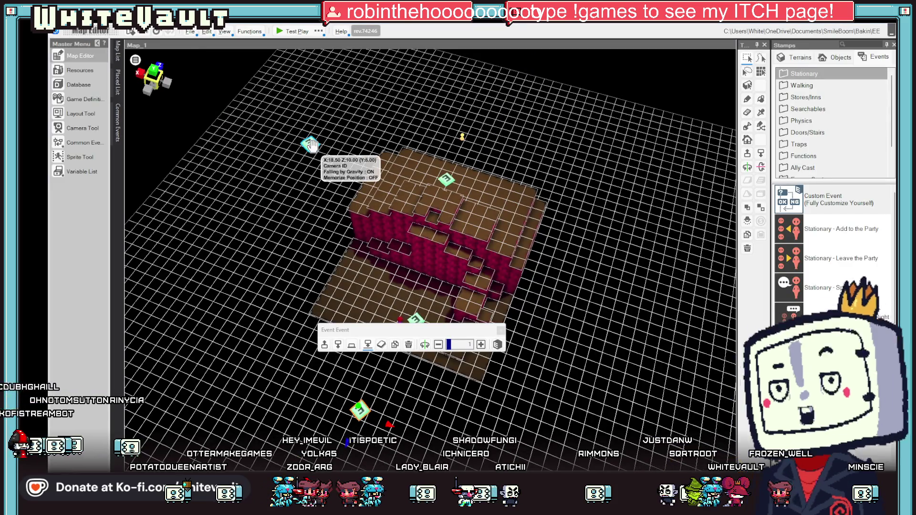
pyautogui.doubleClick(311, 144)
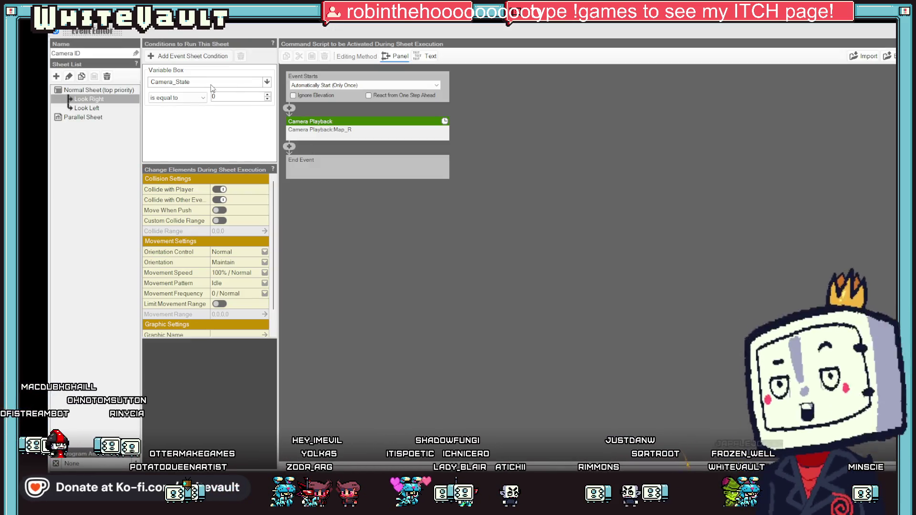
pyautogui.click(86, 108)
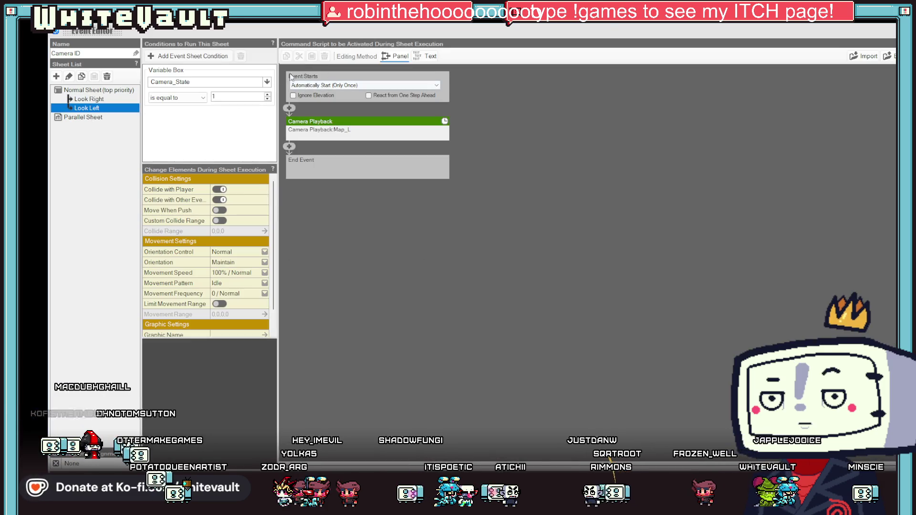
pyautogui.press('Escape')
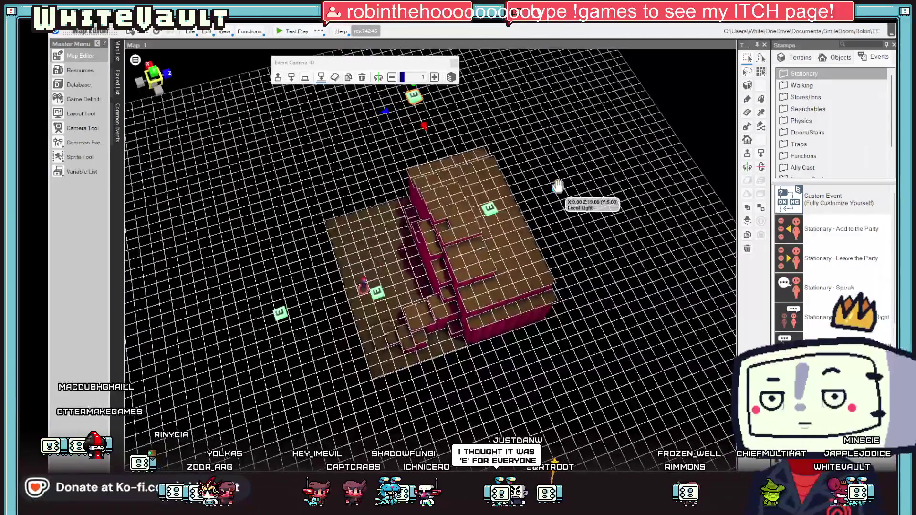
# - Move the Local Light down onto the cliff terrain's top and start a test play
pyautogui.click(557, 186)
pyautogui.moveTo(528, 208); pyautogui.dragTo(489, 205)
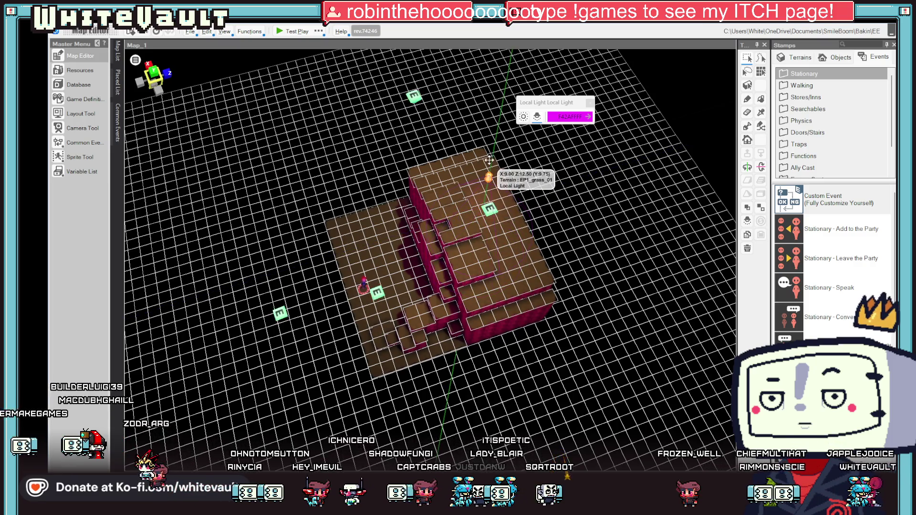
pyautogui.moveTo(552, 331); pyautogui.dragTo(609, 307)
pyautogui.scroll(4, 609, 310)
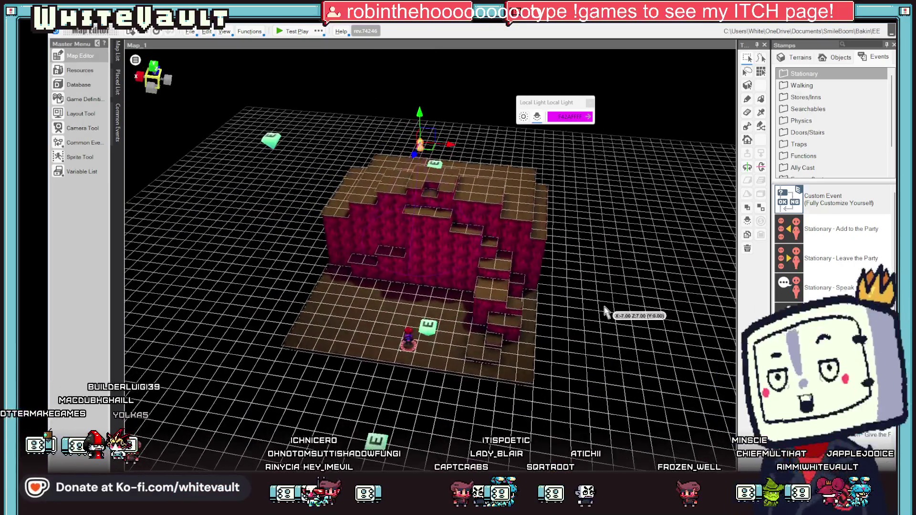
pyautogui.click(287, 31)
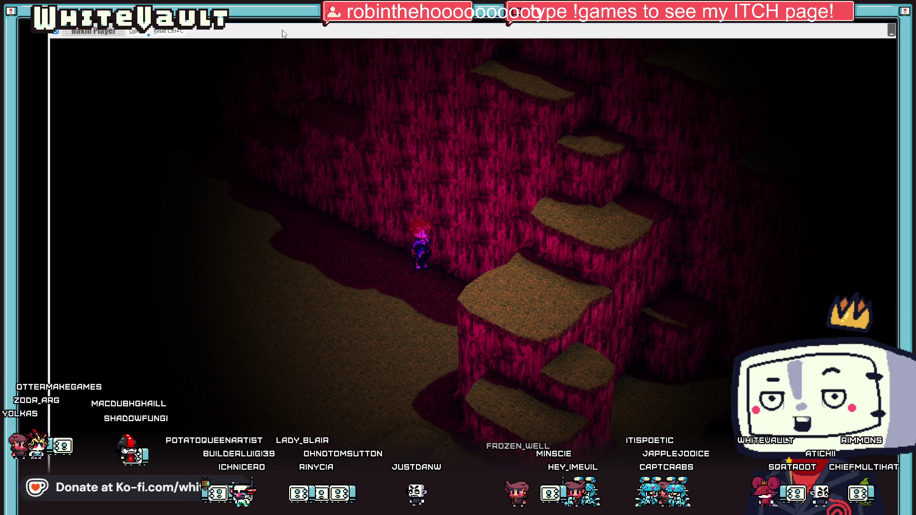
# - Walk the character along the red cliff wall in the test play, then end it
pyautogui.press('Left')
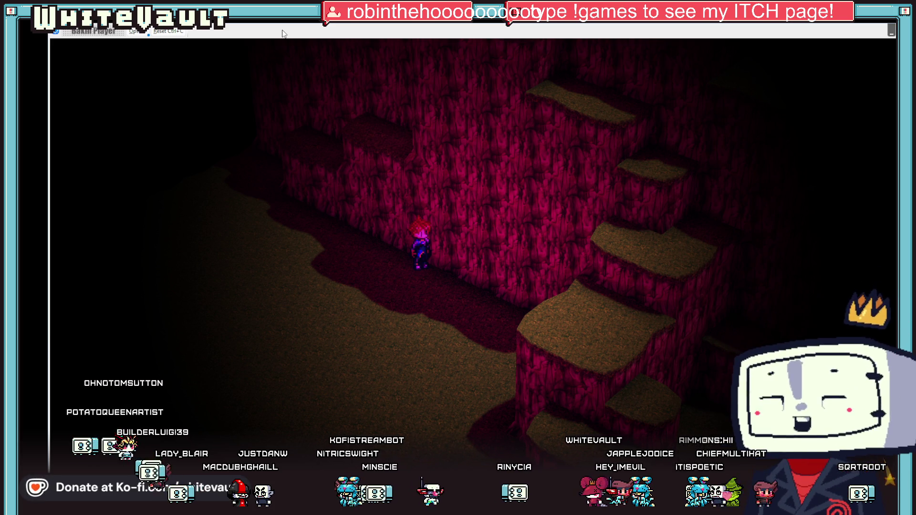
pyautogui.press('Up')
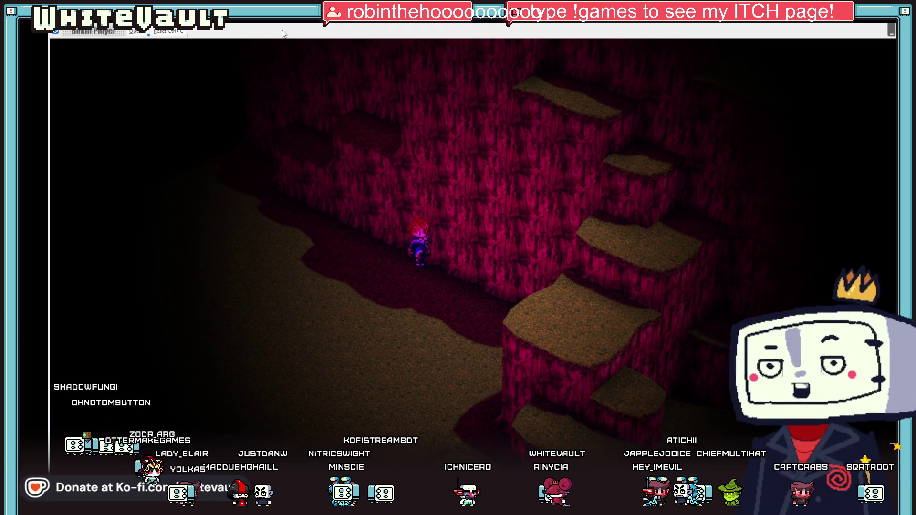
pyautogui.press('Right')
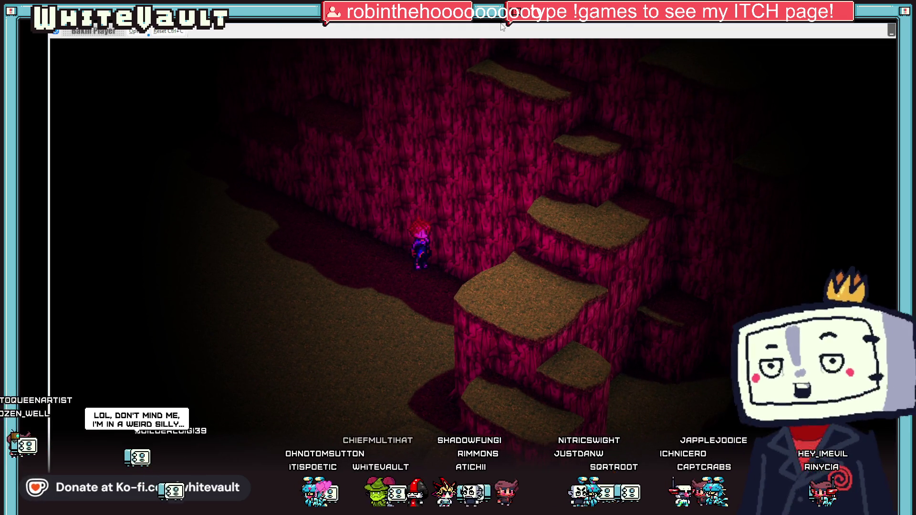
pyautogui.hotkey('alt', 'F4')
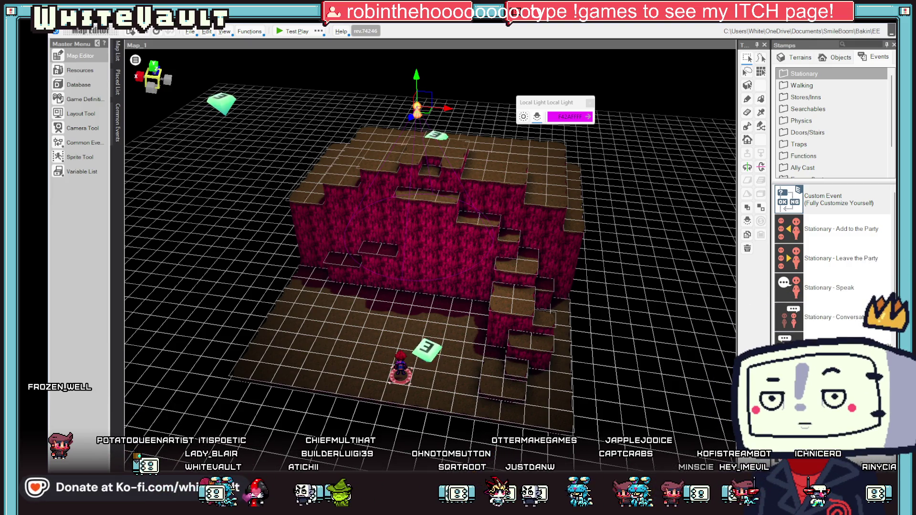
# - Orbit and zoom the map view onto the ground tile at the cliff base
pyautogui.moveTo(619, 276); pyautogui.dragTo(609, 306)
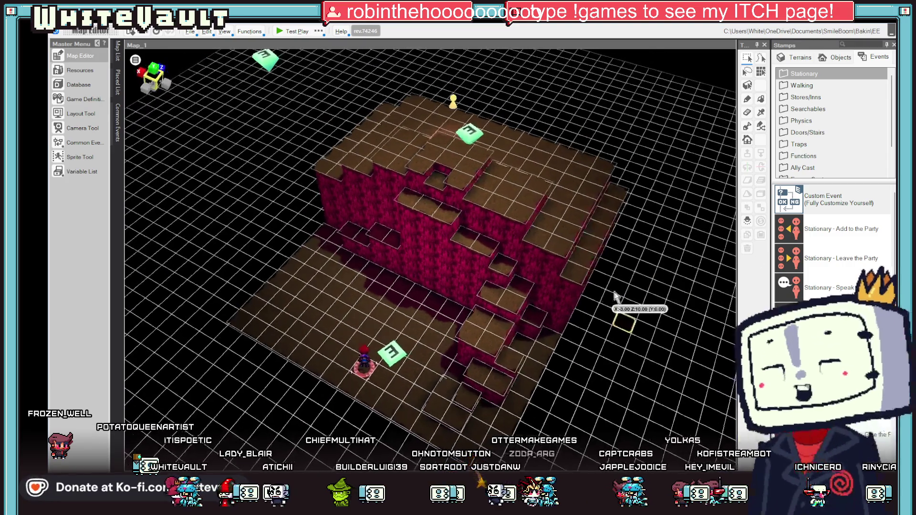
pyautogui.click(413, 310)
pyautogui.scroll(3, 415, 312)
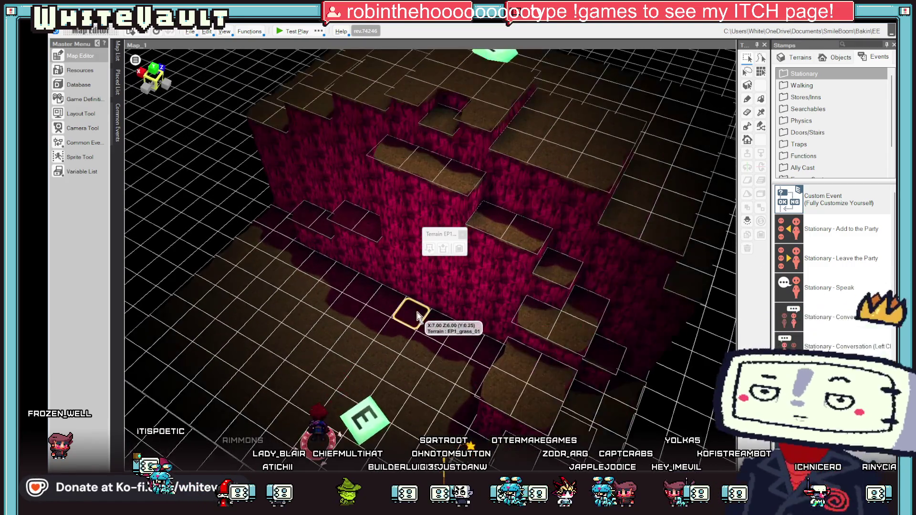
# - Place a fully custom event on the cliff-base ground tile
pyautogui.rightClick(417, 317)
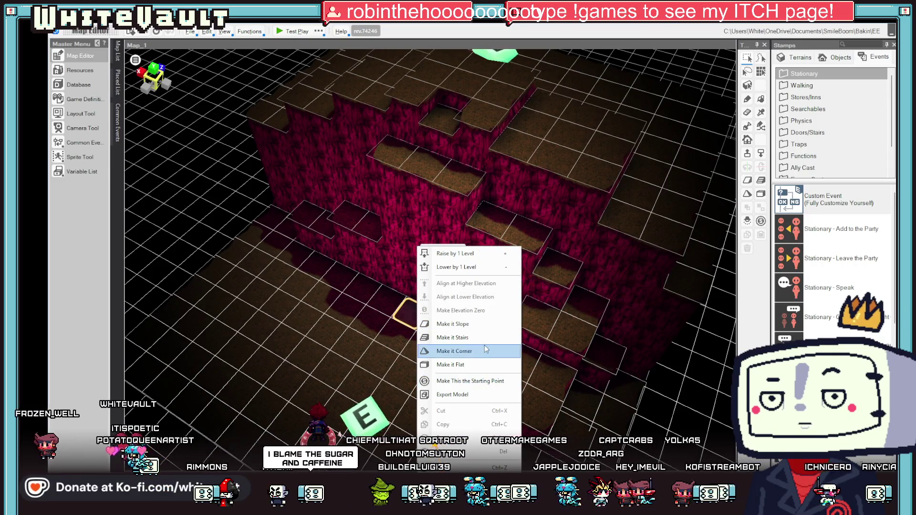
pyautogui.click(823, 215)
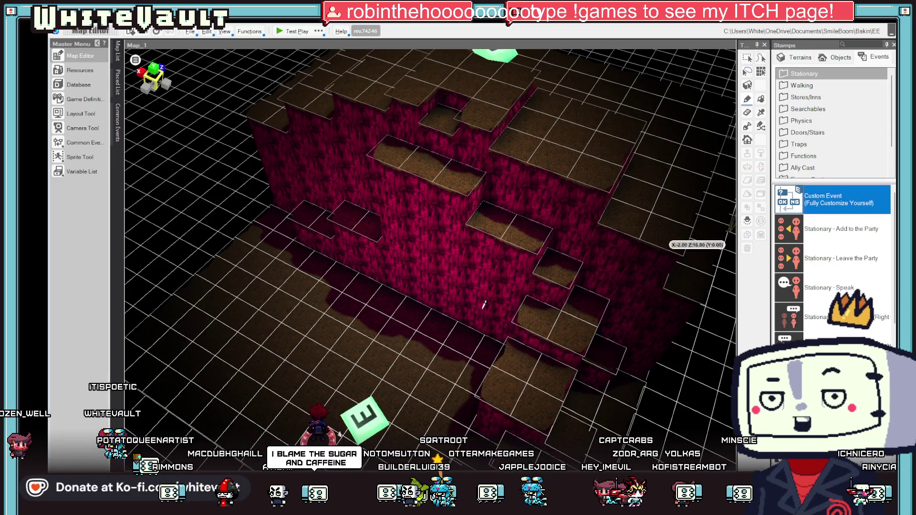
pyautogui.click(411, 301)
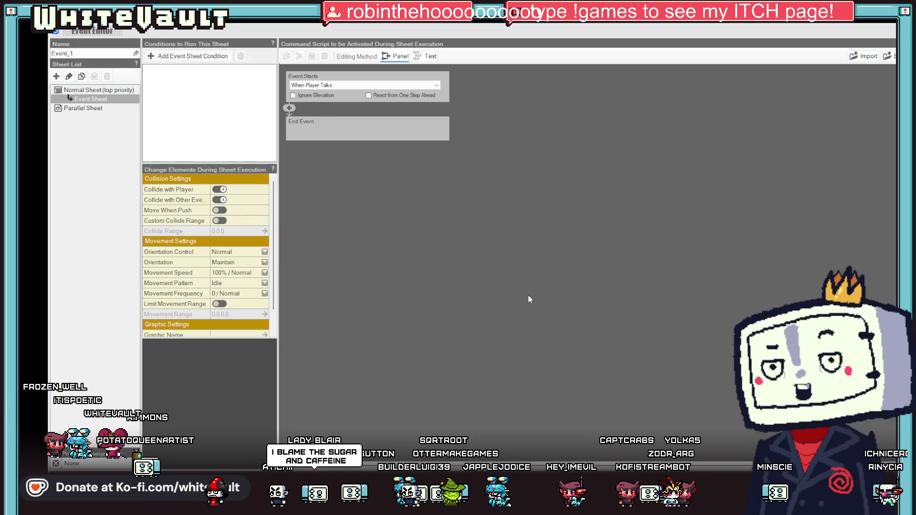
# - Add a Change Player Y Coordinate step with a Y change of 2, then close the editor
pyautogui.click(288, 109)
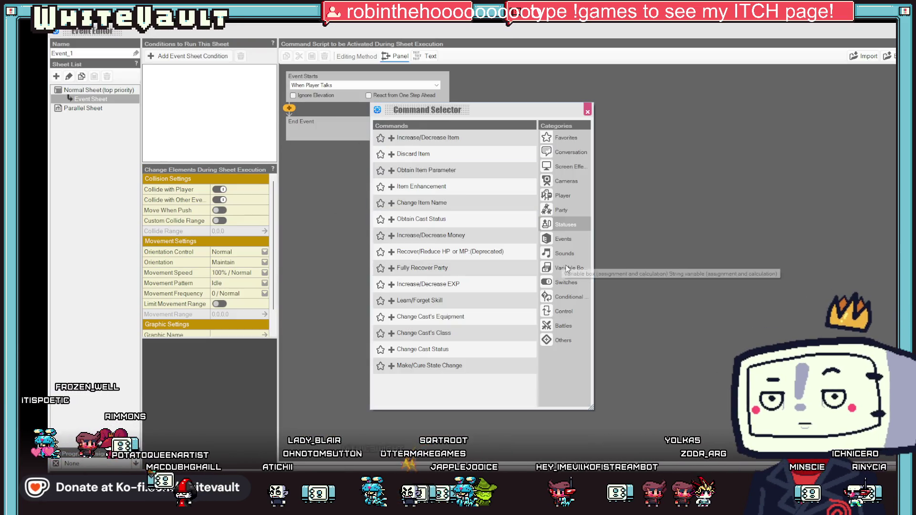
pyautogui.click(567, 198)
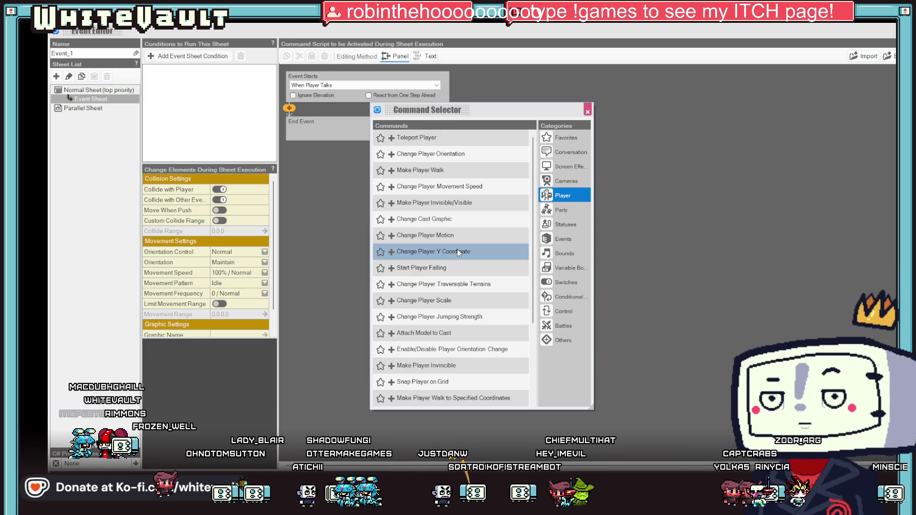
pyautogui.doubleClick(457, 251)
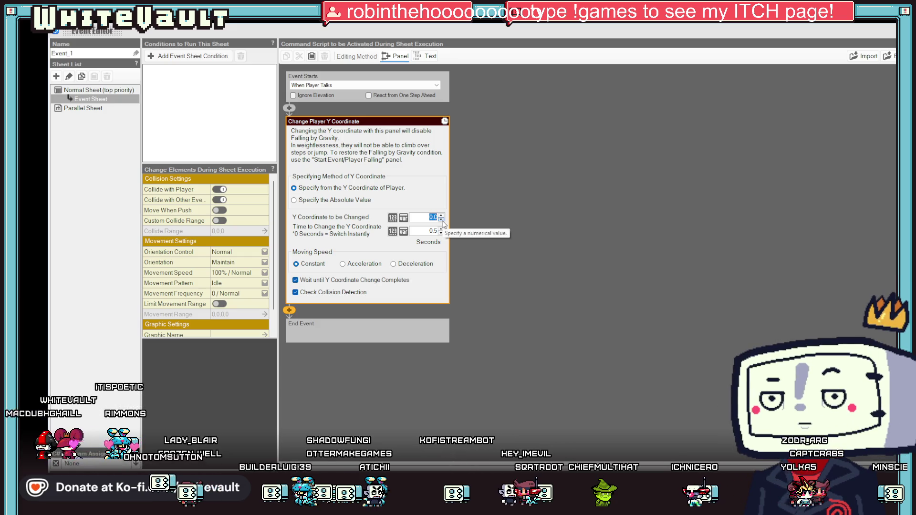
pyautogui.write('2')
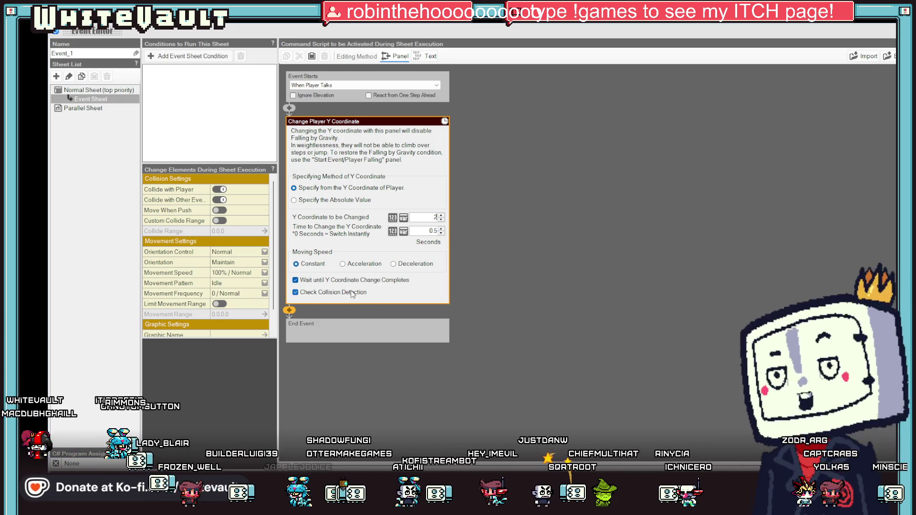
pyautogui.click(542, 318)
pyautogui.rightClick(308, 116)
pyautogui.click(649, 201)
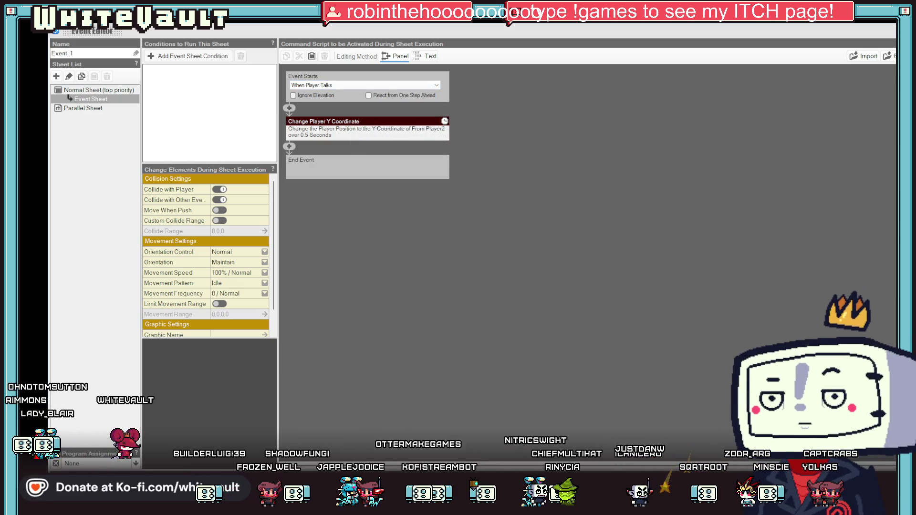
pyautogui.press('Escape')
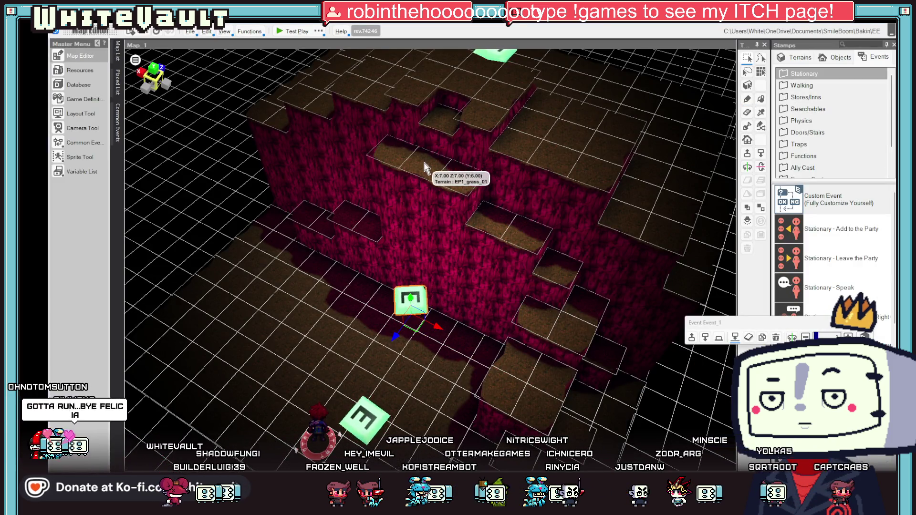
# - Raise the terrain cell behind the event marker seven steps, then reopen Event_1's script
pyautogui.moveTo(487, 350)
pyautogui.mouseDown()
pyautogui.moveTo(523, 286)
pyautogui.moveTo(489, 307)
pyautogui.moveTo(509, 311)
pyautogui.moveTo(431, 161)
pyautogui.mouseUp()
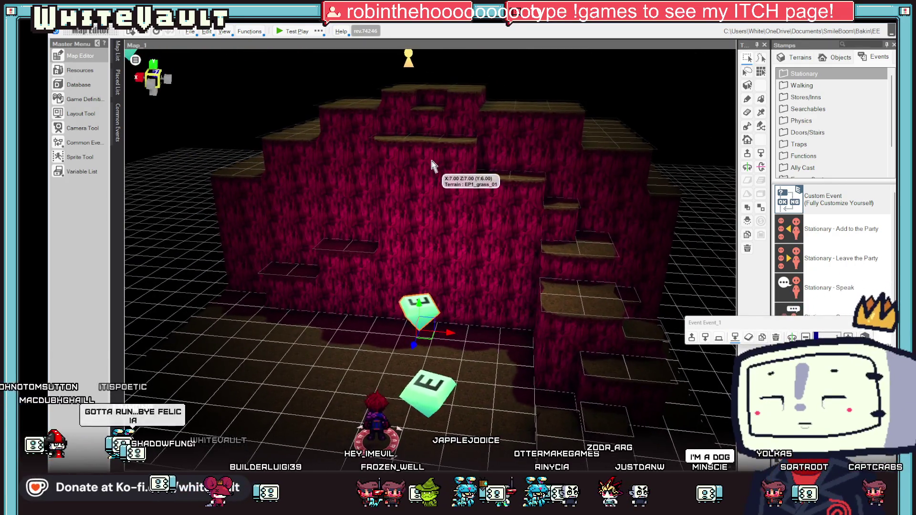
pyautogui.click(431, 161)
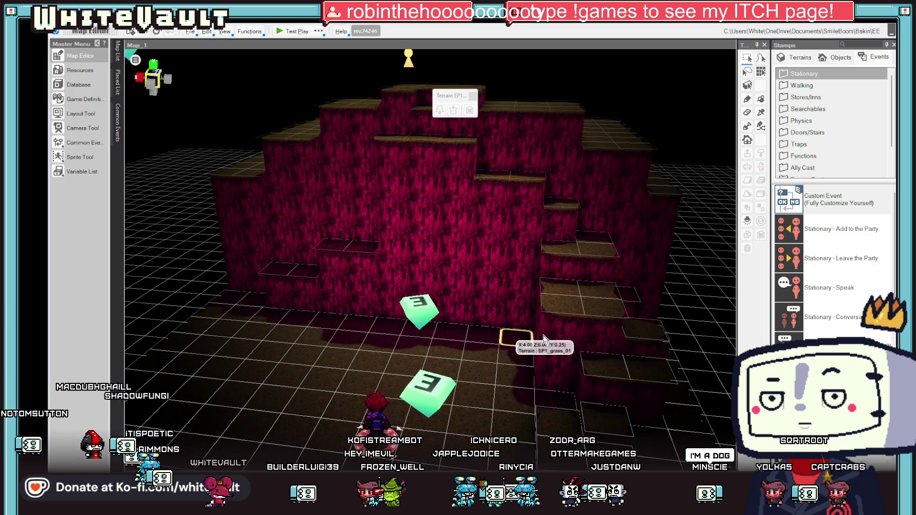
pyautogui.click(460, 332)
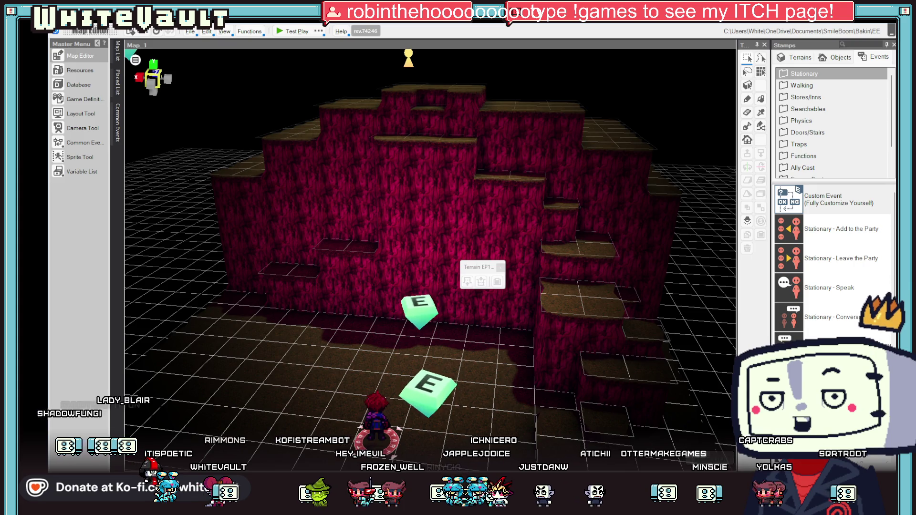
pyautogui.click(451, 330)
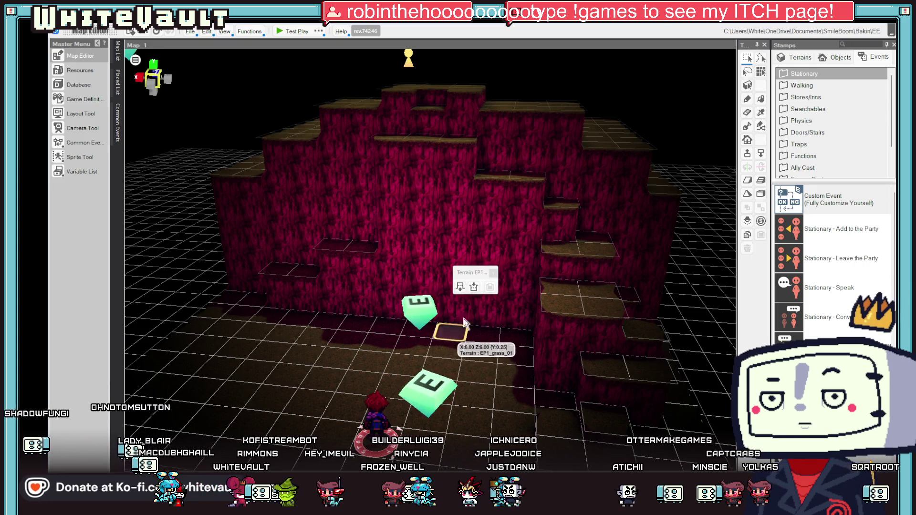
pyautogui.click(459, 287)
pyautogui.click(459, 288)
pyautogui.click(459, 287)
pyautogui.click(459, 287)
pyautogui.click(459, 288)
pyautogui.click(459, 287)
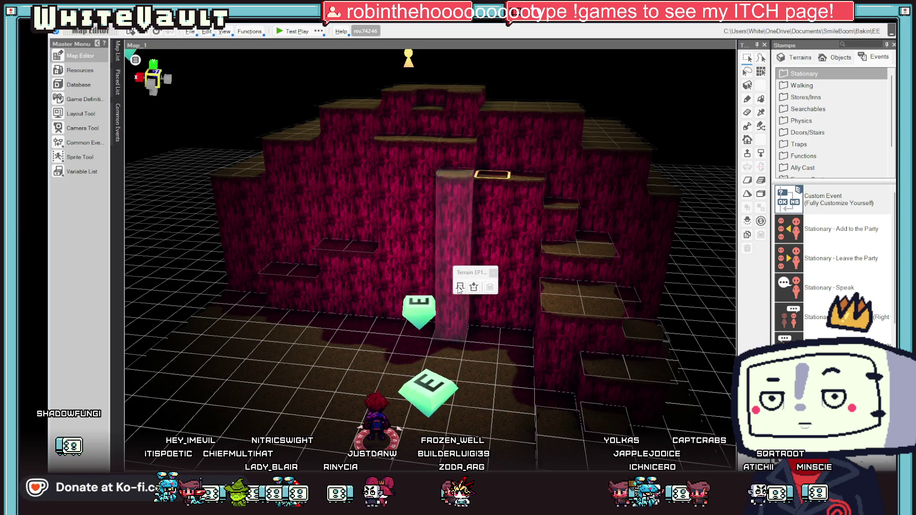
pyautogui.click(459, 287)
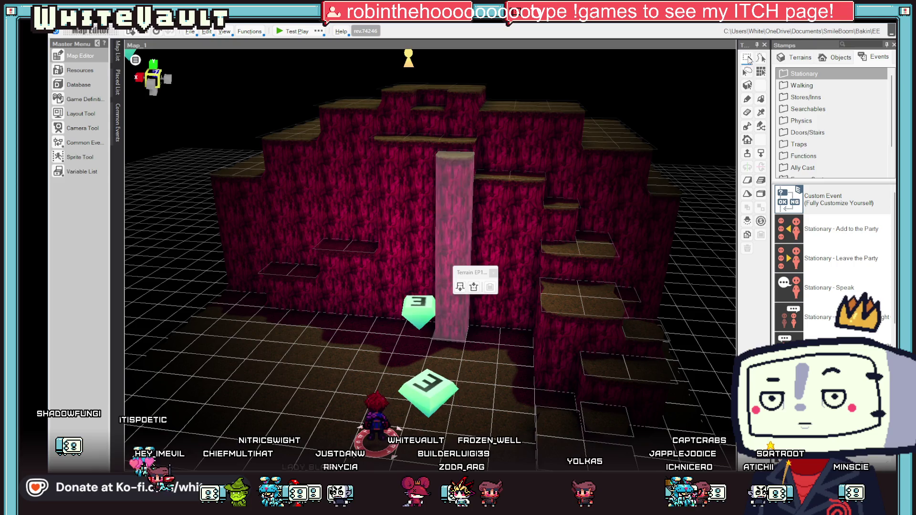
pyautogui.doubleClick(431, 313)
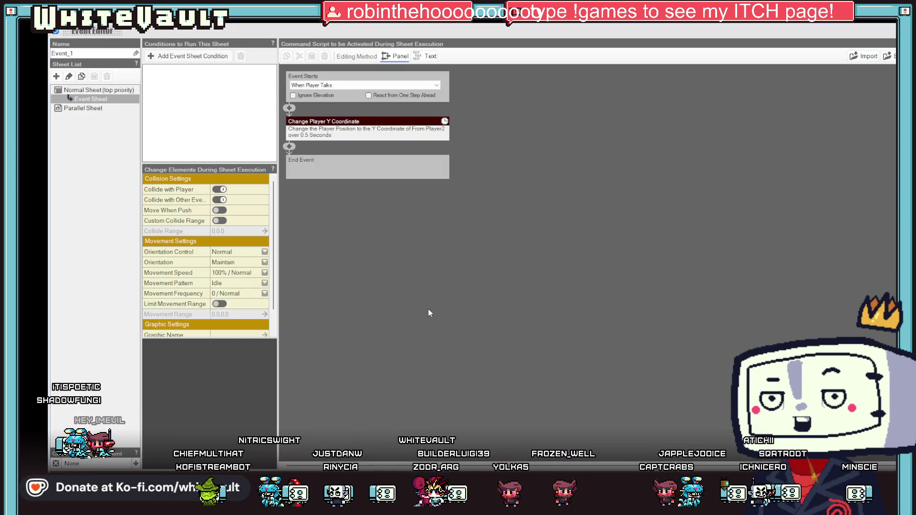
# - Change the Y Coordinate to be Changed value from 2 to 12
pyautogui.click(411, 128)
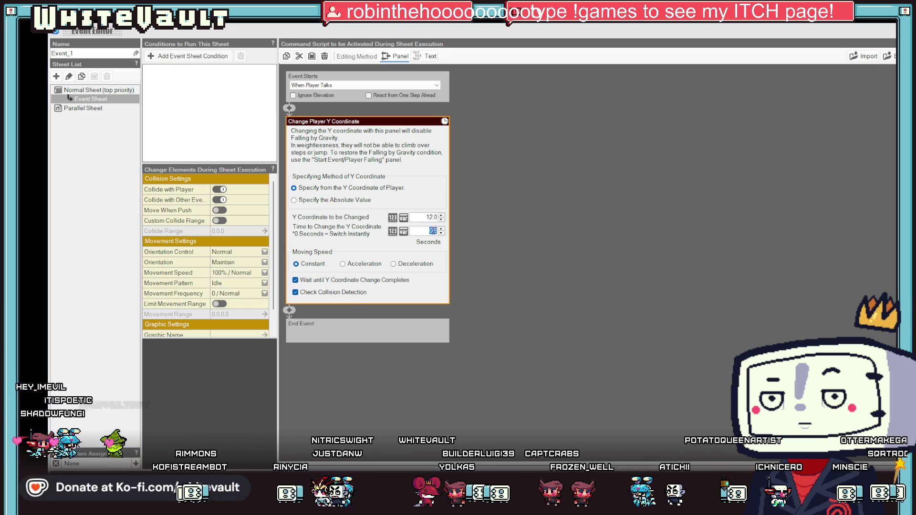
pyautogui.click(507, 251)
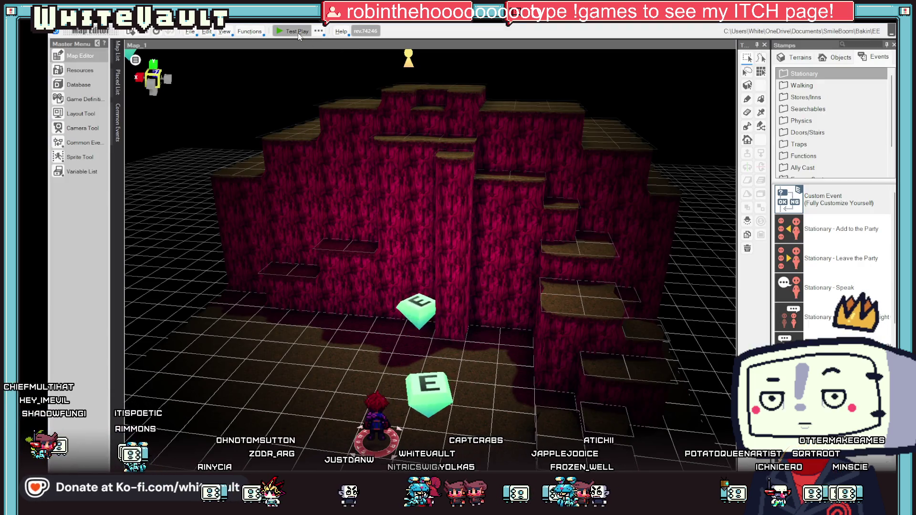
# - Test-play Map_1, talk to Event_1 to rise above the cliff top, then exit
pyautogui.click(296, 35)
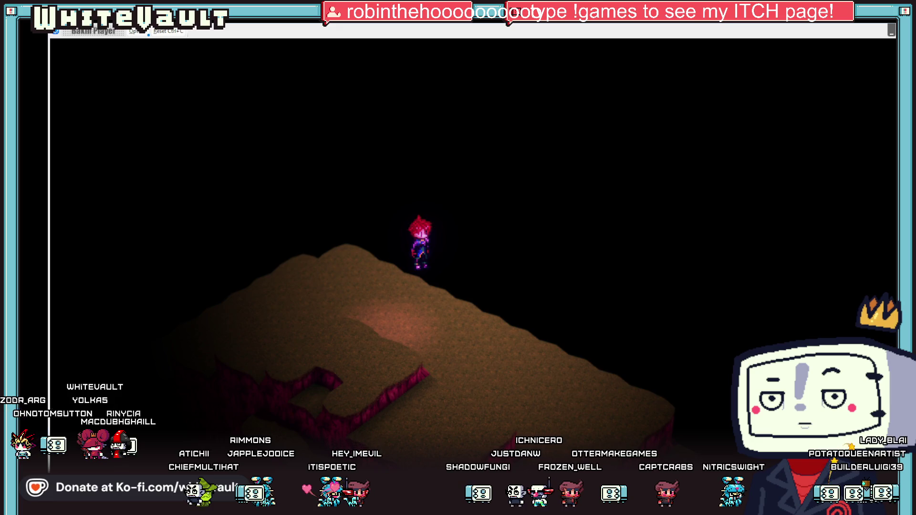
pyautogui.press('Escape')
pyautogui.scroll(3, 494, 290)
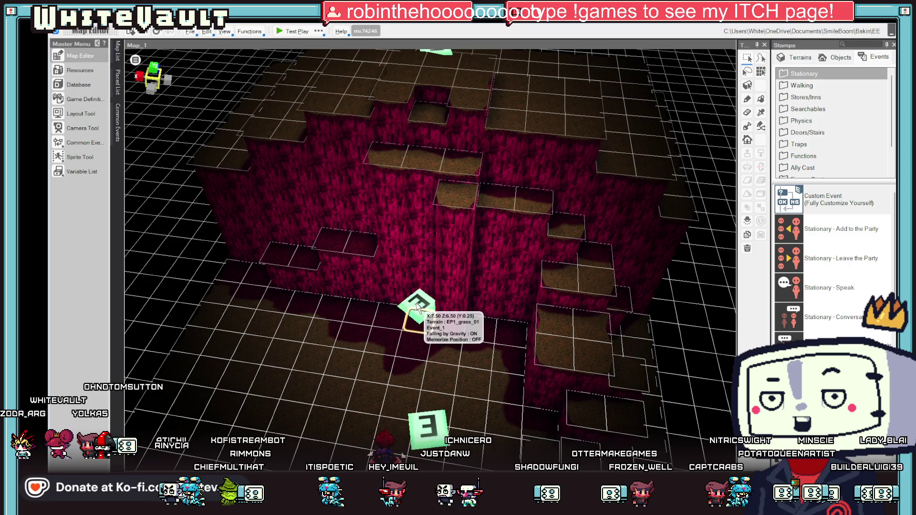
# - Reopen Event_1's script and open the command list below the Y-coordinate lift
pyautogui.scroll(3, 444, 322)
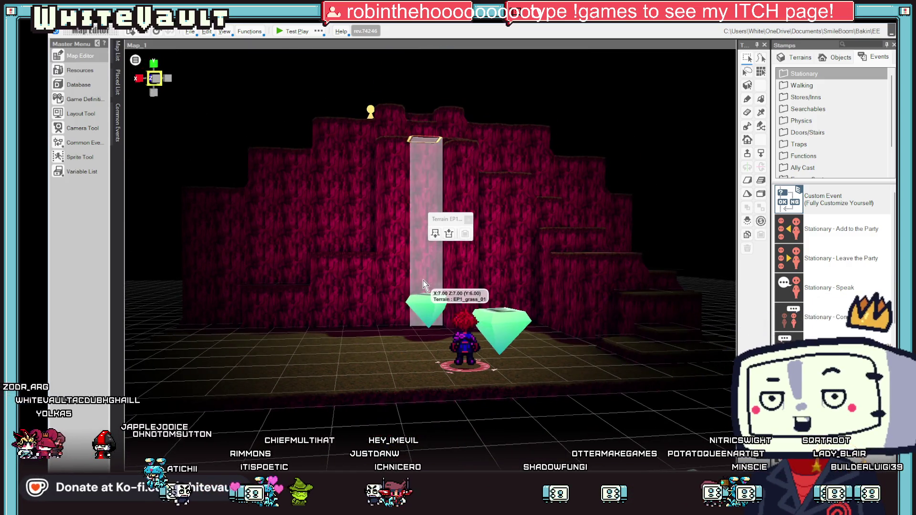
pyautogui.scroll(-1, 564, 366)
pyautogui.scroll(-3, 564, 365)
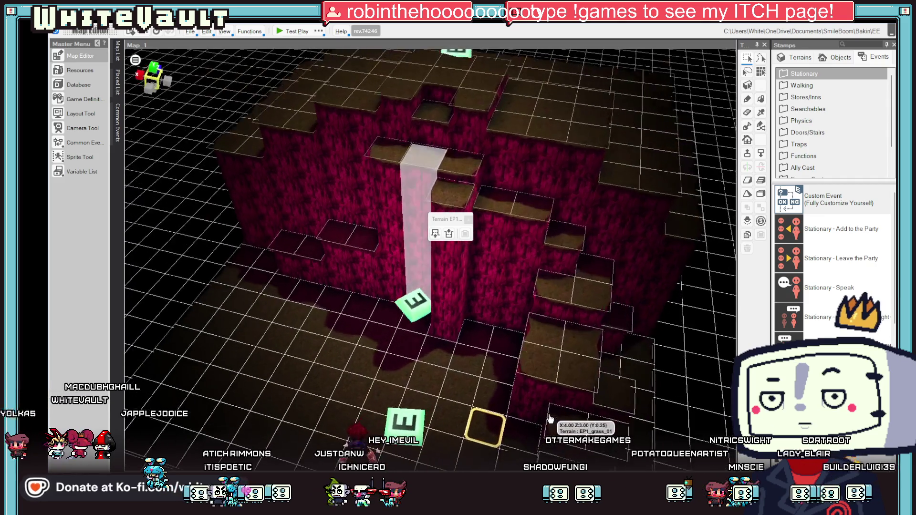
pyautogui.doubleClick(424, 318)
pyautogui.click(289, 146)
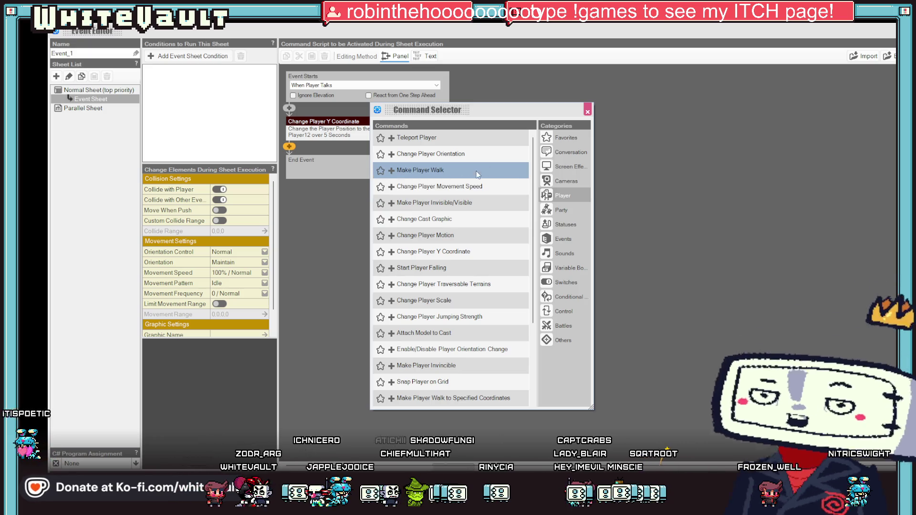
# - Add Make Player Walk (1 step Up) followed by Start Player Falling to Event_1
pyautogui.doubleClick(394, 170)
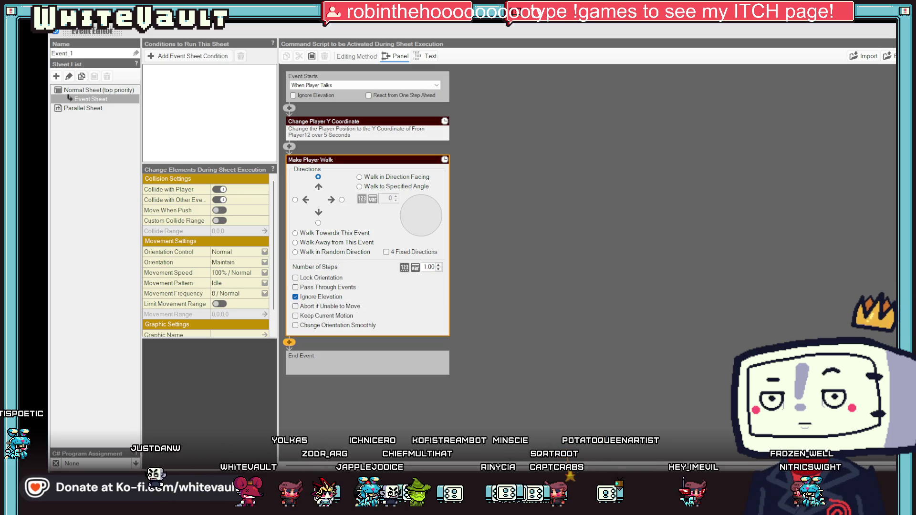
pyautogui.click(652, 363)
pyautogui.click(289, 185)
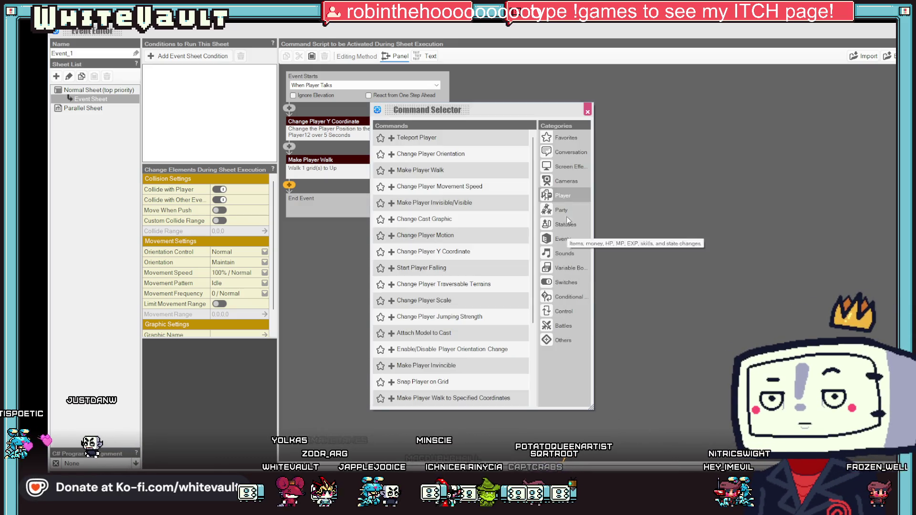
pyautogui.click(563, 196)
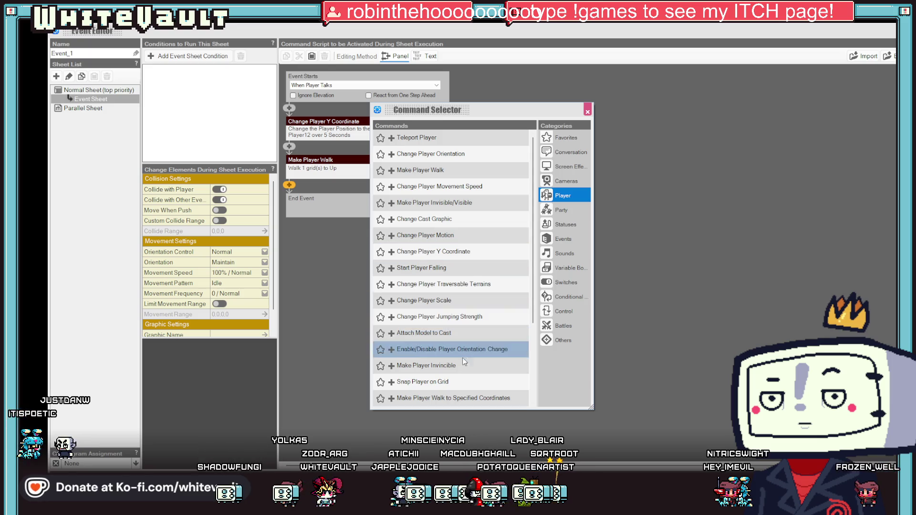
pyautogui.click(463, 268)
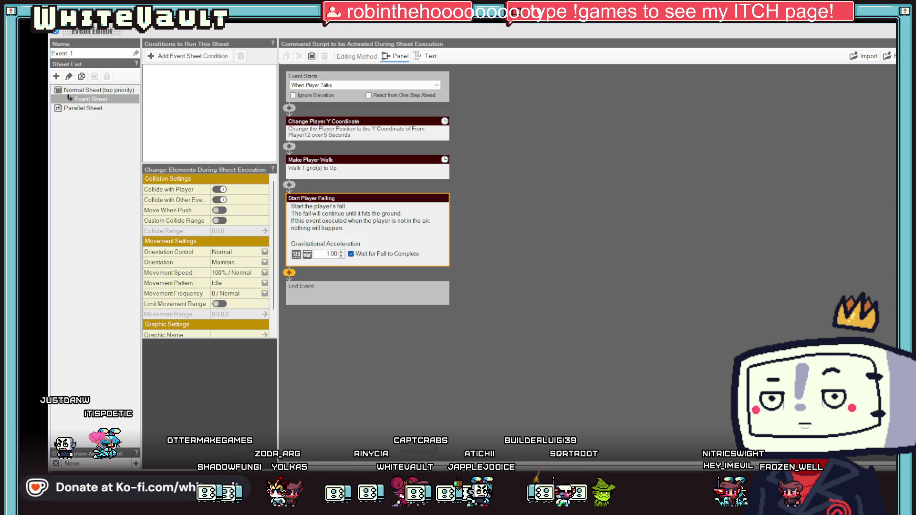
pyautogui.press('Escape')
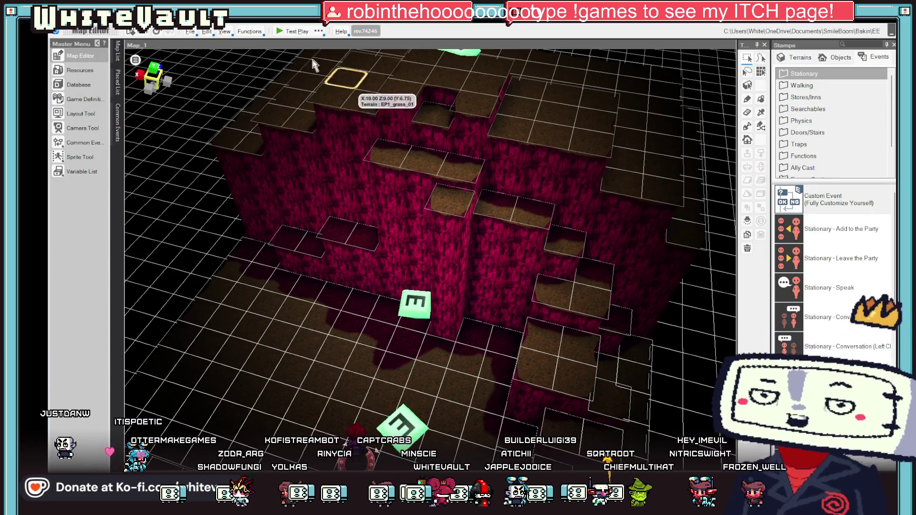
# - Test-play Map_1: walk up into the event, climb the cliff, step off the ledge
pyautogui.click(290, 31)
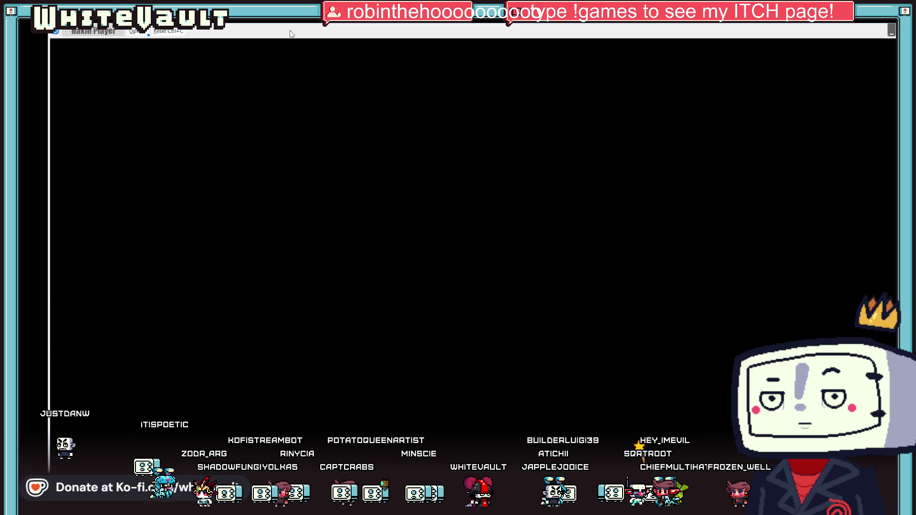
pyautogui.press('Up')
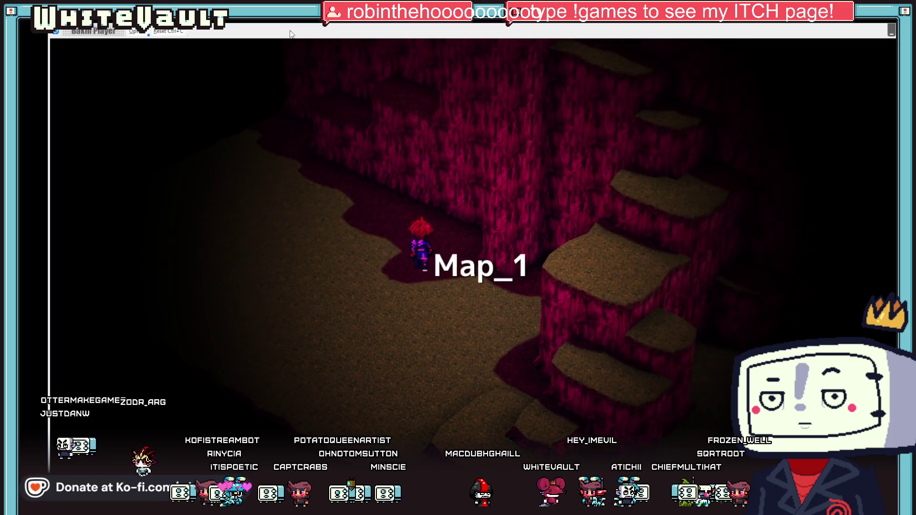
pyautogui.press('Up')
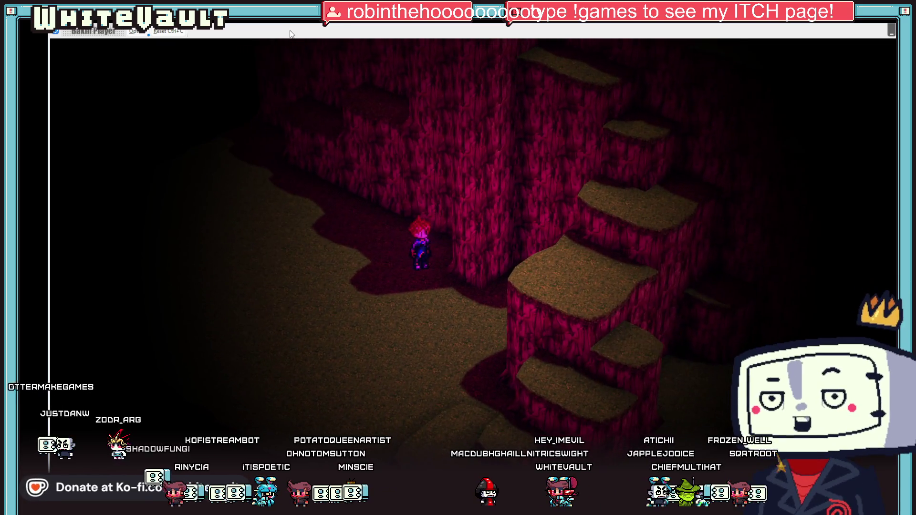
pyautogui.press('Up')
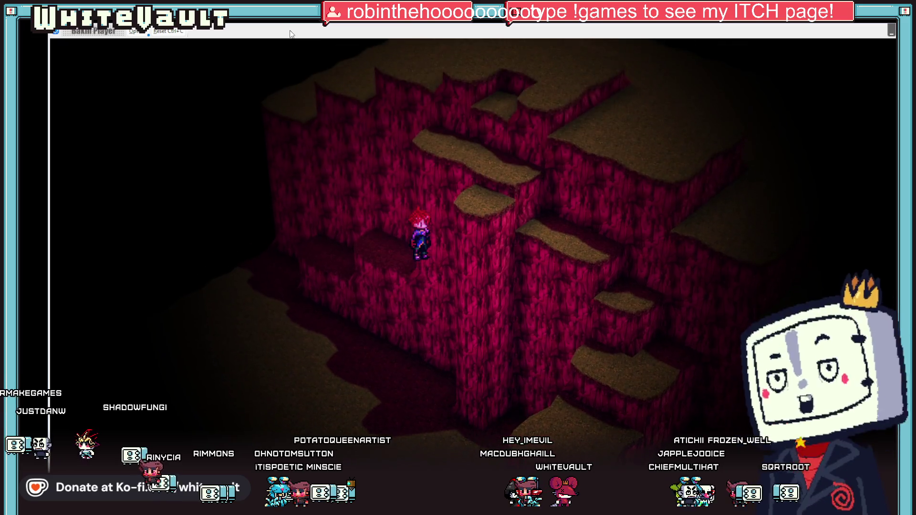
pyautogui.press('Up')
pyautogui.press('Up')
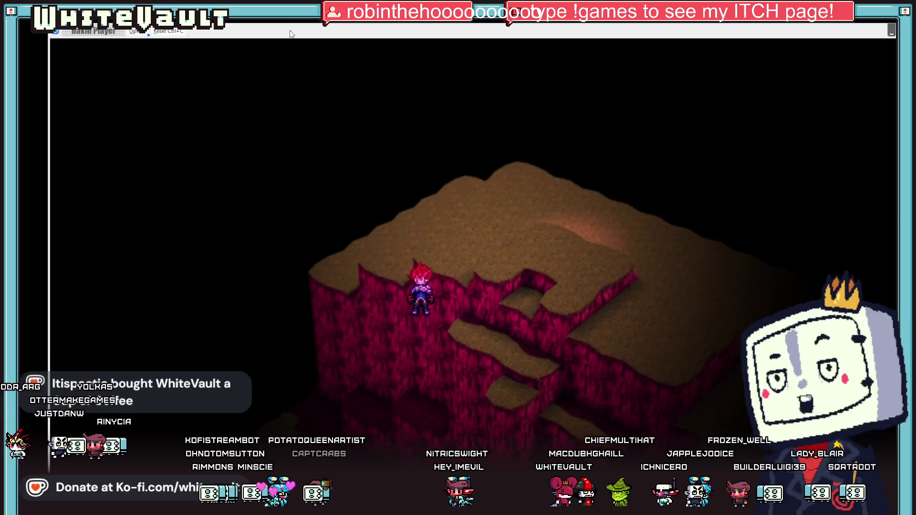
pyautogui.press('Up')
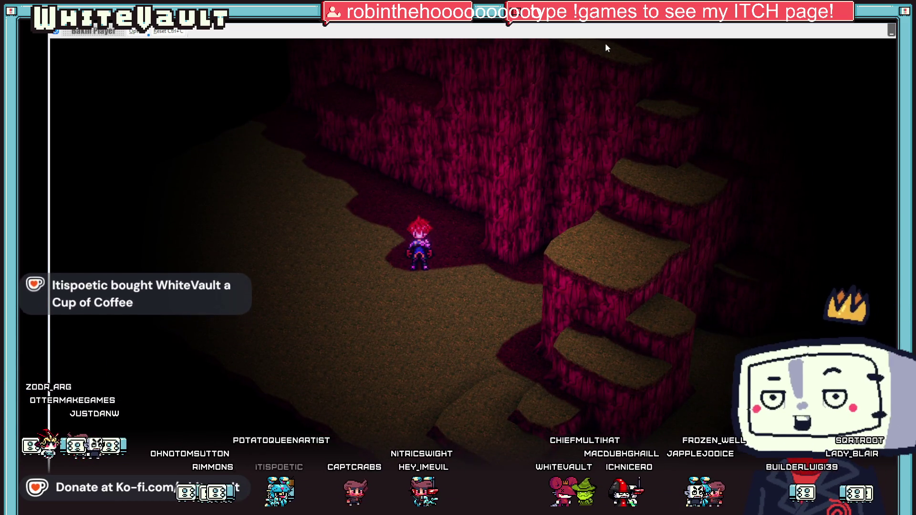
pyautogui.hotkey('alt', 'F4')
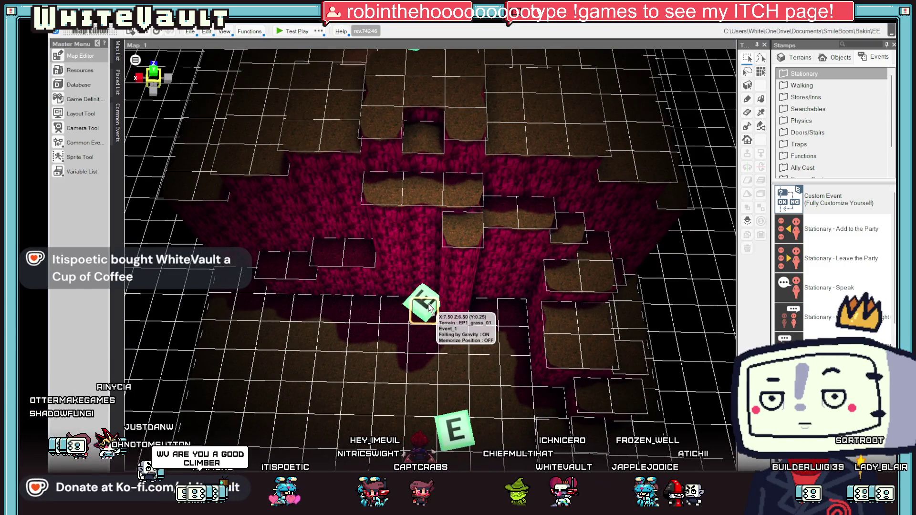
# - Replace the one-step walk with a Make Player Walk to Specified Coordinates command
pyautogui.doubleClick(428, 306)
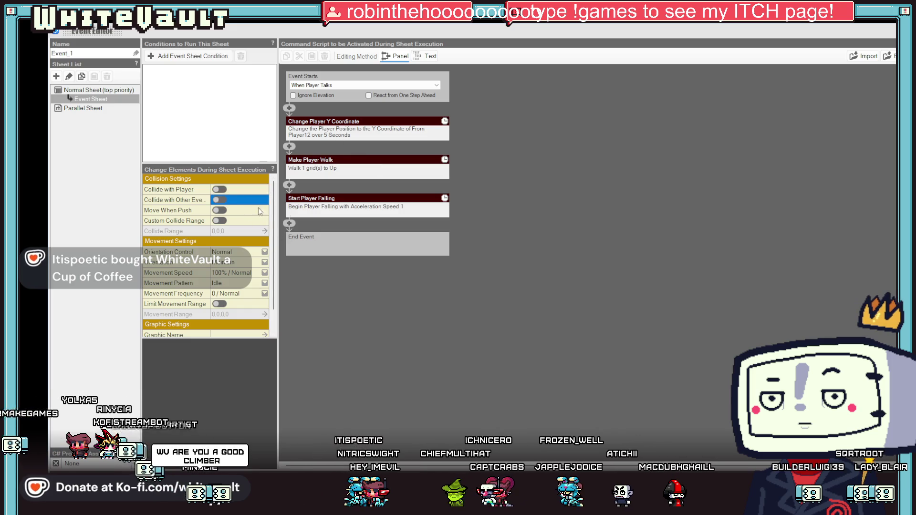
pyautogui.click(372, 161)
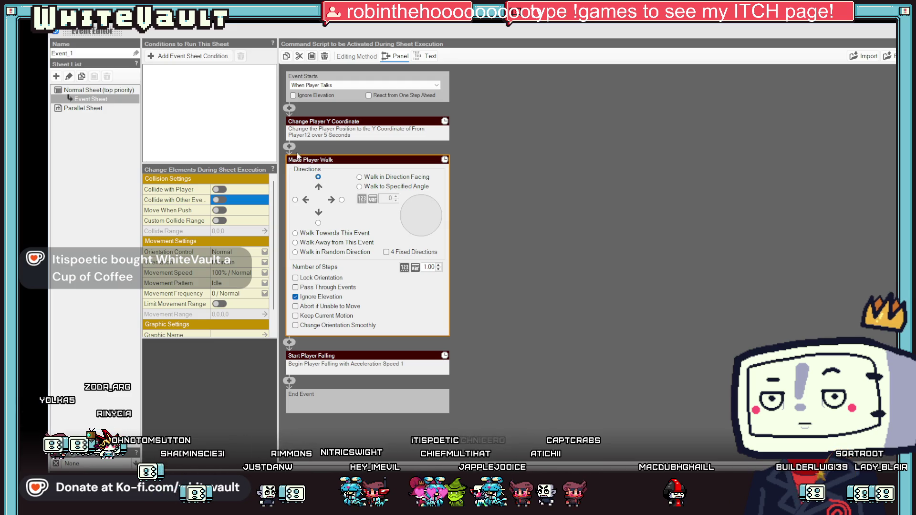
pyautogui.rightClick(314, 162)
pyautogui.click(343, 208)
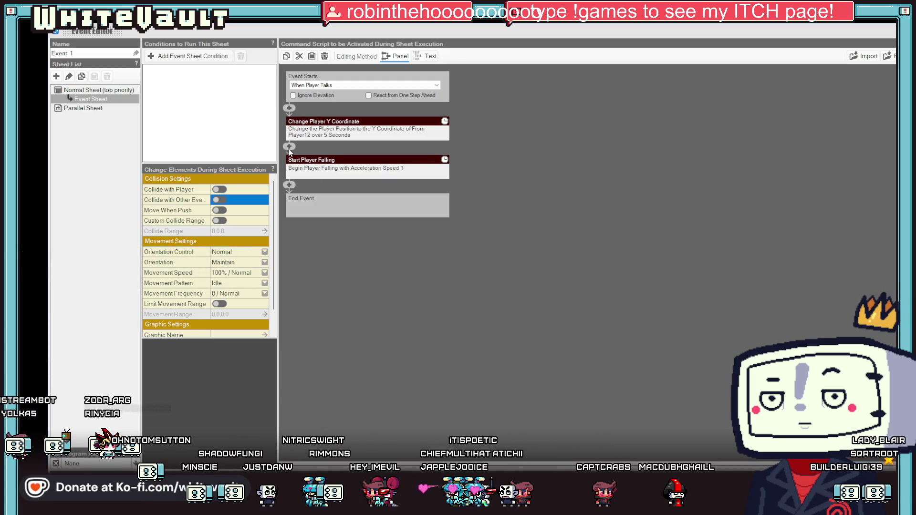
pyautogui.click(289, 148)
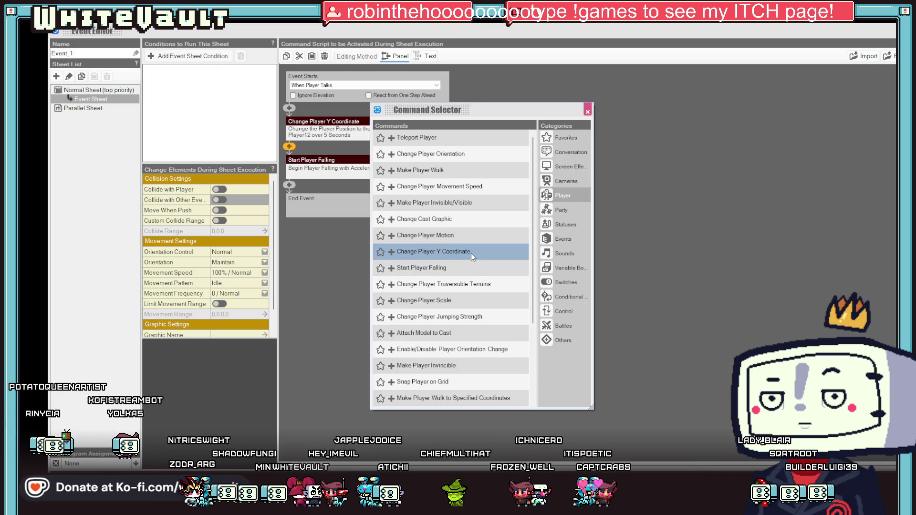
pyautogui.scroll(-2, 471, 253)
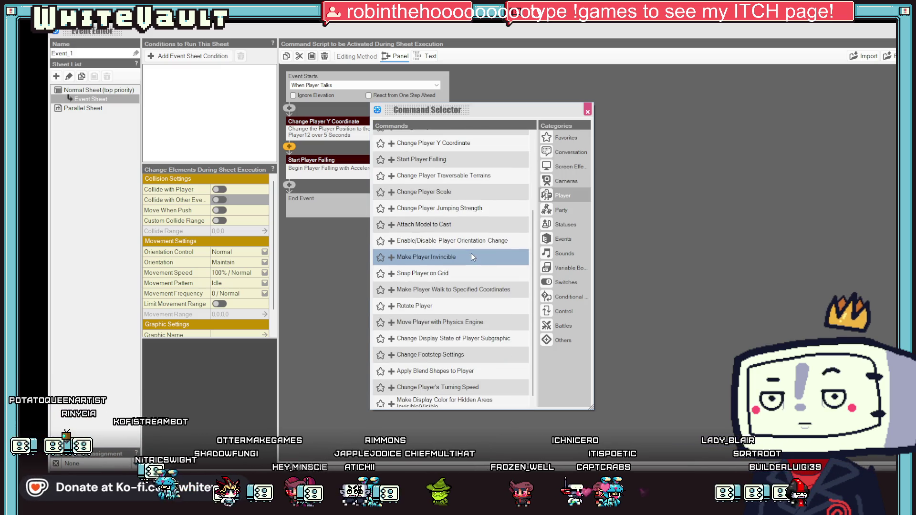
pyautogui.doubleClick(485, 287)
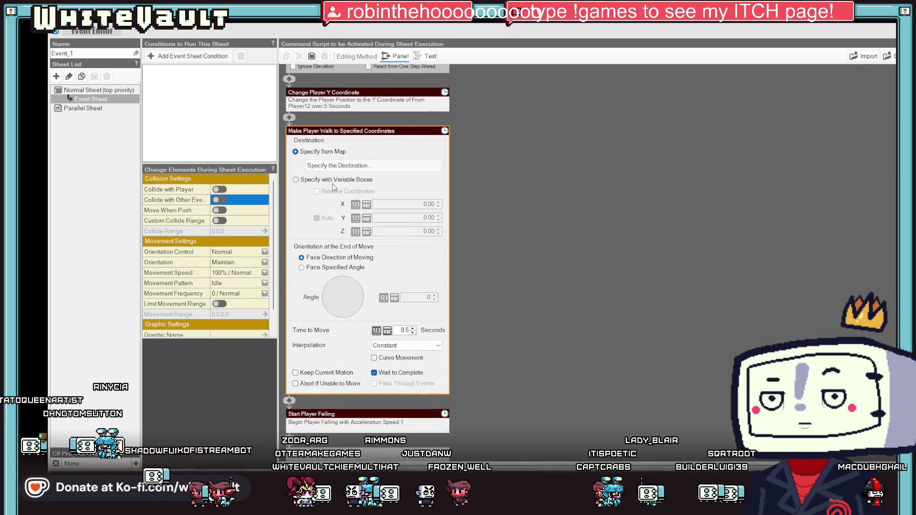
# - Set the walk destination to the ledge tile at (7.50, 0.25, 4.50)
pyautogui.click(339, 165)
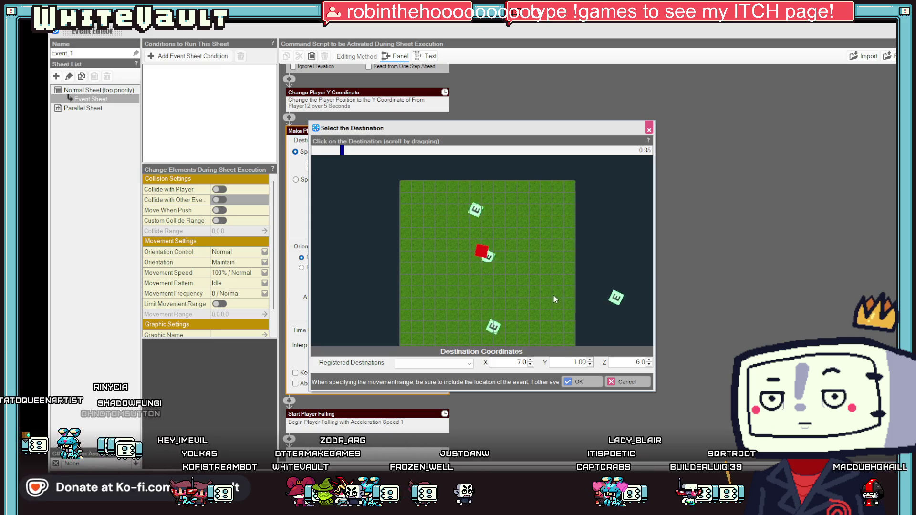
pyautogui.moveTo(553, 297); pyautogui.dragTo(544, 294)
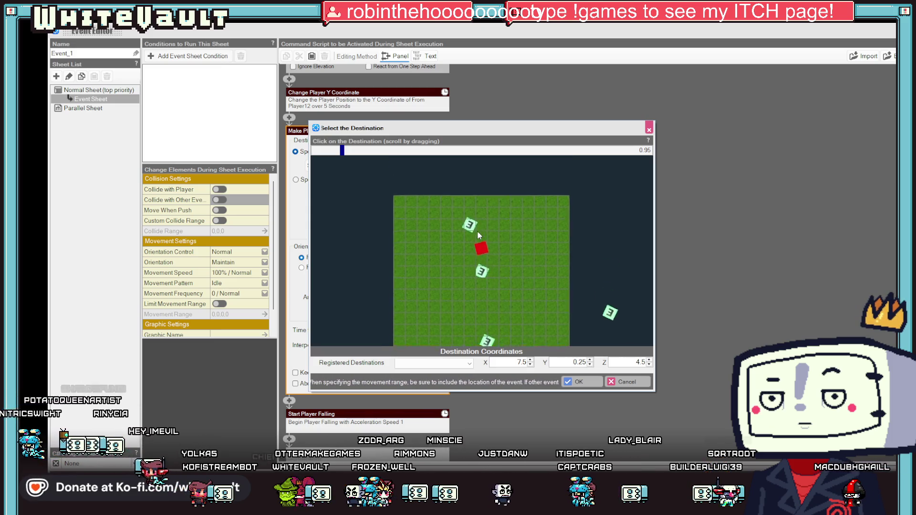
pyautogui.doubleClick(471, 255)
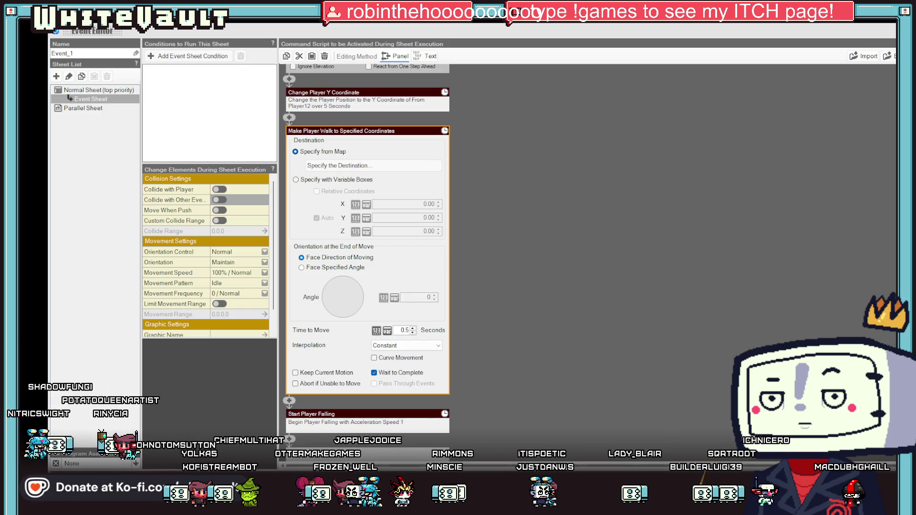
pyautogui.press('Escape')
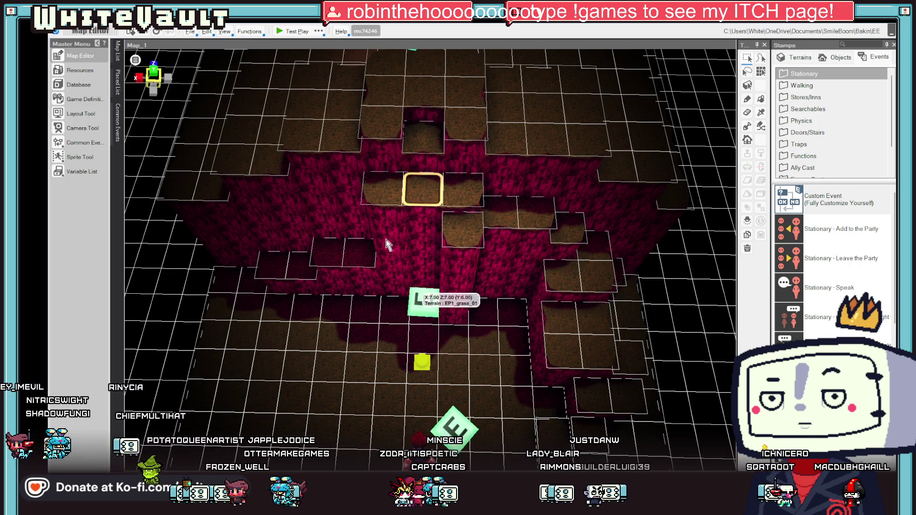
# - Recheck the coordinate walk step in Event_1, then launch a test play of Map_1
pyautogui.doubleClick(422, 308)
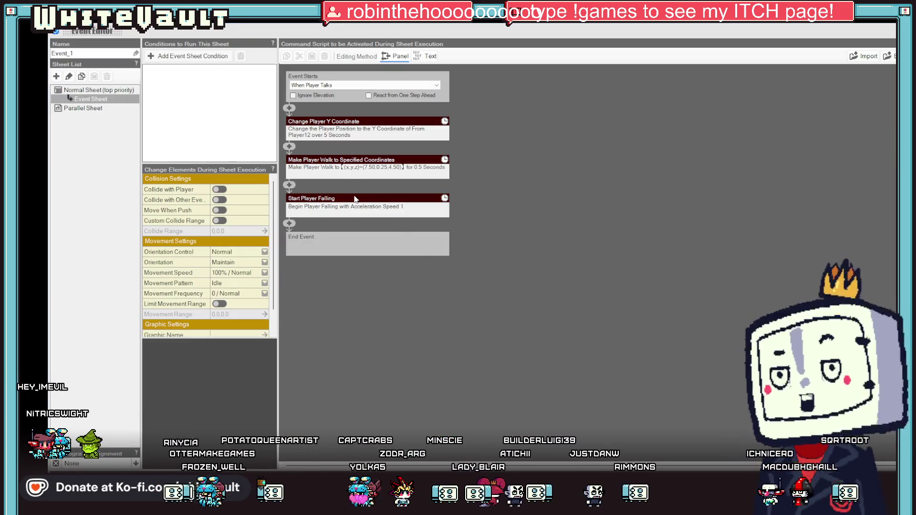
pyautogui.click(354, 170)
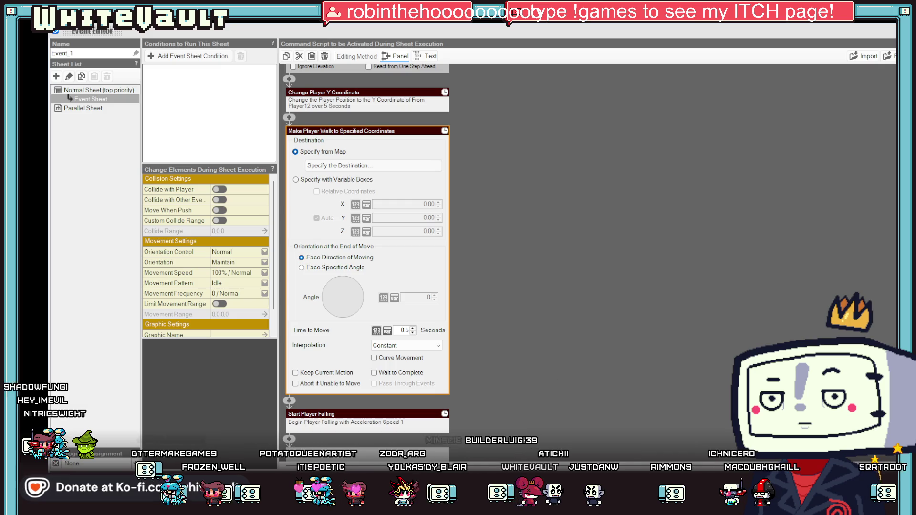
pyautogui.press('Escape')
pyautogui.click(287, 34)
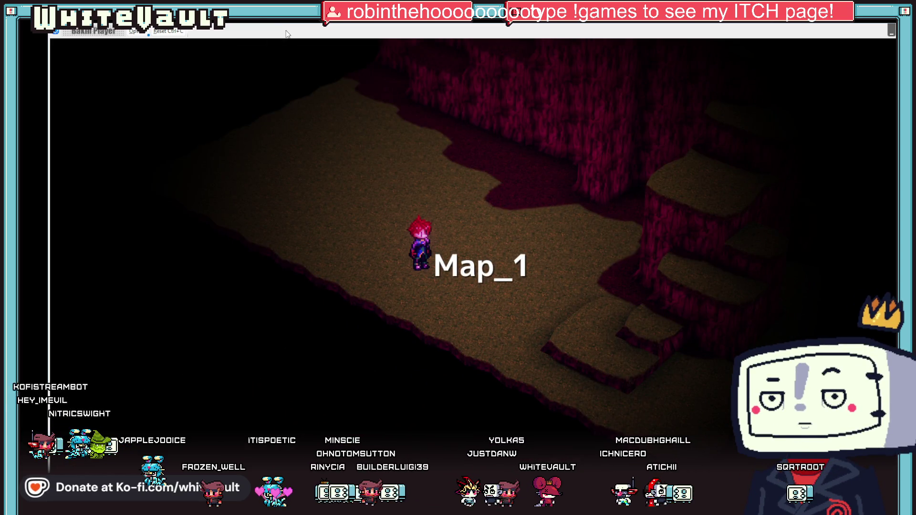
# - Walk into the cliff wall to climb onto the ledge, then walk off and drop down
pyautogui.press('Up')
pyautogui.press('Left')
pyautogui.press('Up')
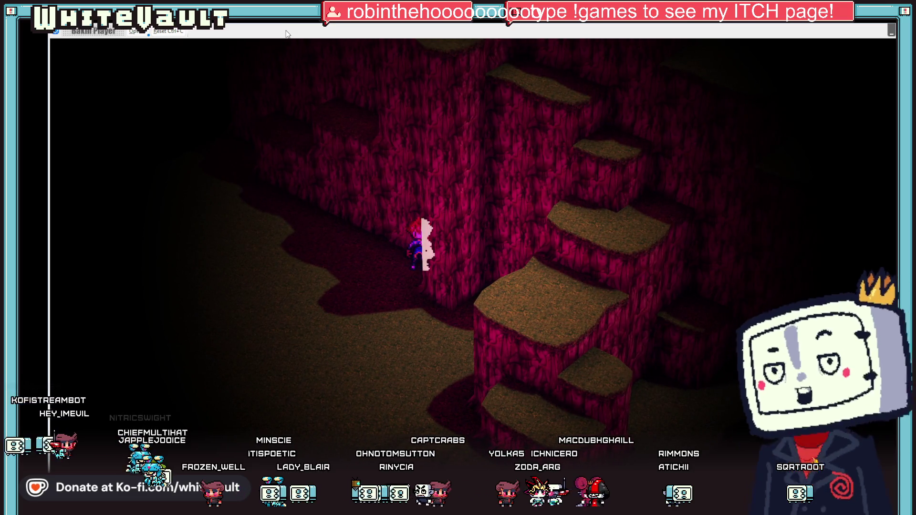
pyautogui.press('Up')
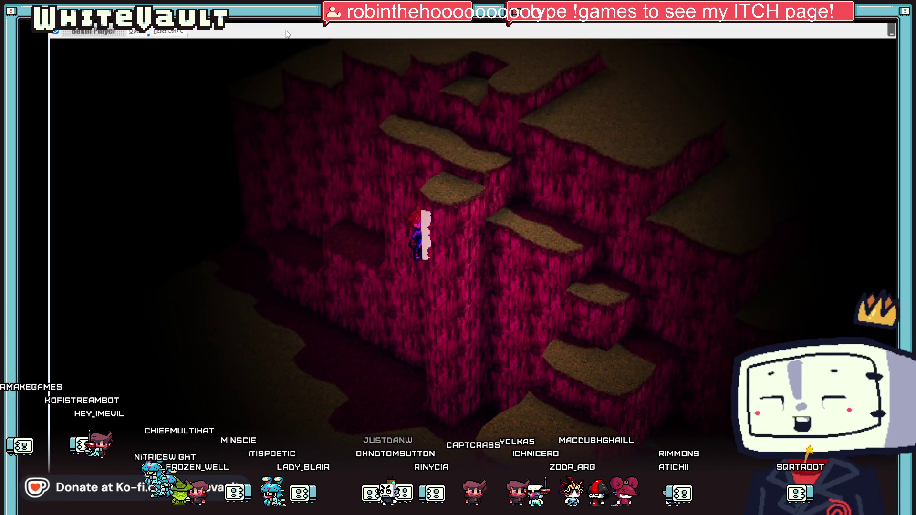
pyautogui.press('Up')
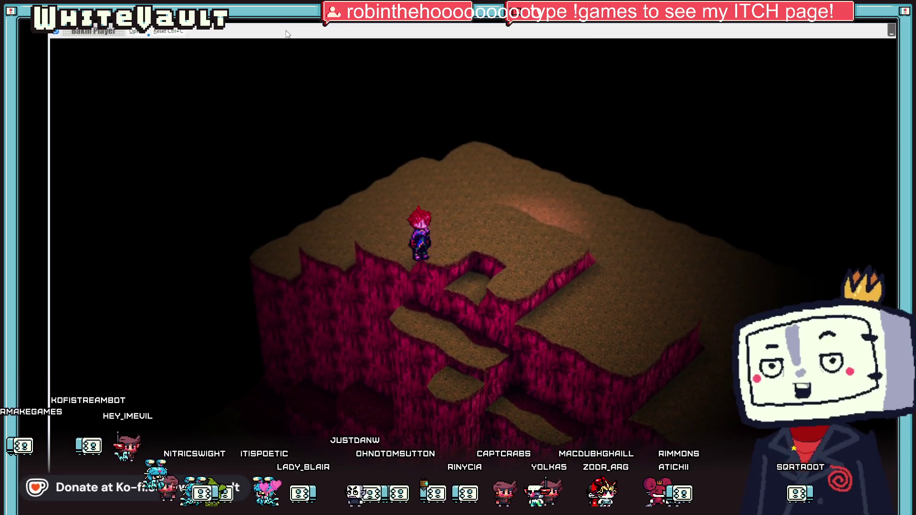
pyautogui.press('Up')
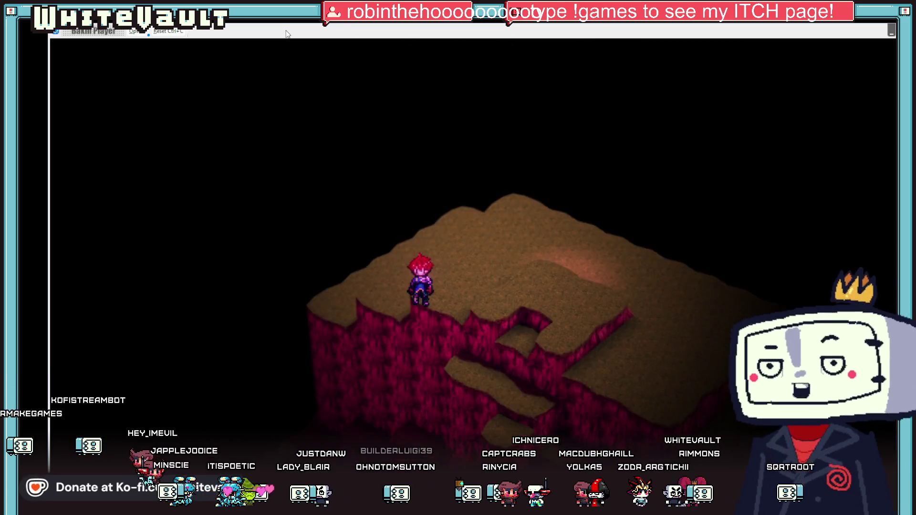
# - Repeat the climb, fall from the cliff edge to the floor, and end the test play
pyautogui.press('Up')
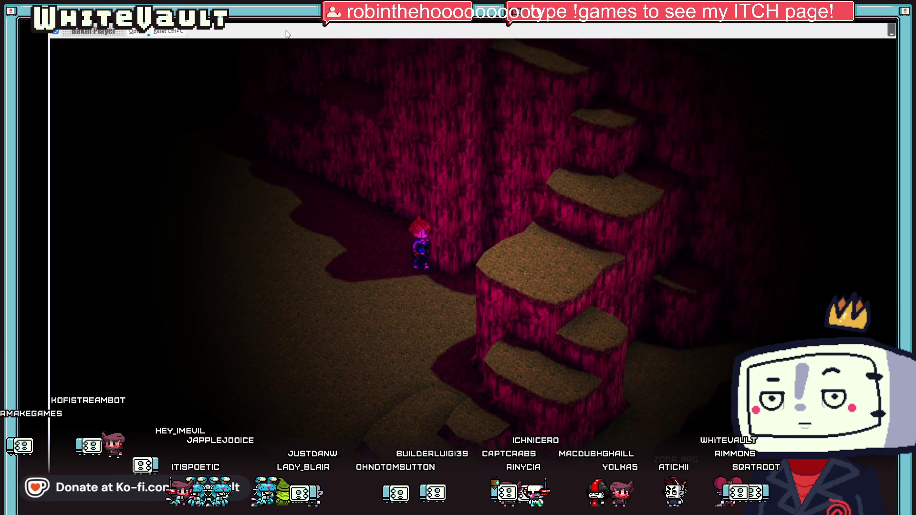
pyautogui.press('Up')
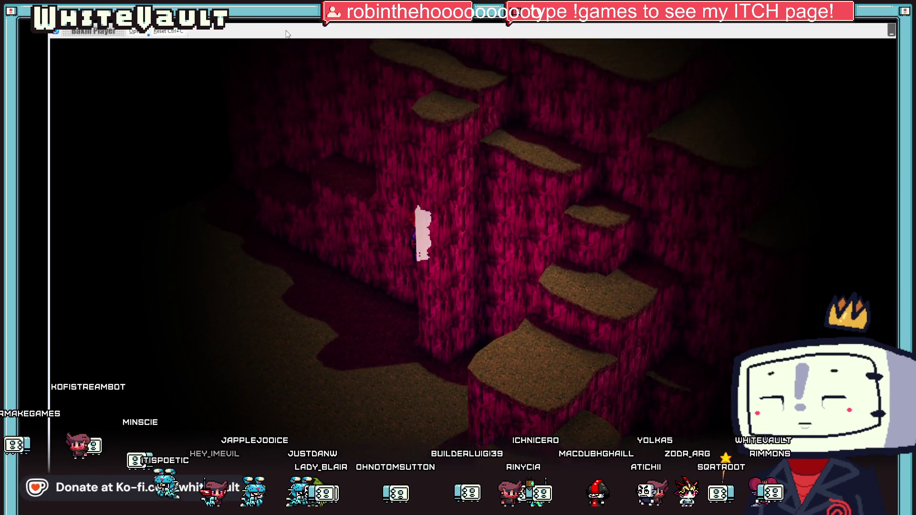
pyautogui.press('Up')
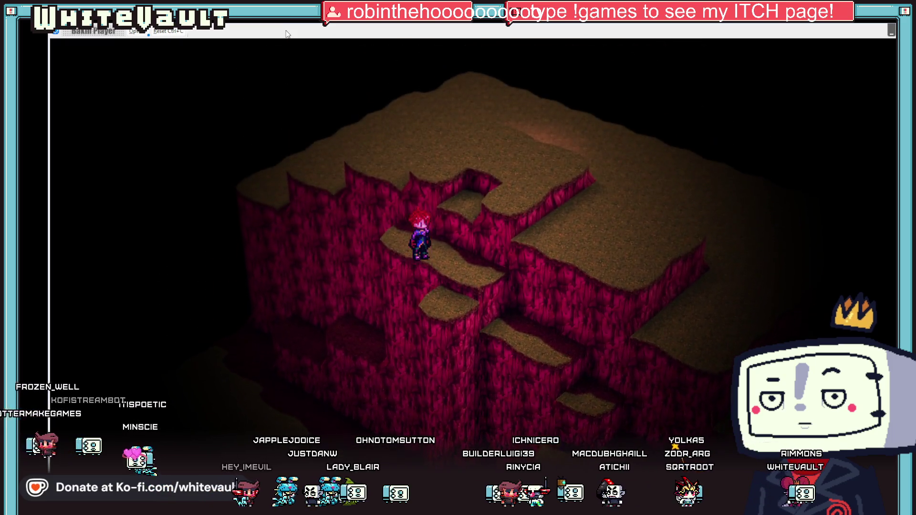
pyautogui.press('Up')
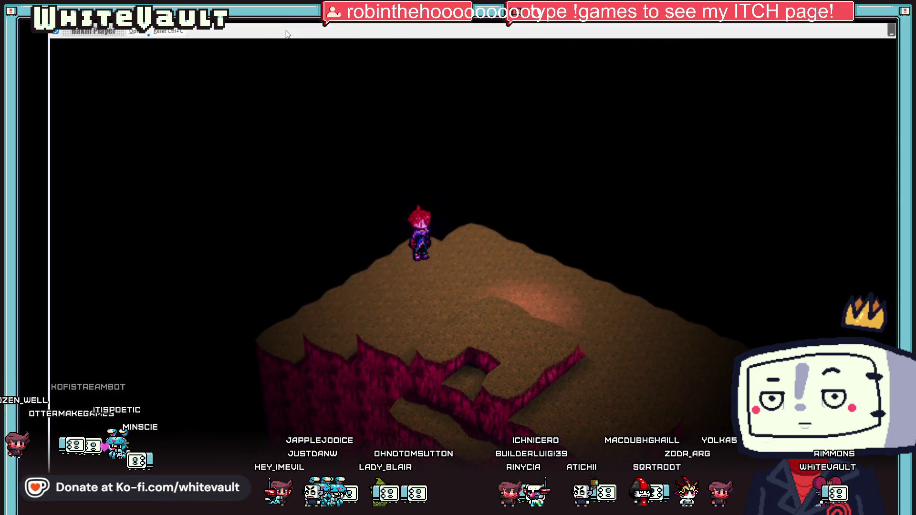
pyautogui.press('Up')
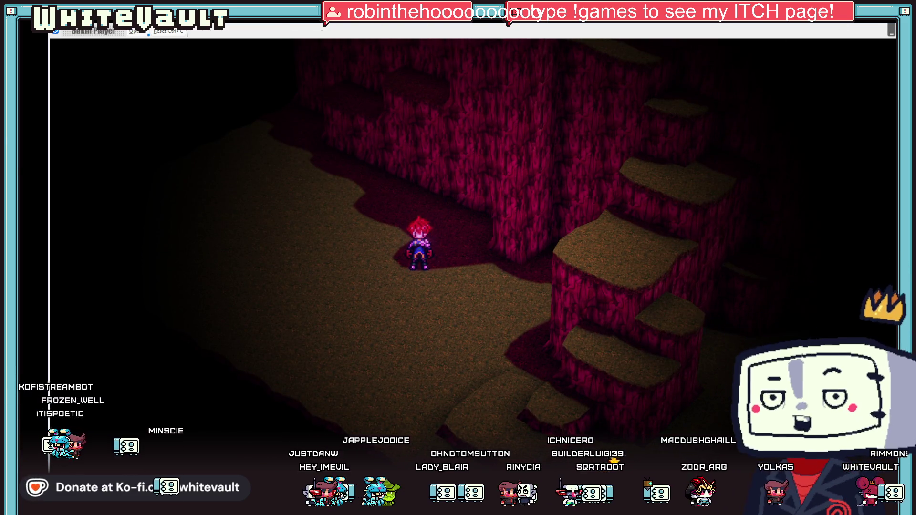
pyautogui.hotkey('alt', 'F4')
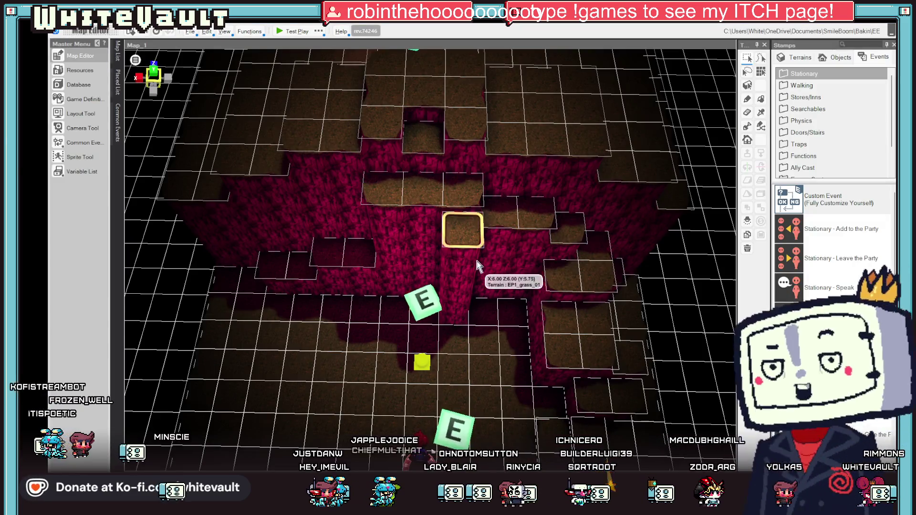
# - Reopen Event_1 and expand its coordinate walk command's settings
pyautogui.doubleClick(424, 305)
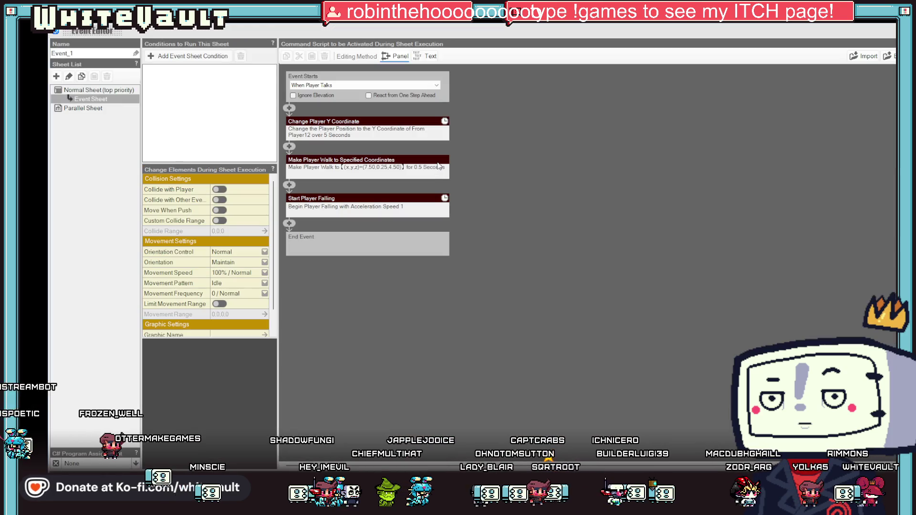
pyautogui.rightClick(406, 161)
pyautogui.click(389, 167)
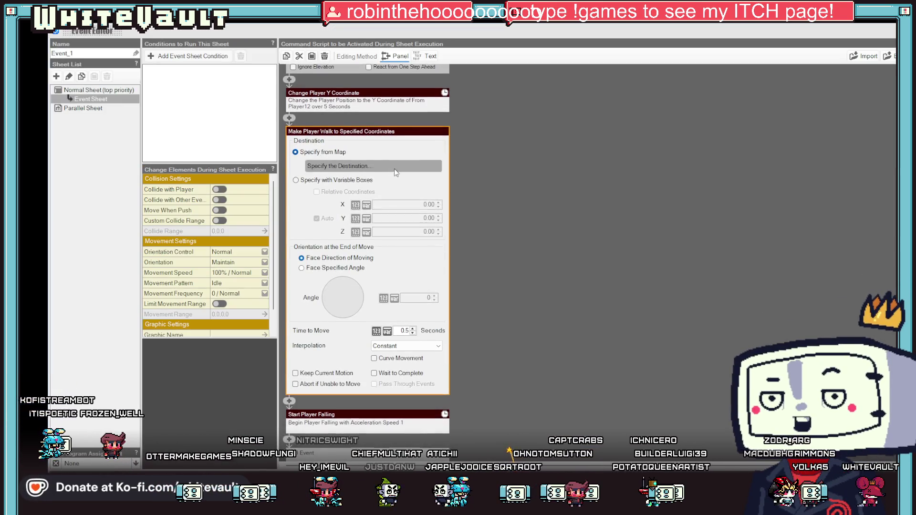
# - Replace the coordinate walk with a simple 1-grid walk down after the Y lift, then reopen Event_1
pyautogui.rightClick(331, 131)
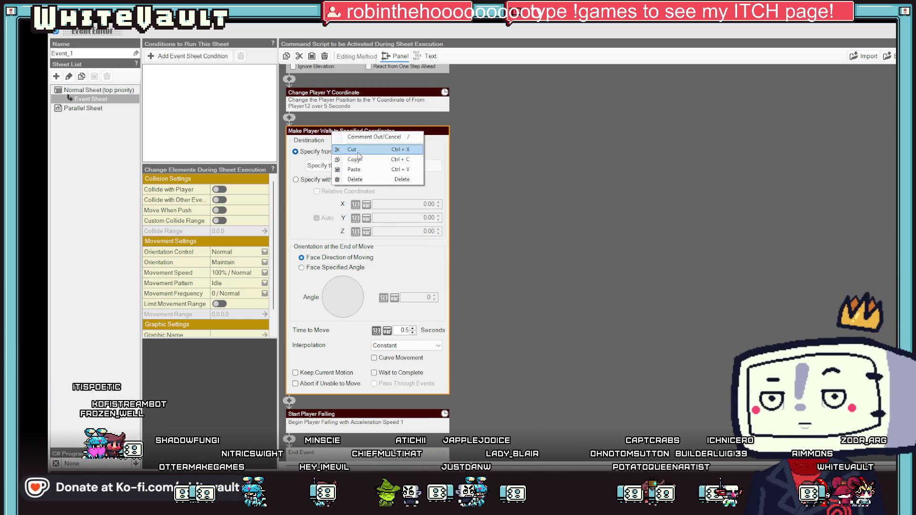
pyautogui.click(352, 150)
pyautogui.click(290, 147)
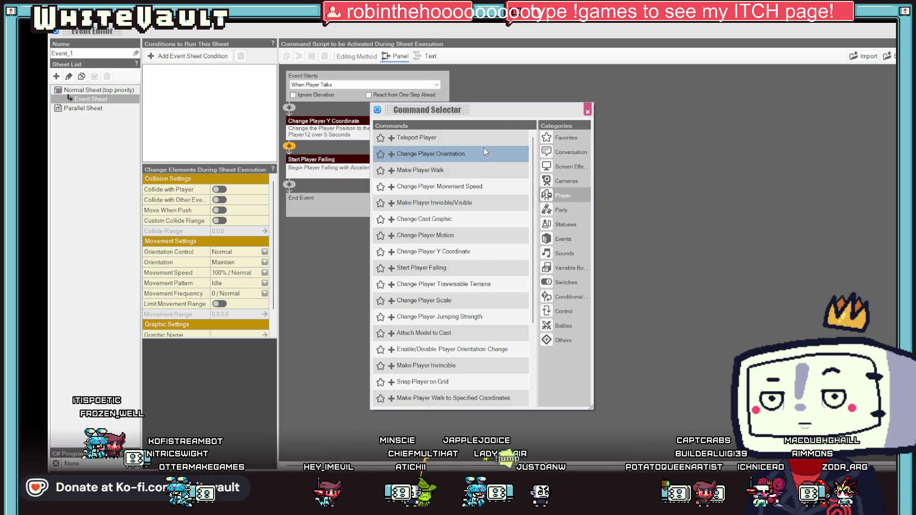
pyautogui.click(481, 169)
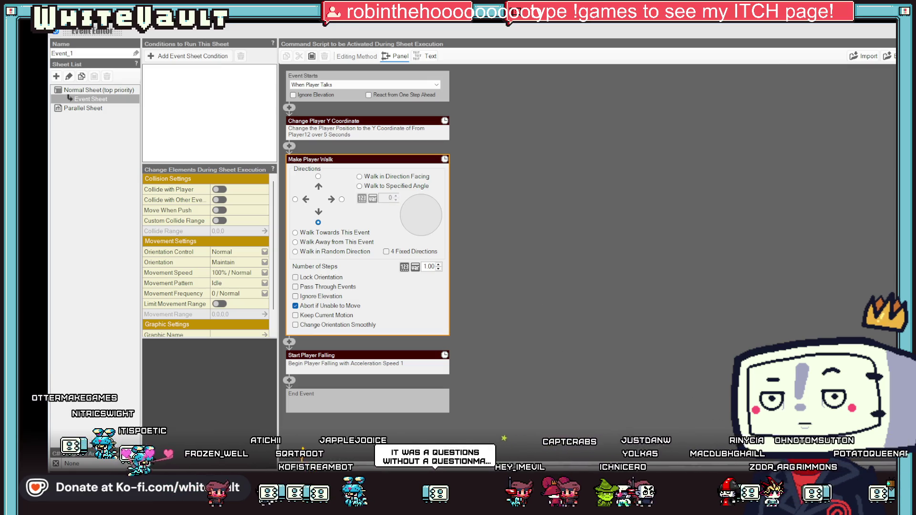
pyautogui.press('Escape')
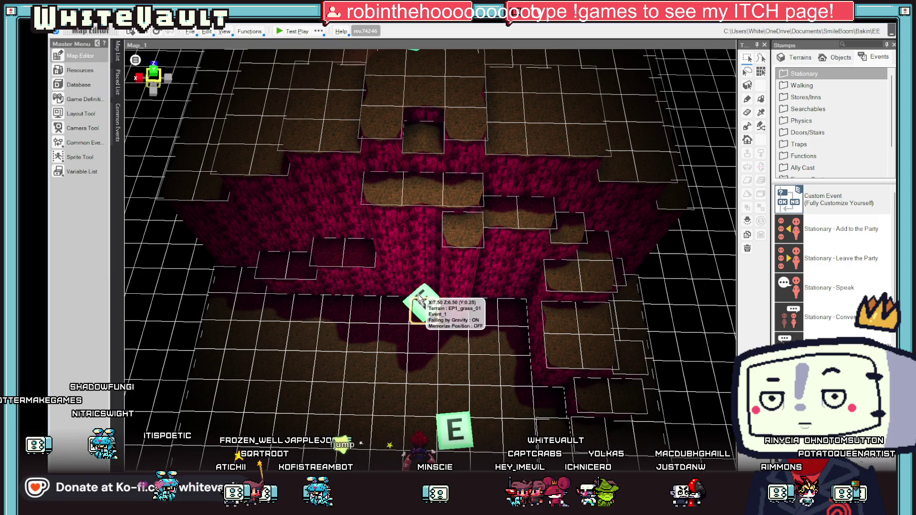
pyautogui.doubleClick(421, 309)
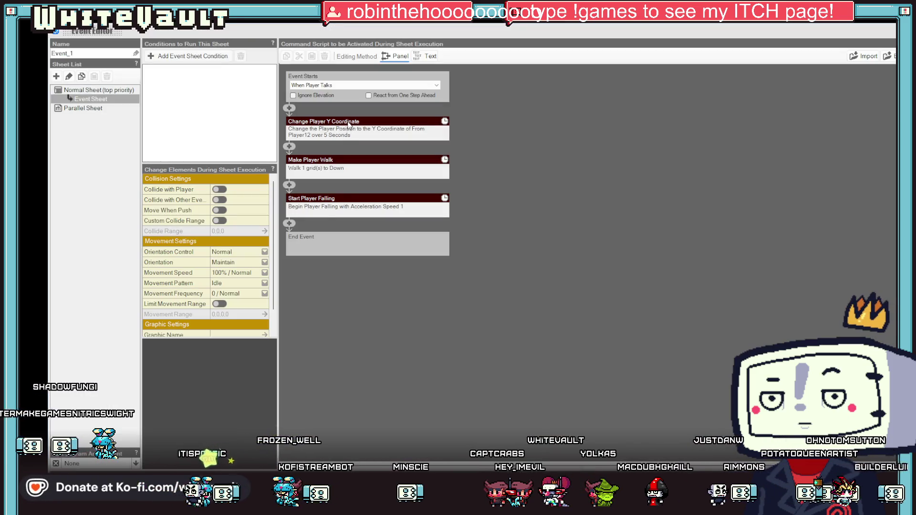
# - Change the Y-coordinate lift from 12 to 8 and close the Event Editor
pyautogui.click(349, 126)
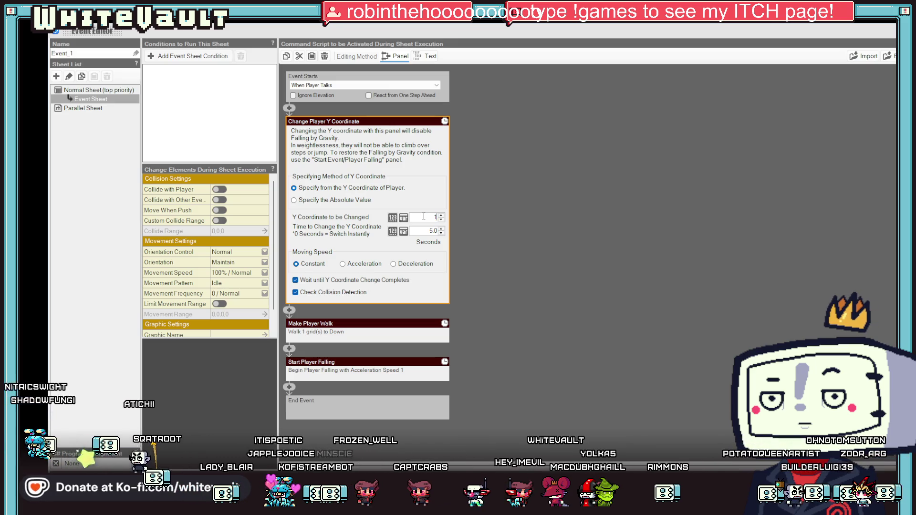
pyautogui.write('8')
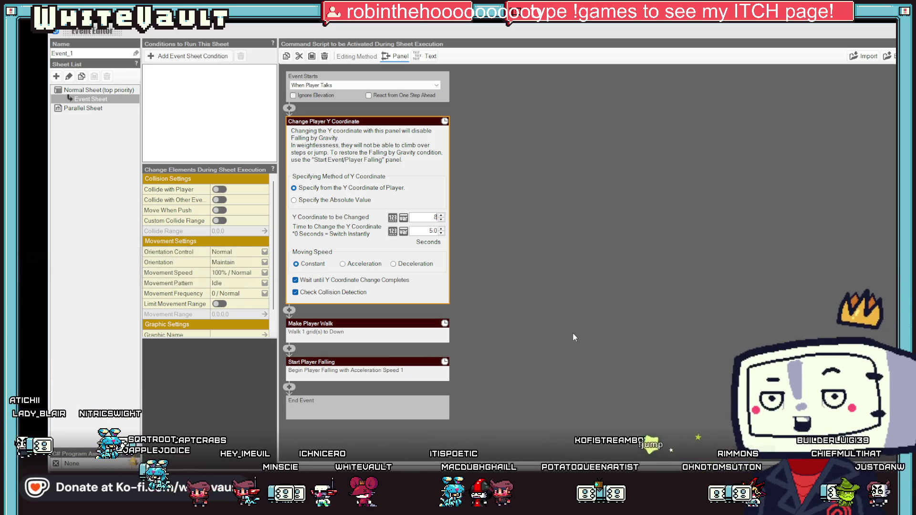
pyautogui.click(520, 324)
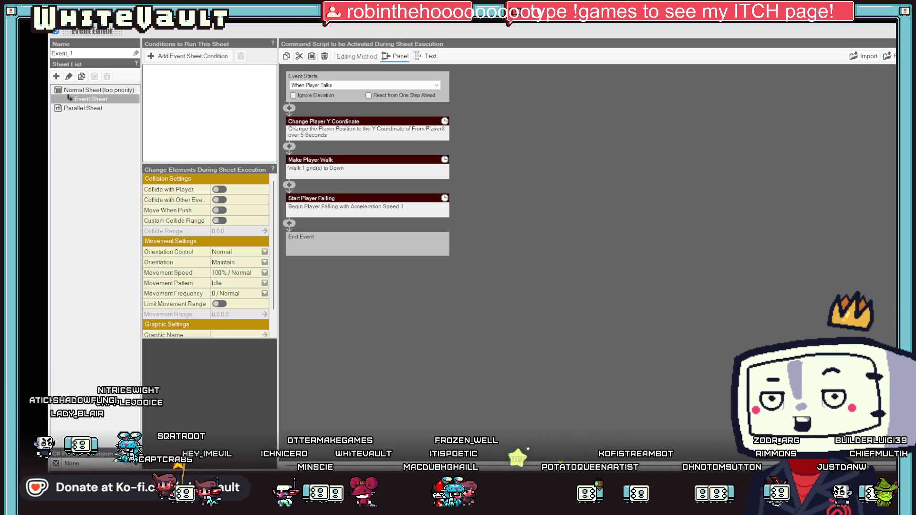
pyautogui.press('Escape')
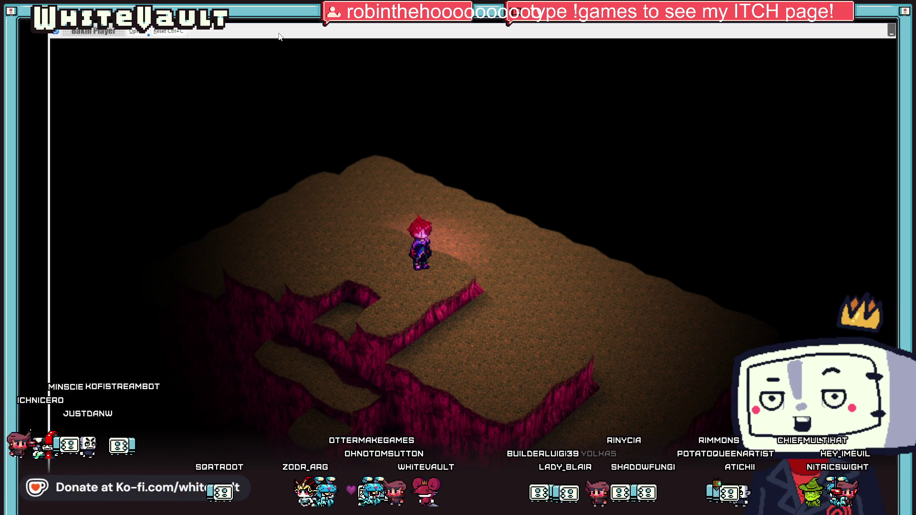
# - Walk the character south in the test play, then end it
pyautogui.press('Down')
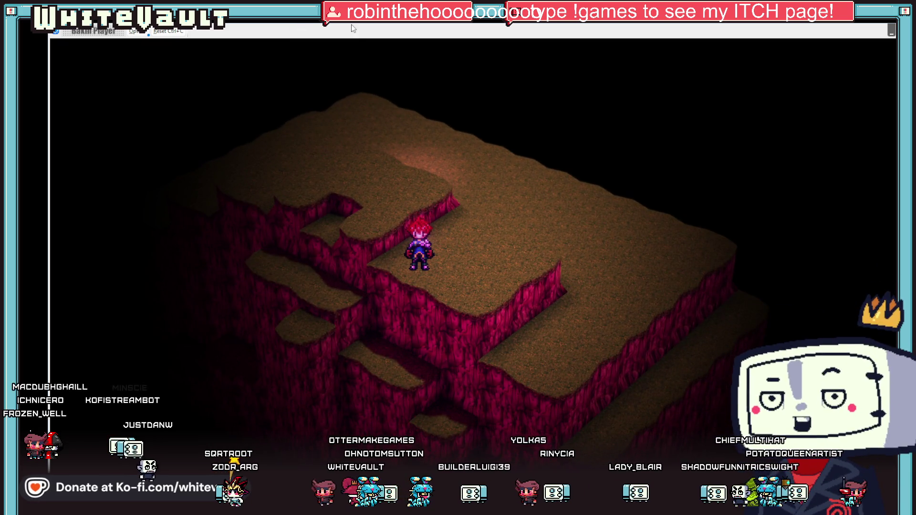
pyautogui.hotkey('alt', 'F4')
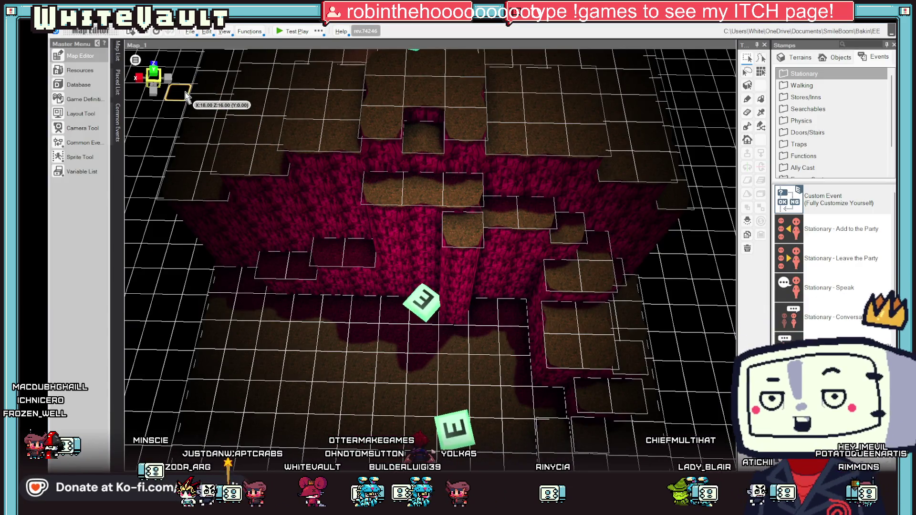
# - Reselect the Event_1 marker at the cliff, placing an event on the ground to its left
pyautogui.doubleClick(416, 305)
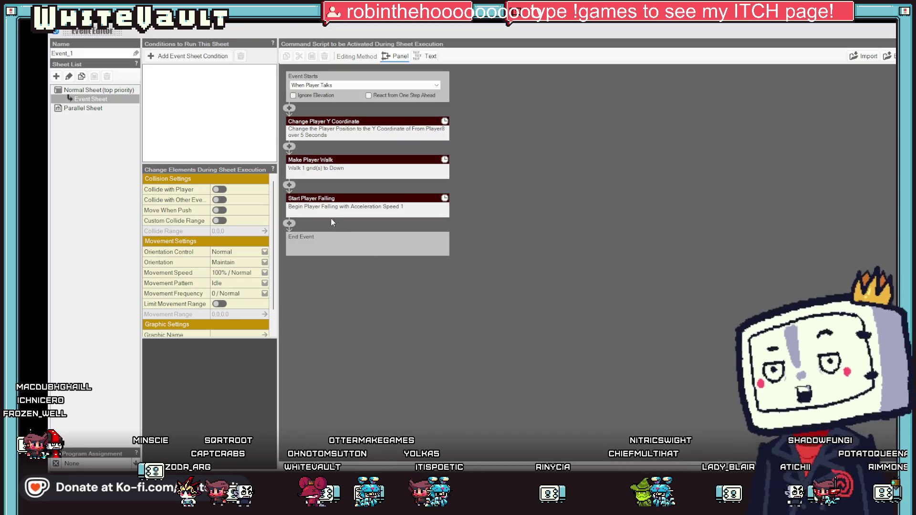
pyautogui.press('Escape')
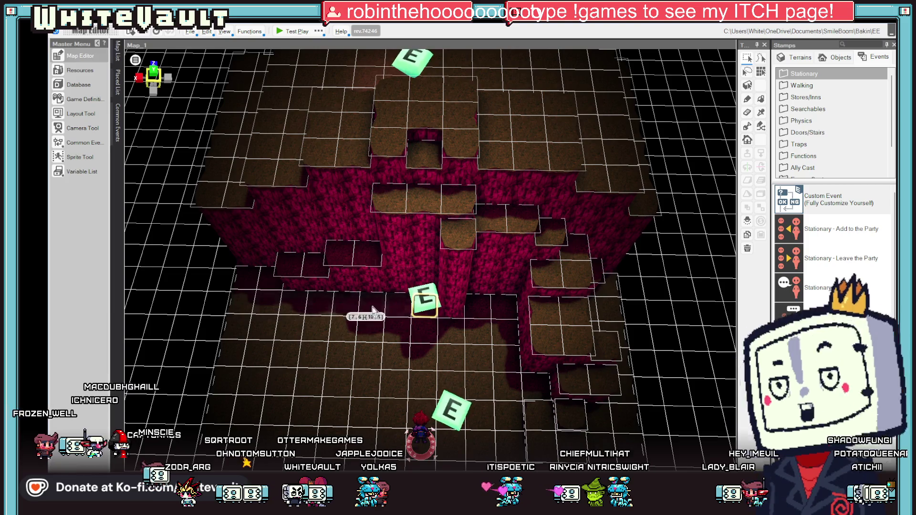
pyautogui.click(426, 300)
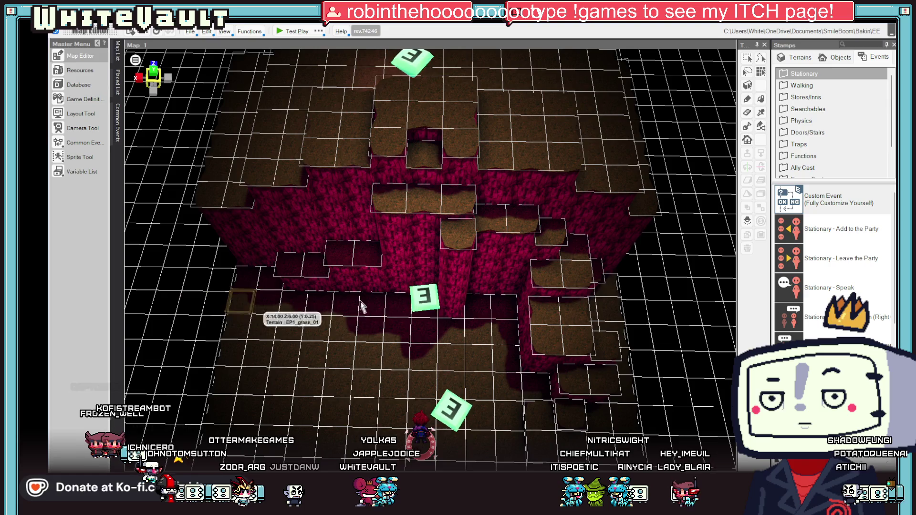
pyautogui.click(423, 297)
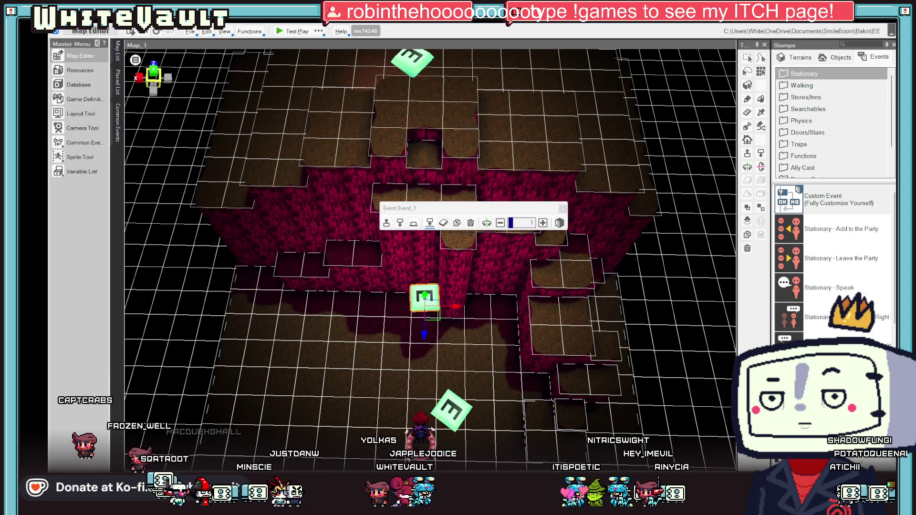
pyautogui.click(211, 305)
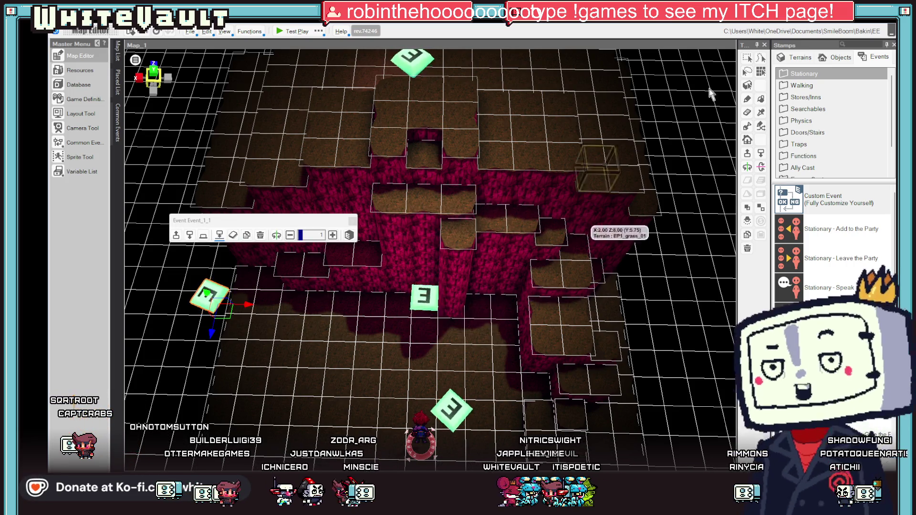
pyautogui.click(424, 294)
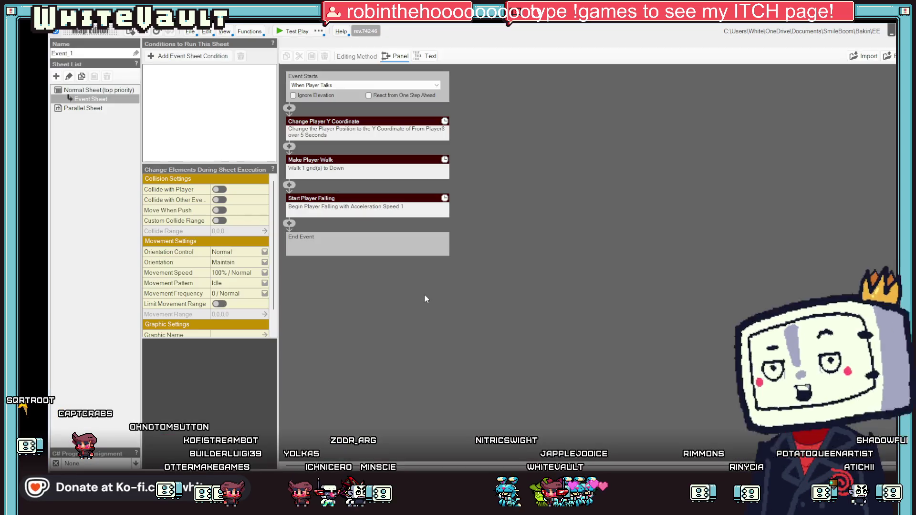
# - Set Event_1's Y lift to 1 over 1 second and start a test play
pyautogui.doubleClick(424, 295)
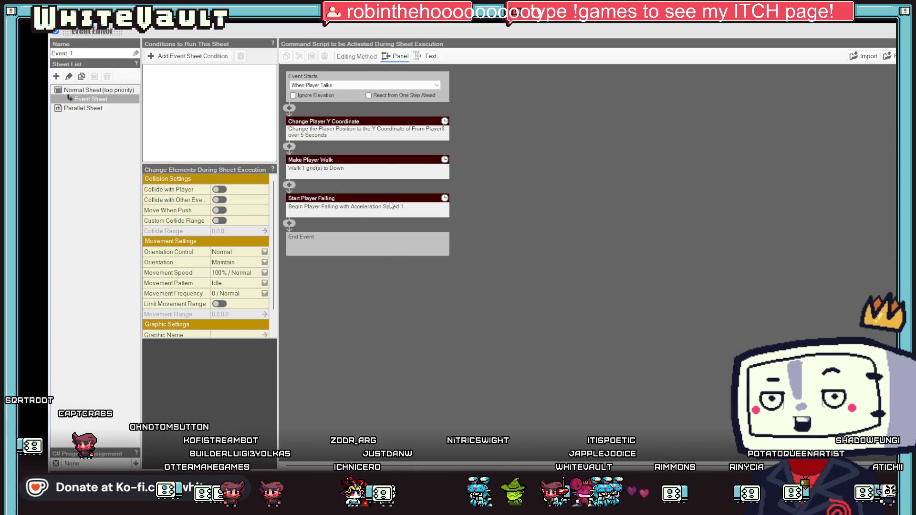
pyautogui.click(381, 130)
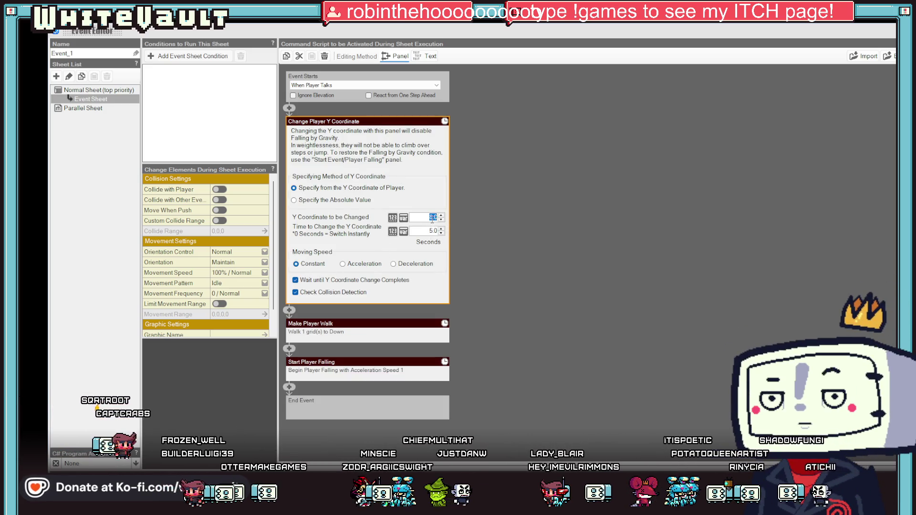
pyautogui.write('1')
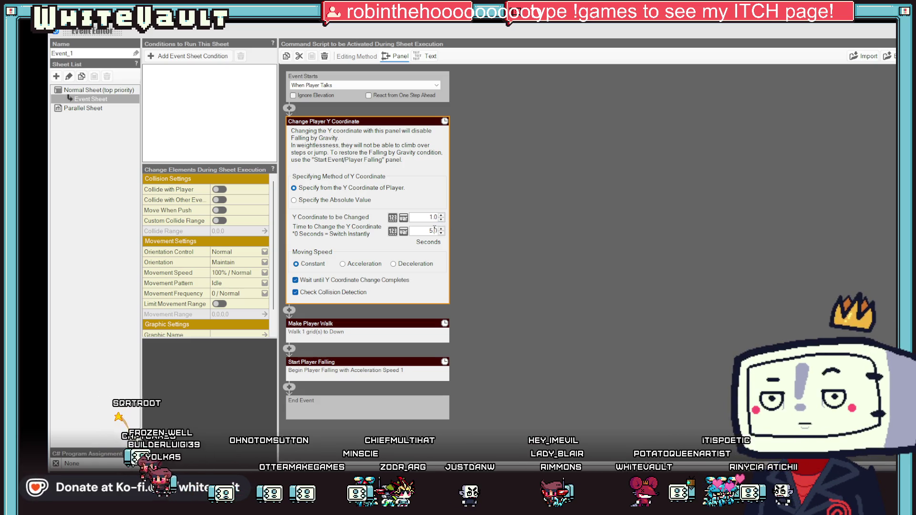
pyautogui.write('1')
pyautogui.click(514, 235)
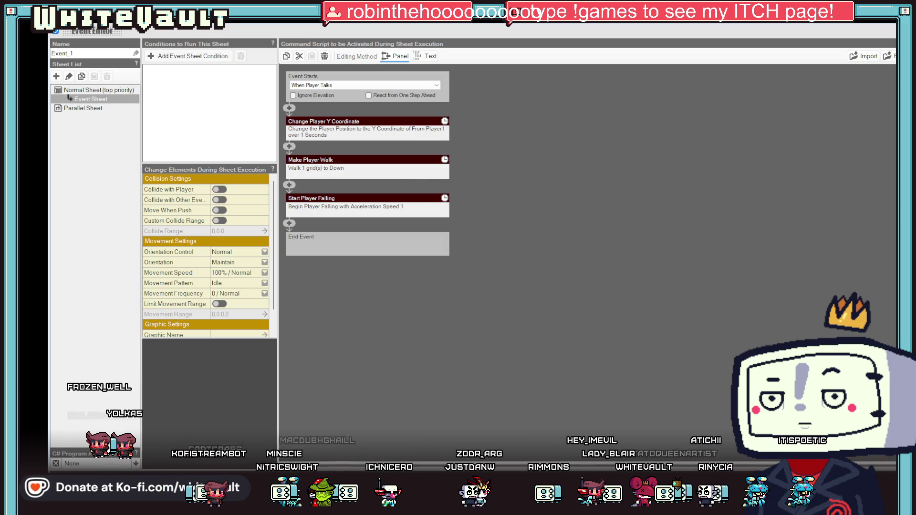
pyautogui.click(266, 34)
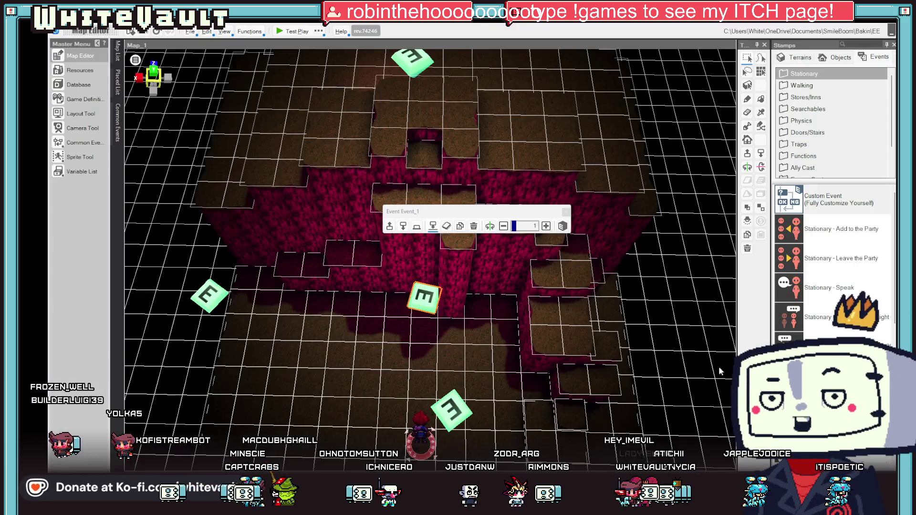
pyautogui.click(287, 31)
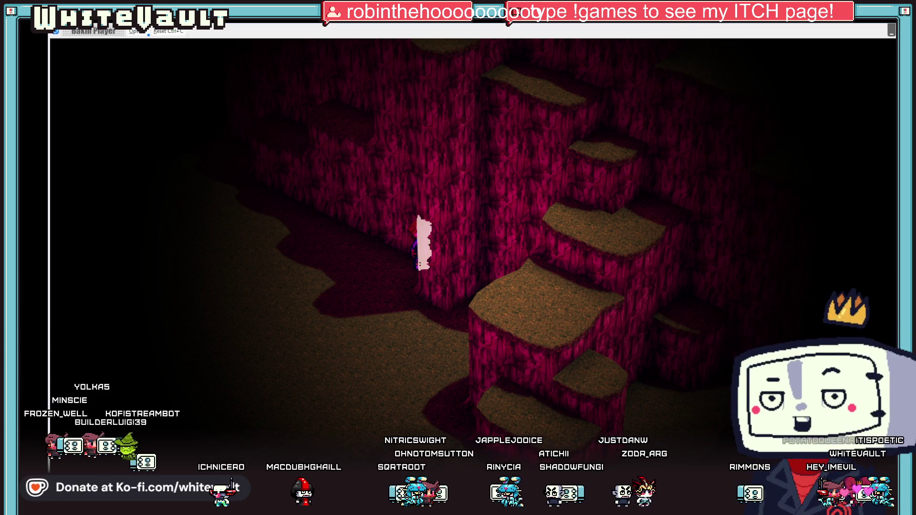
# - End the cliff-wall test play and reopen Event_1's script
pyautogui.press('Escape')
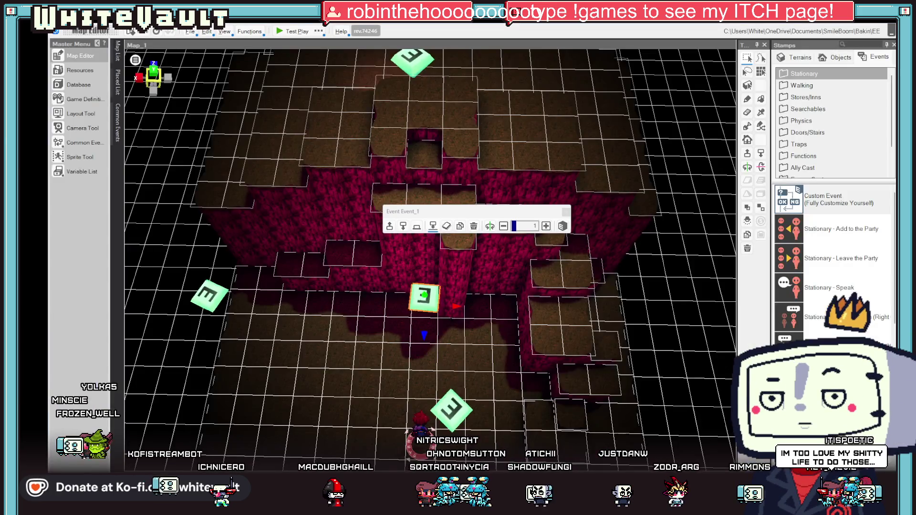
pyautogui.doubleClick(427, 299)
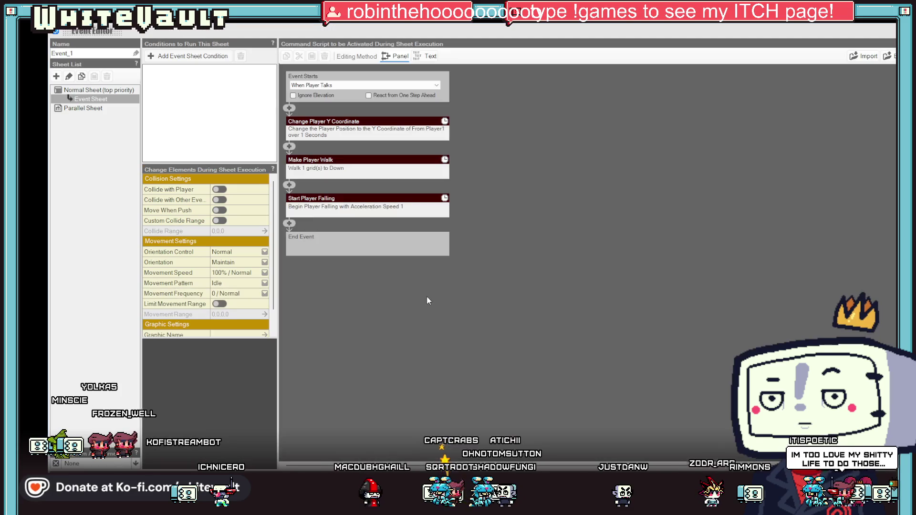
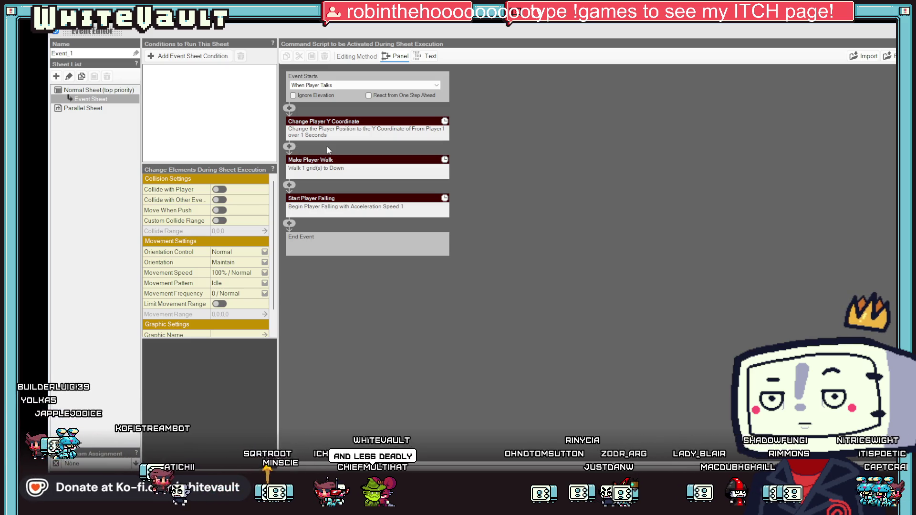
# - Add a Party sheet condition to Event_1, then delete it
pyautogui.click(186, 56)
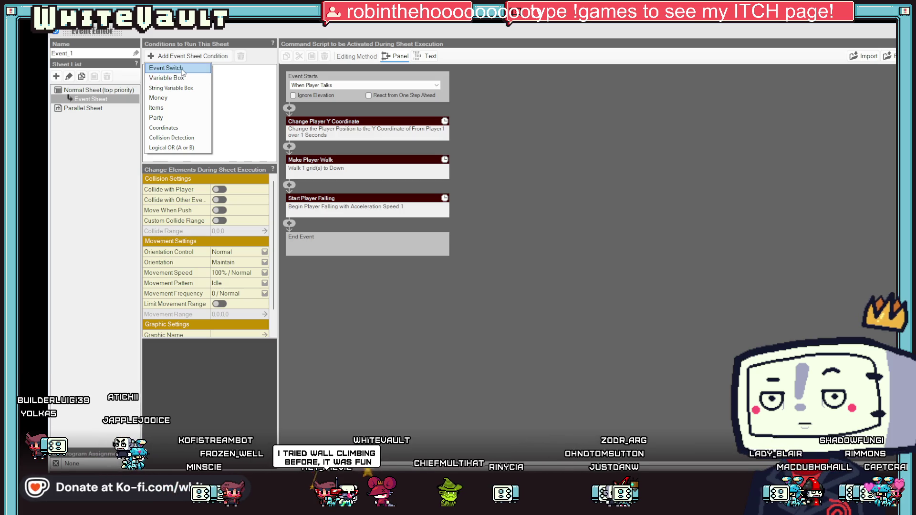
pyautogui.click(179, 118)
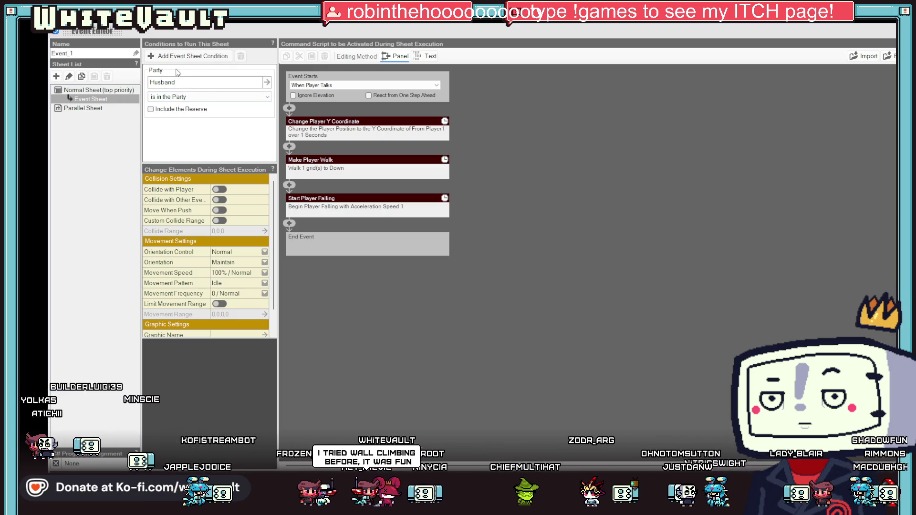
pyautogui.click(177, 73)
pyautogui.rightClick(178, 73)
pyautogui.click(191, 100)
# - Add a Variable Box condition requiring Camera_State to equal 0, then delete it again
pyautogui.click(170, 55)
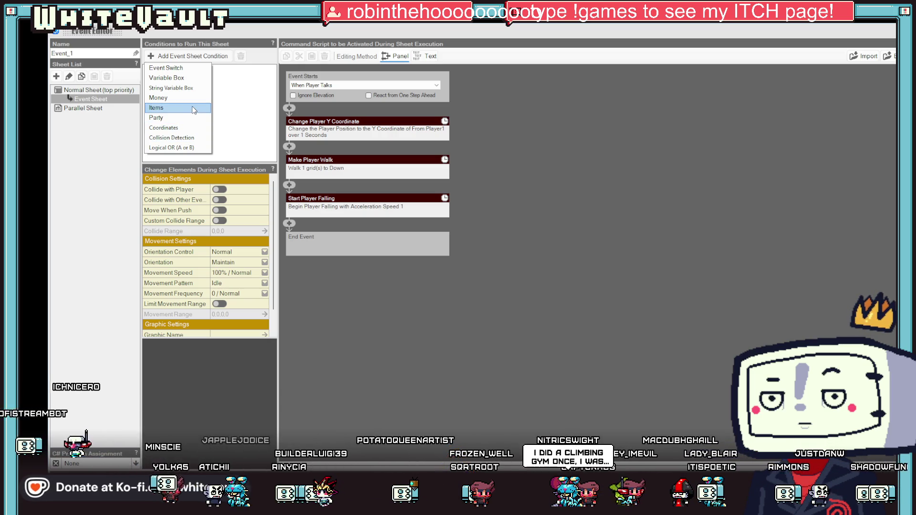
pyautogui.click(195, 78)
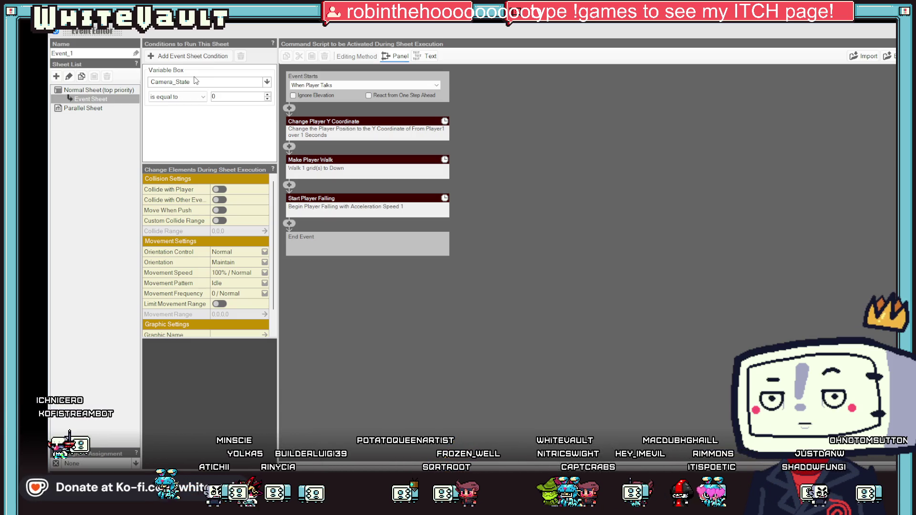
pyautogui.click(200, 84)
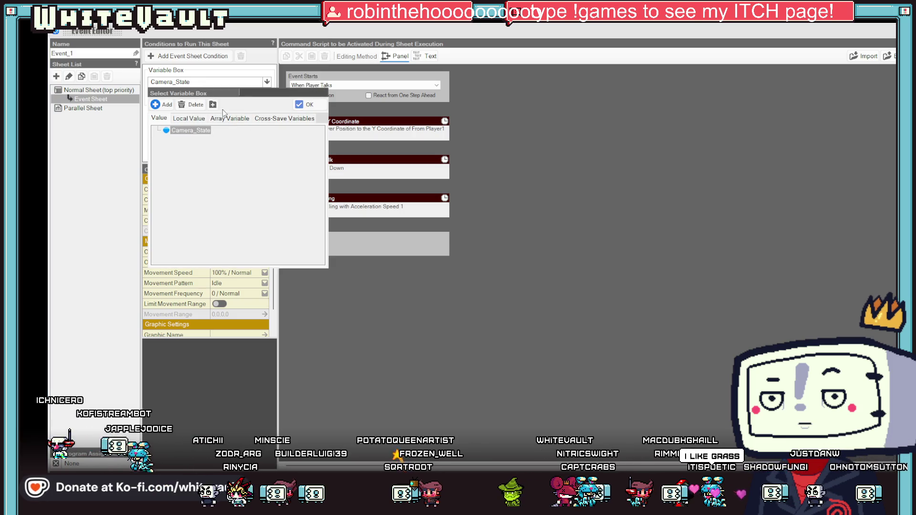
pyautogui.rightClick(509, 197)
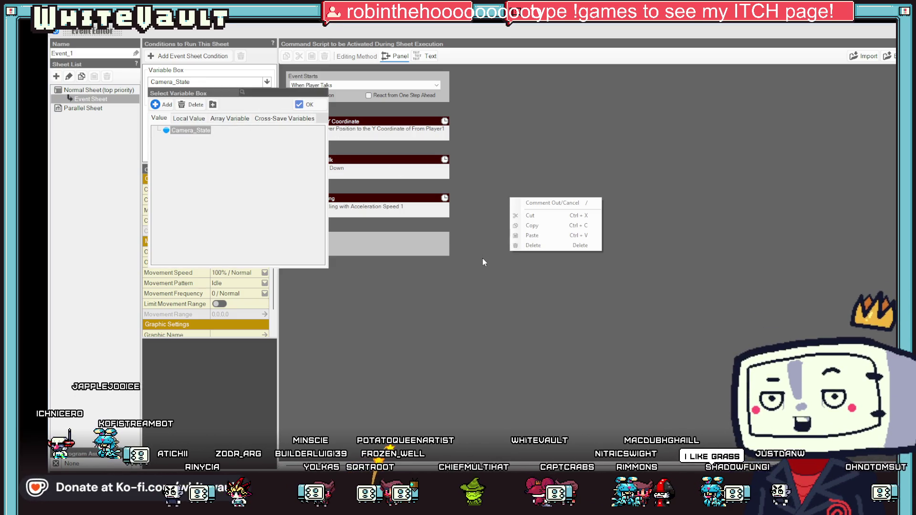
pyautogui.click(482, 258)
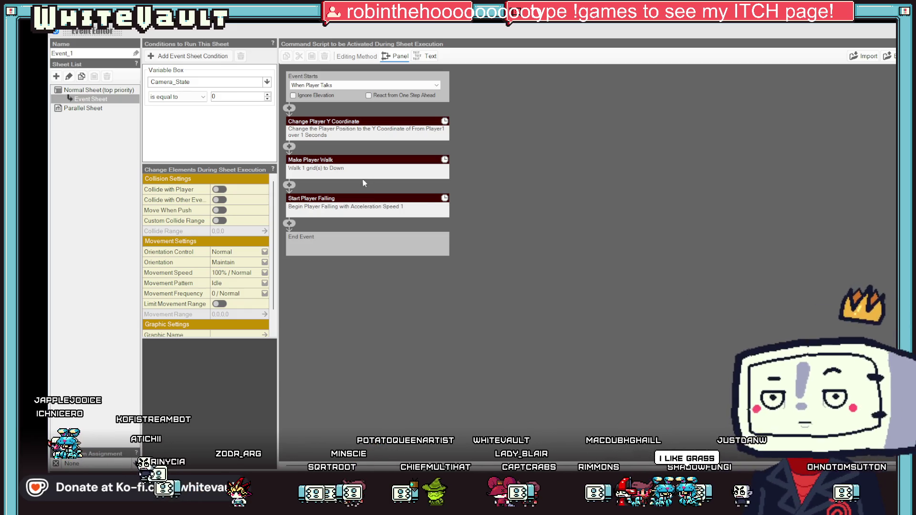
pyautogui.rightClick(239, 73)
pyautogui.click(262, 108)
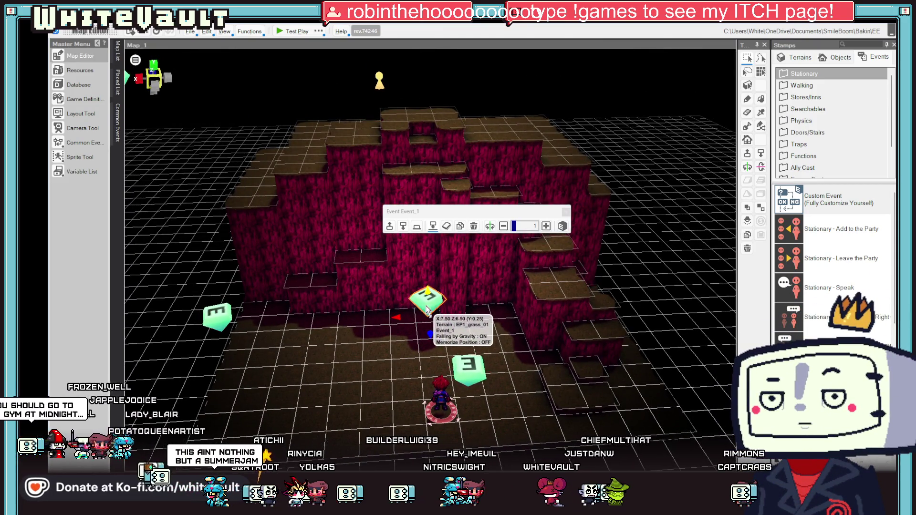
# - Reopen Event_1's event editor and insert a new command at the top of its script
pyautogui.doubleClick(426, 309)
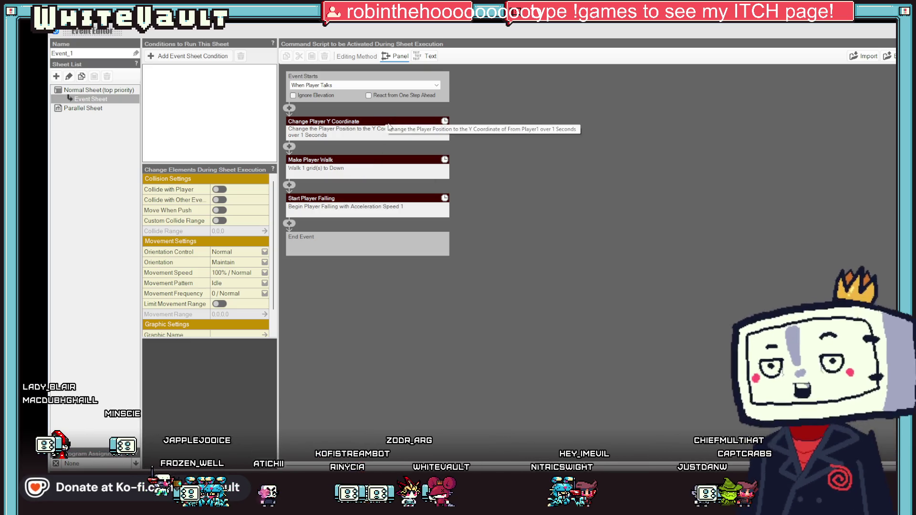
pyautogui.click(292, 108)
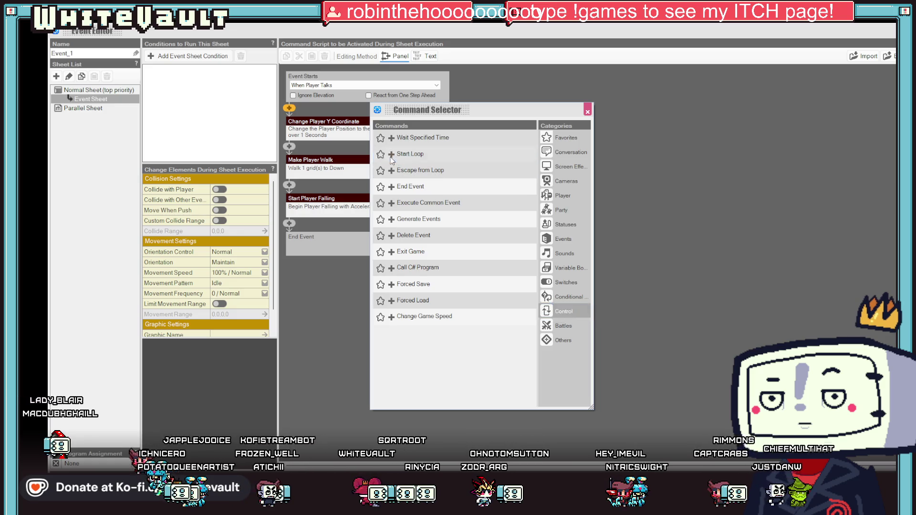
# - Add a Start Loop that runs once, with Camera_State as the counting variable starting at 0
pyautogui.click(390, 154)
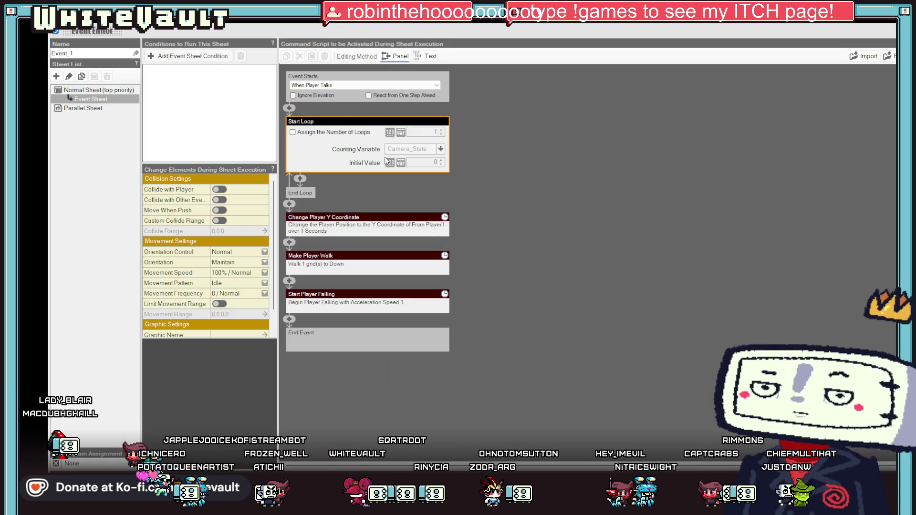
pyautogui.click(292, 132)
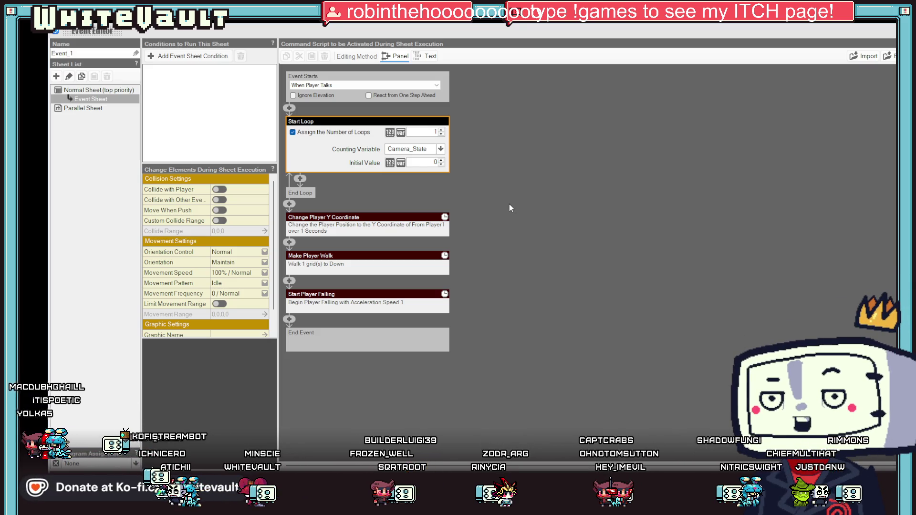
pyautogui.click(428, 150)
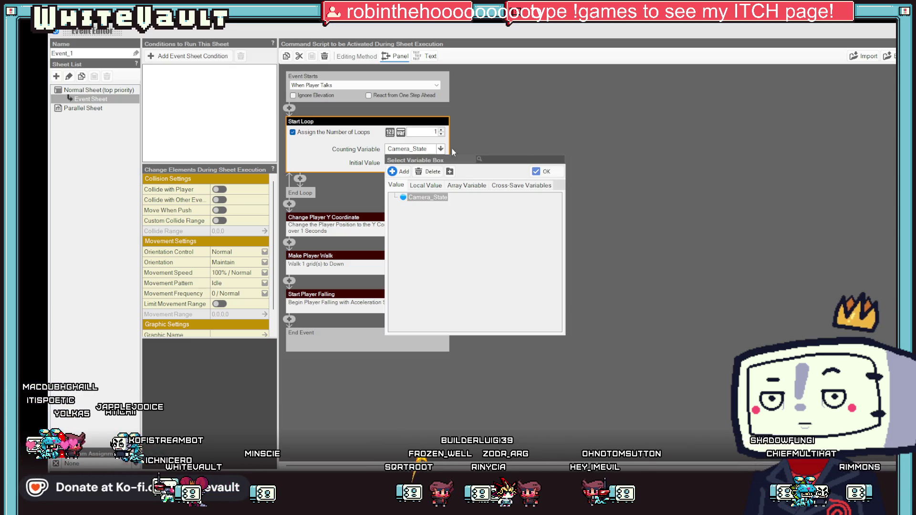
pyautogui.click(554, 173)
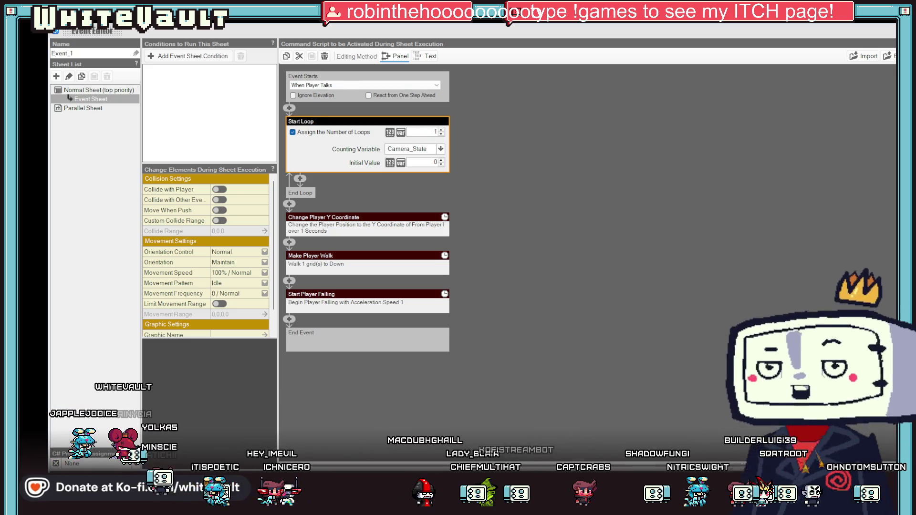
# - Collapse the Start Loop block and review the list of project variables
pyautogui.press('Escape')
pyautogui.press('Escape')
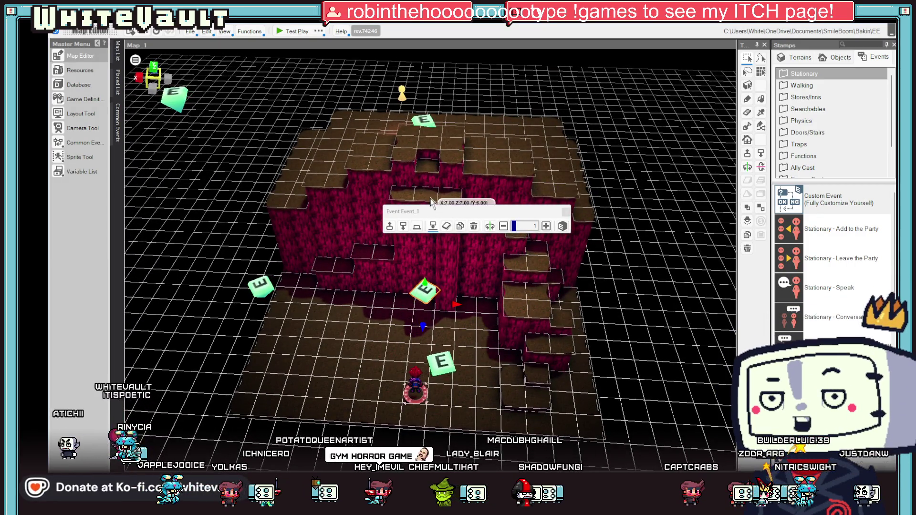
pyautogui.scroll(3, 472, 337)
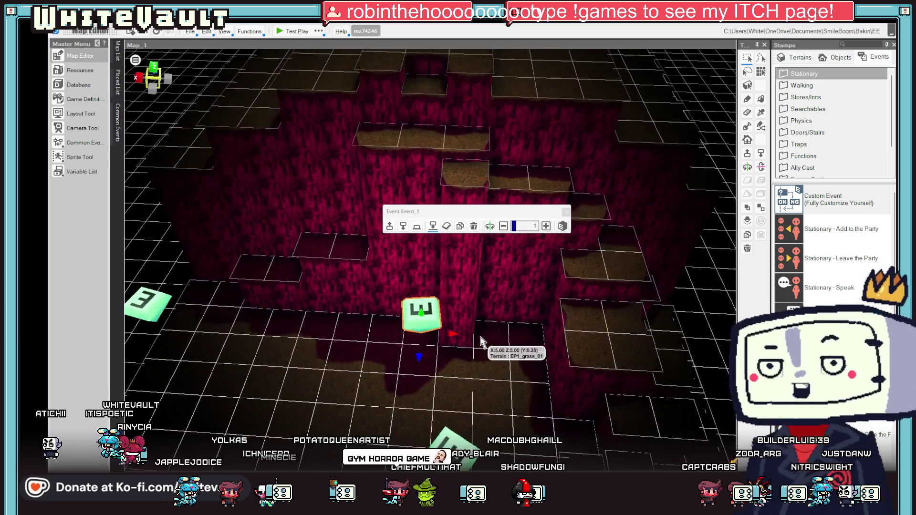
pyautogui.scroll(-3, 481, 329)
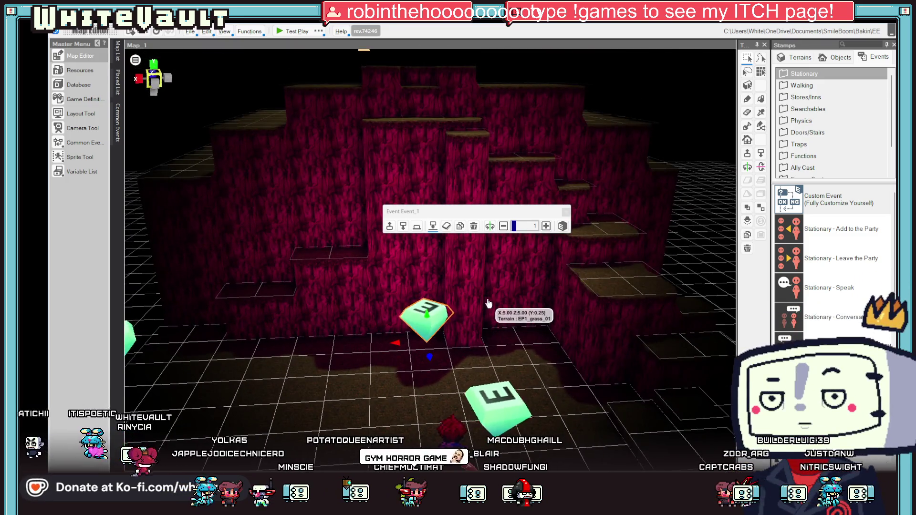
pyautogui.scroll(-3, 490, 306)
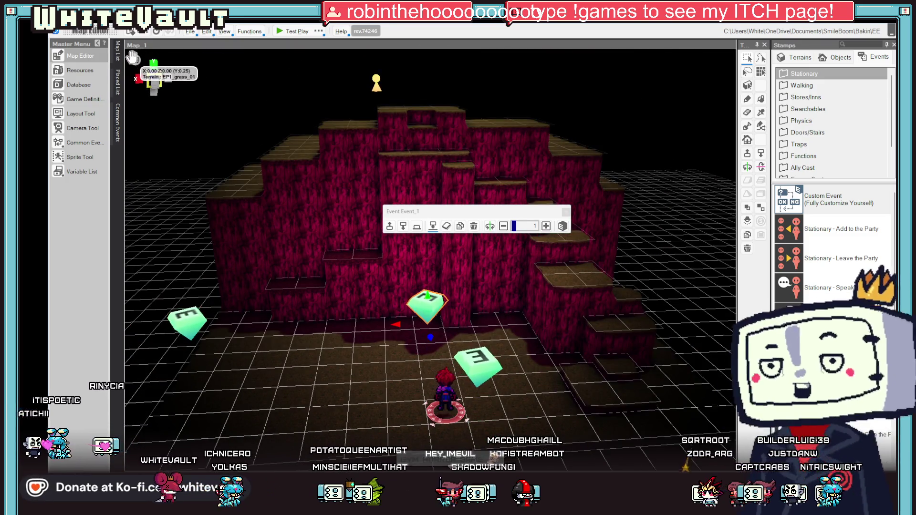
pyautogui.click(72, 177)
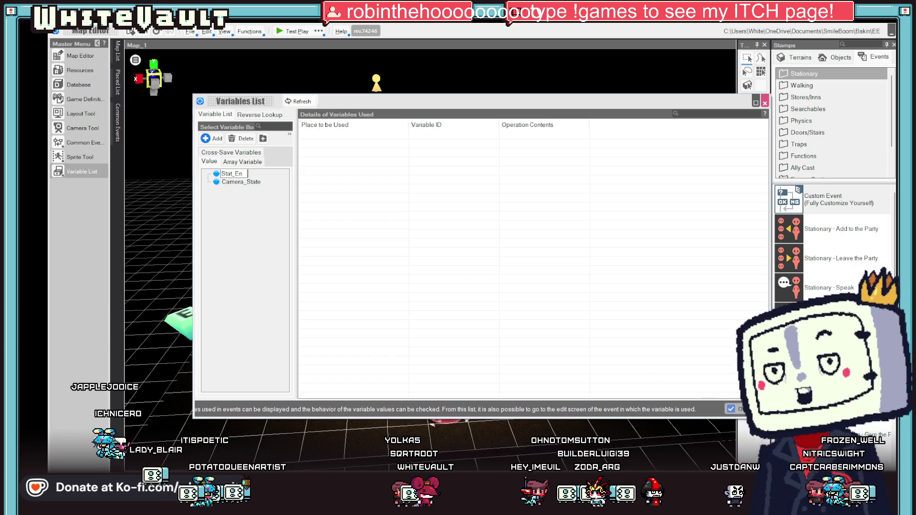
pyautogui.click(80, 56)
# - Inspect Event_1_1's event editor on the map without changes
pyautogui.scroll(3, 342, 307)
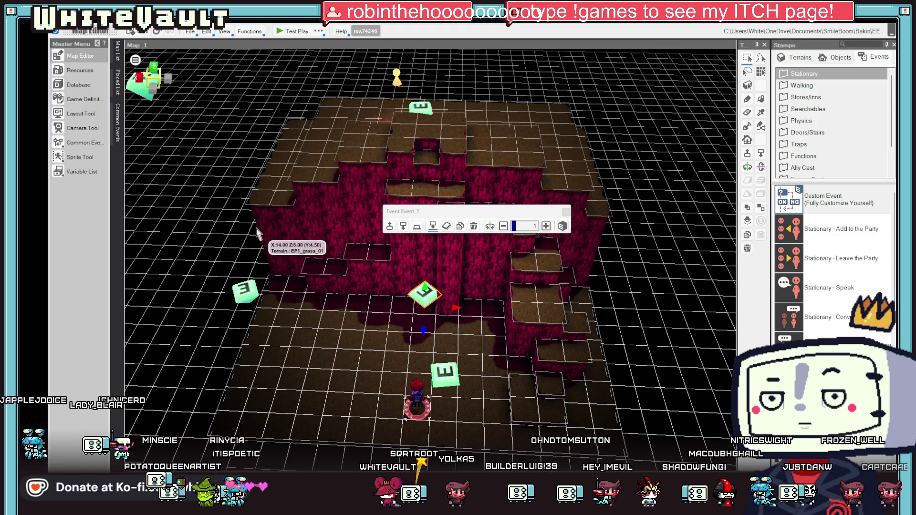
pyautogui.click(238, 288)
pyautogui.doubleClick(238, 288)
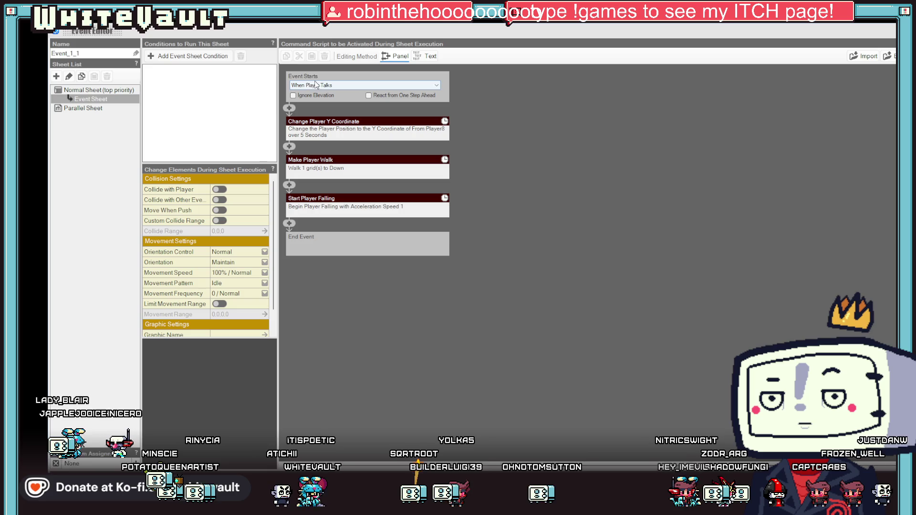
pyautogui.press('Escape')
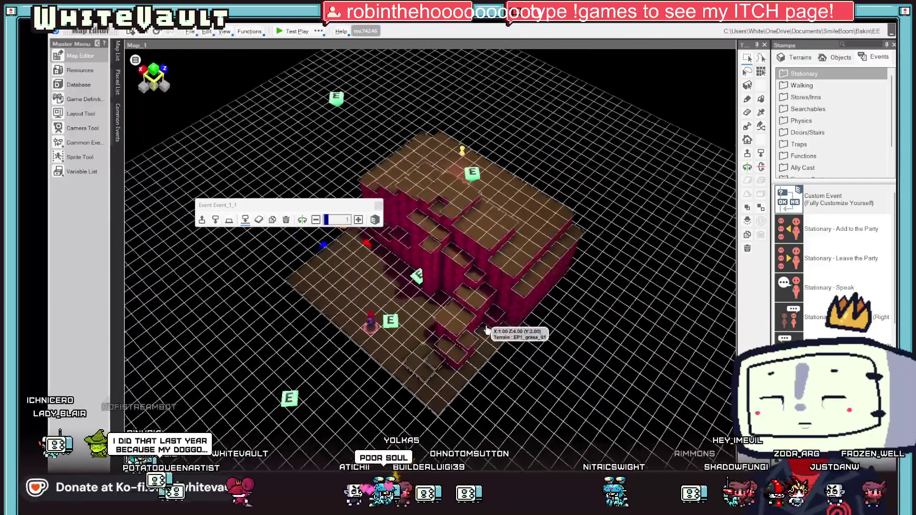
# - In the Camera ID event, assign Stat_En the value 5 before Camera Playback
pyautogui.click(313, 97)
pyautogui.doubleClick(314, 97)
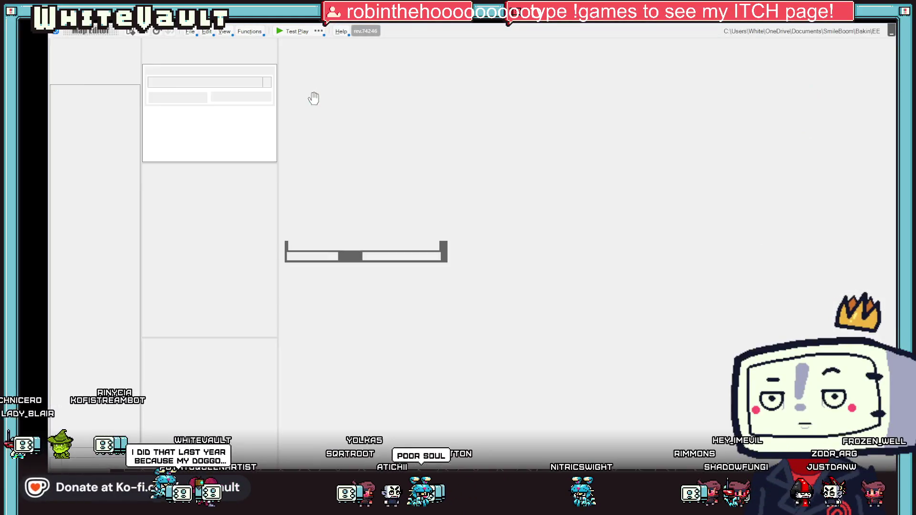
pyautogui.click(290, 108)
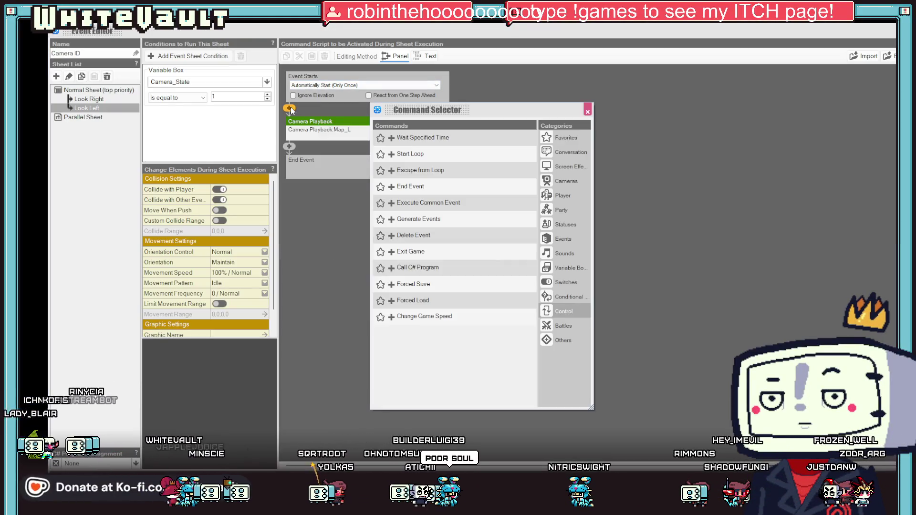
pyautogui.click(573, 270)
pyautogui.click(432, 139)
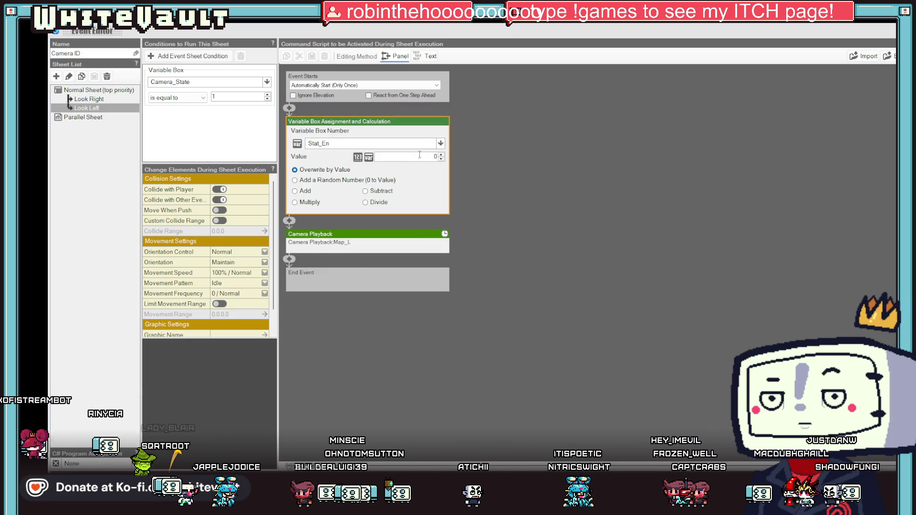
pyautogui.write('5')
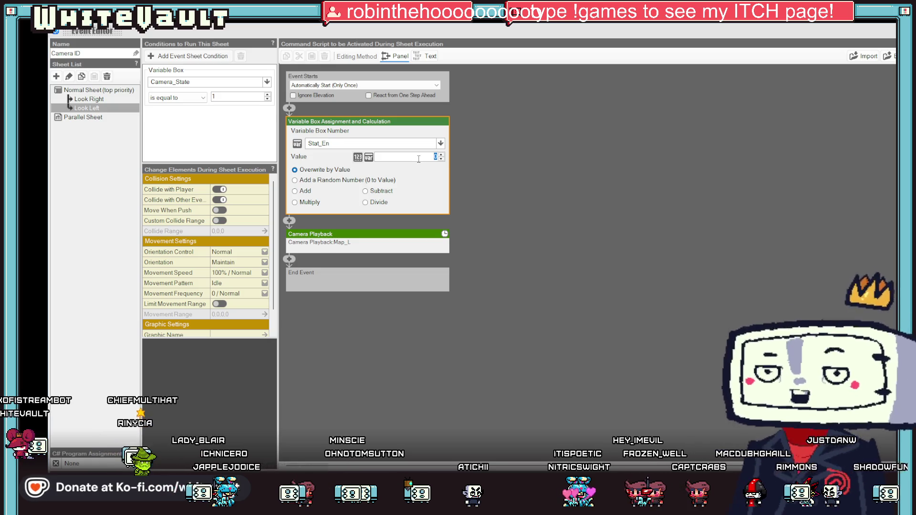
pyautogui.click(539, 247)
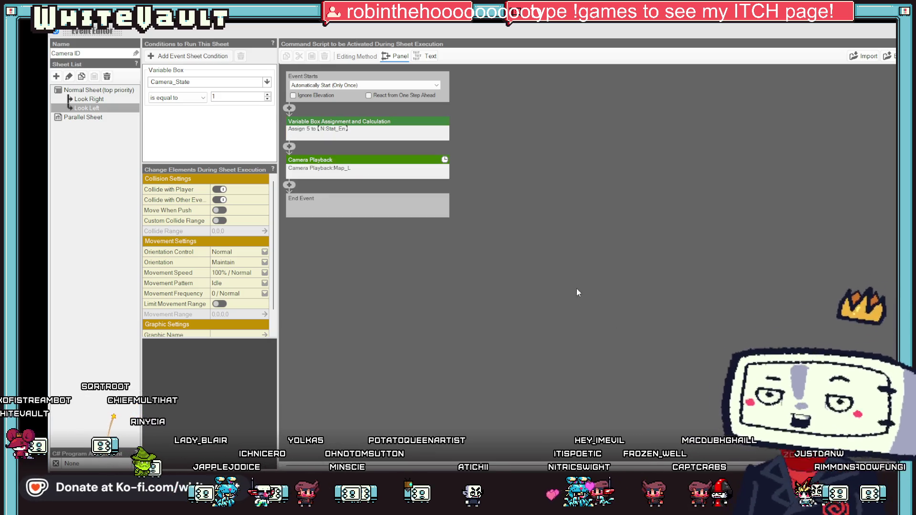
pyautogui.press('Escape')
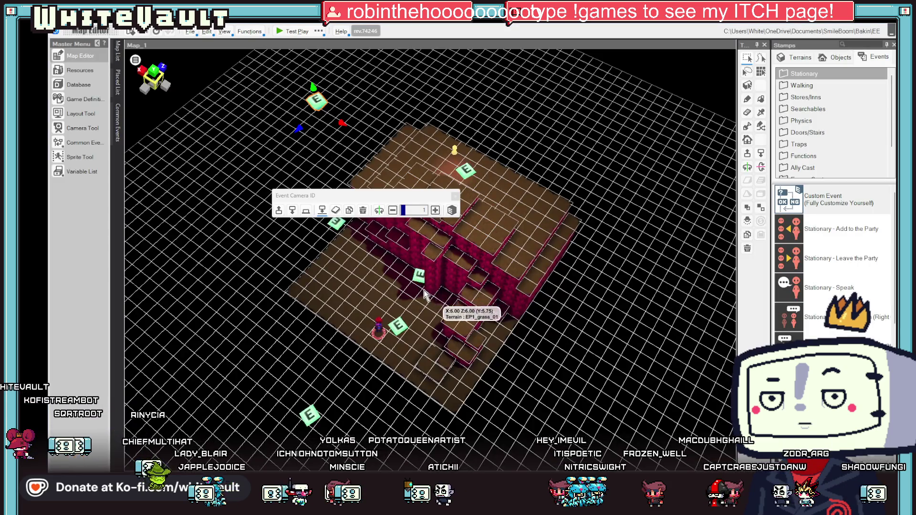
# - Change Event_1's Start Loop counting variable to Stat_En with initial value 5
pyautogui.doubleClick(418, 276)
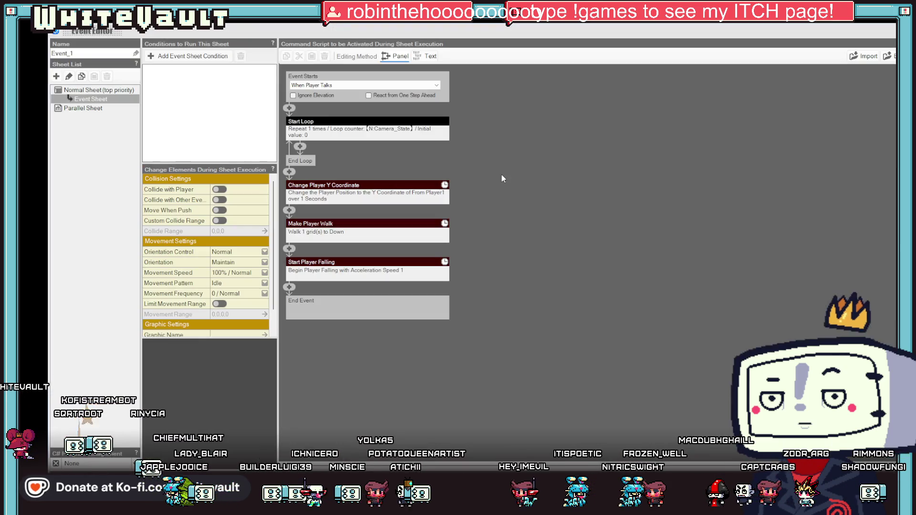
pyautogui.click(356, 123)
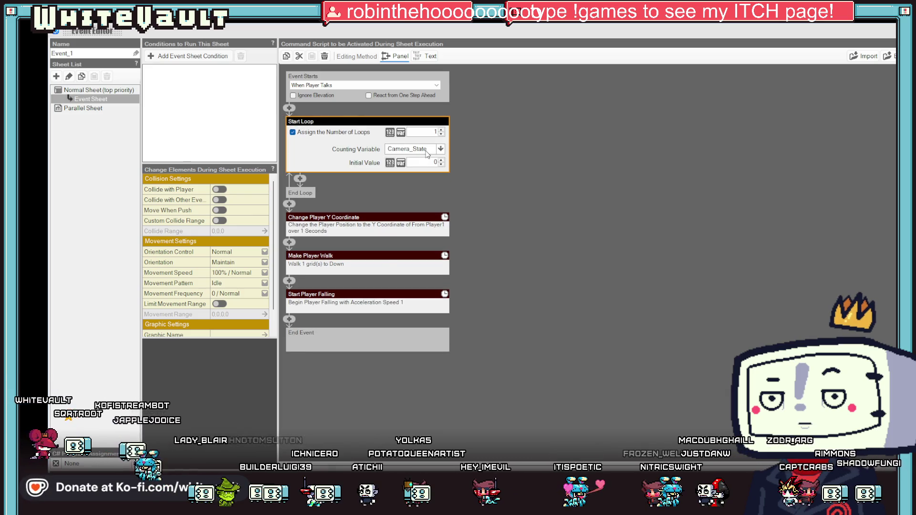
pyautogui.click(440, 149)
pyautogui.doubleClick(419, 198)
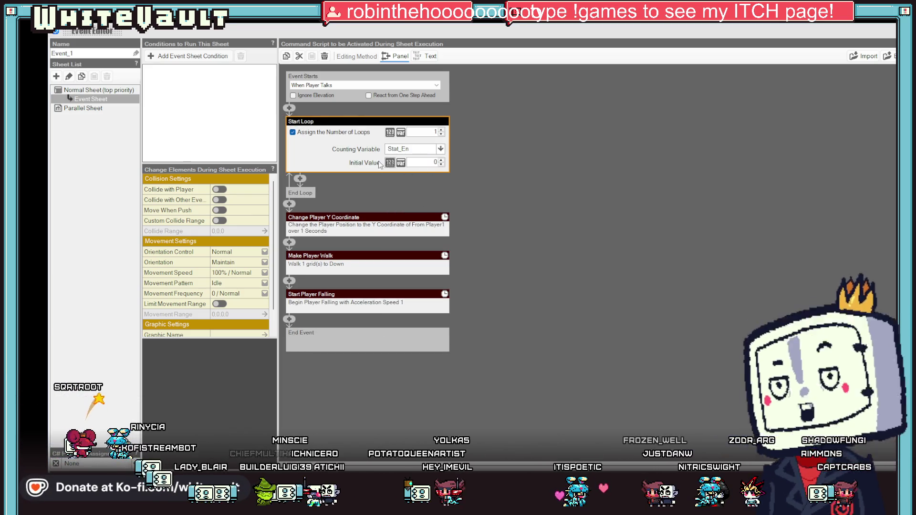
pyautogui.write('5')
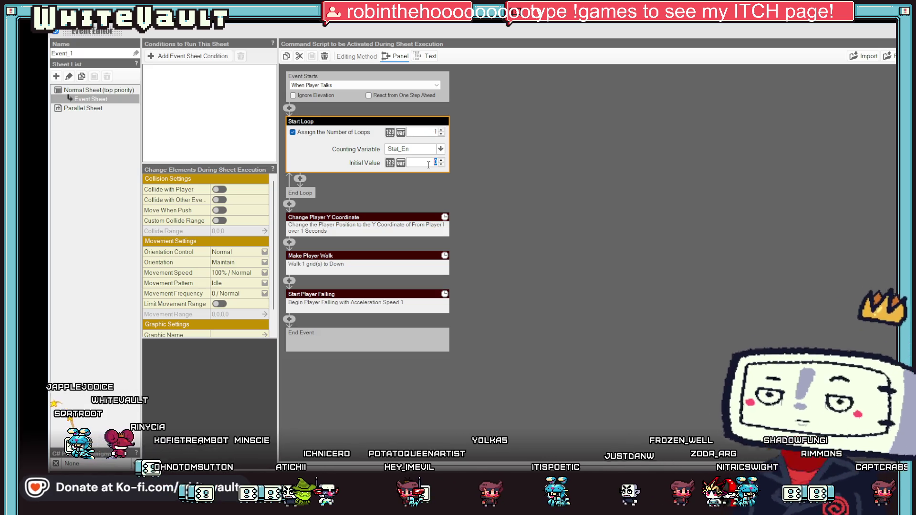
pyautogui.click(574, 201)
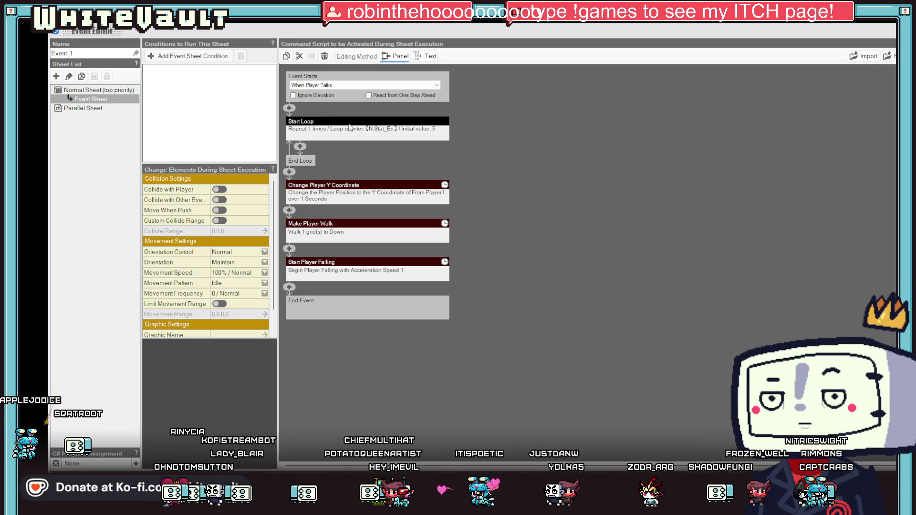
# - Make the Start Loop's number of loops come from the Stat_En variable
pyautogui.click(419, 131)
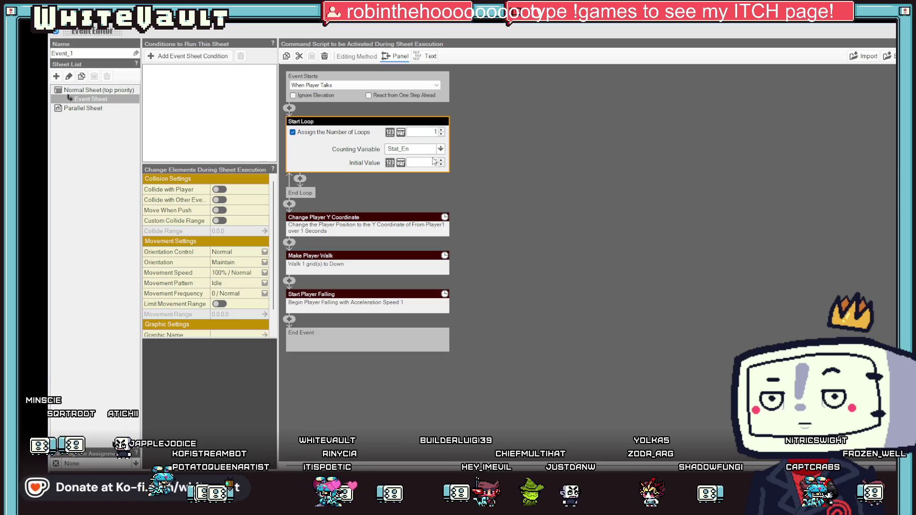
pyautogui.click(293, 133)
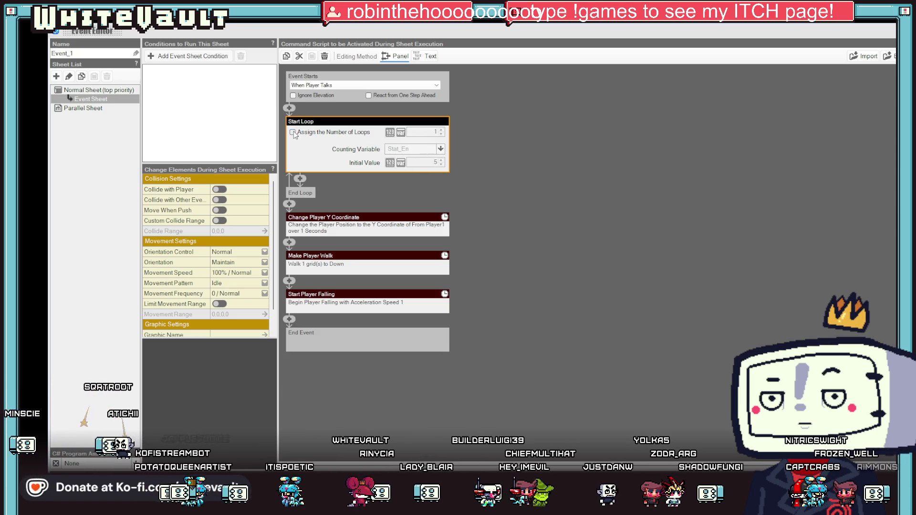
pyautogui.click(293, 132)
pyautogui.click(401, 132)
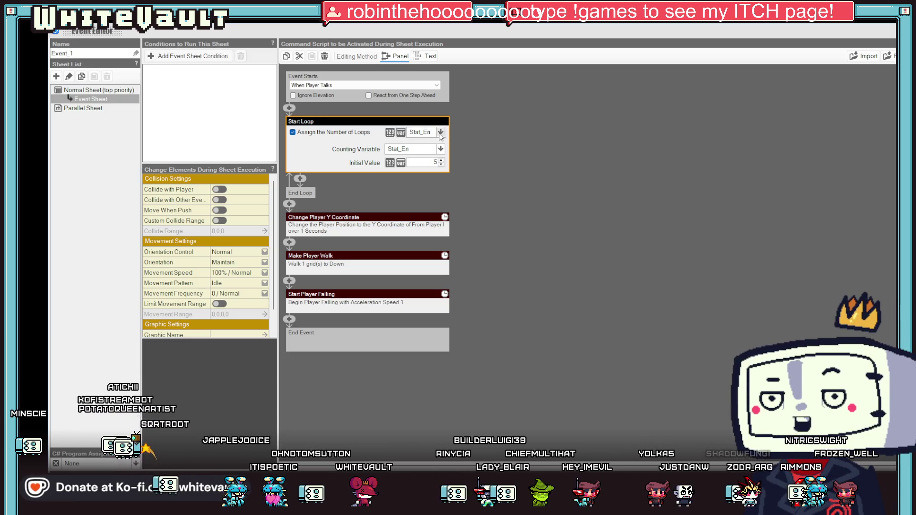
pyautogui.click(440, 133)
pyautogui.click(446, 185)
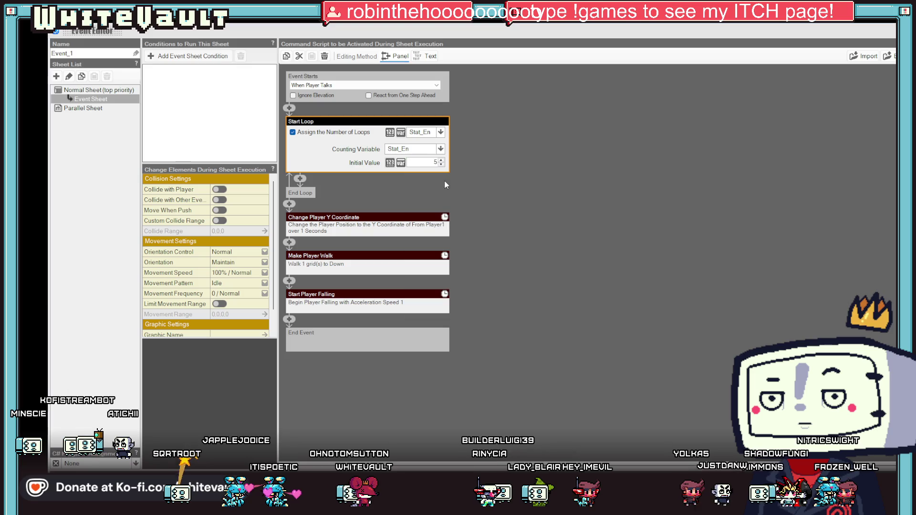
pyautogui.click(549, 171)
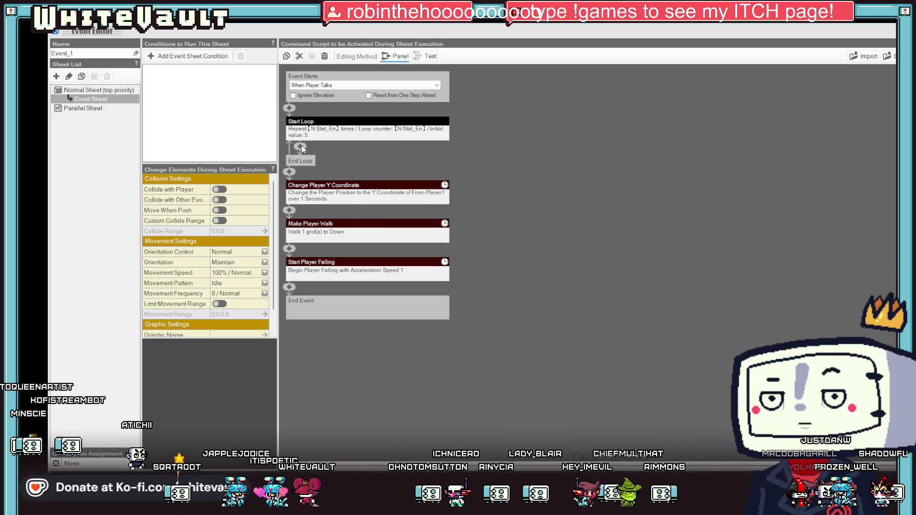
# - Inside the loop, add a Variable Box Assignment subtracting 1 from Stat_En
pyautogui.click(299, 147)
pyautogui.click(564, 267)
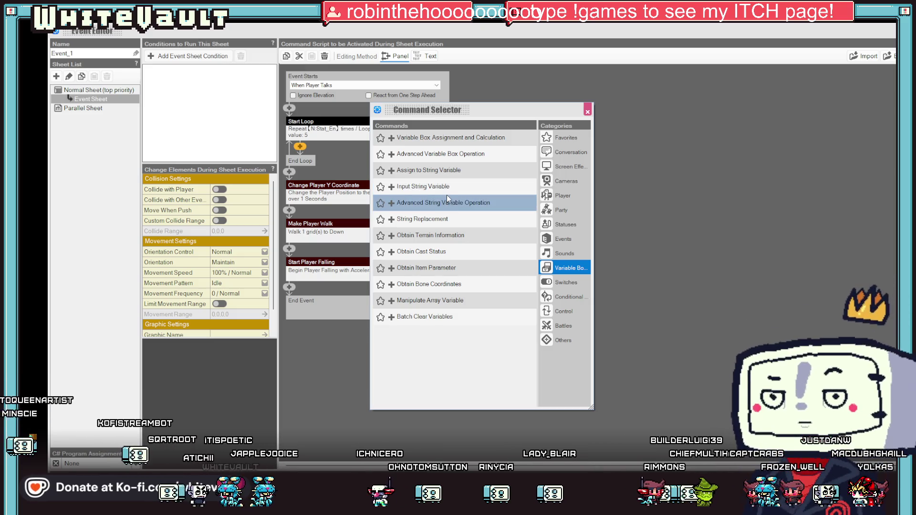
pyautogui.click(431, 142)
pyautogui.click(409, 185)
pyautogui.click(410, 185)
pyautogui.click(409, 185)
pyautogui.click(337, 229)
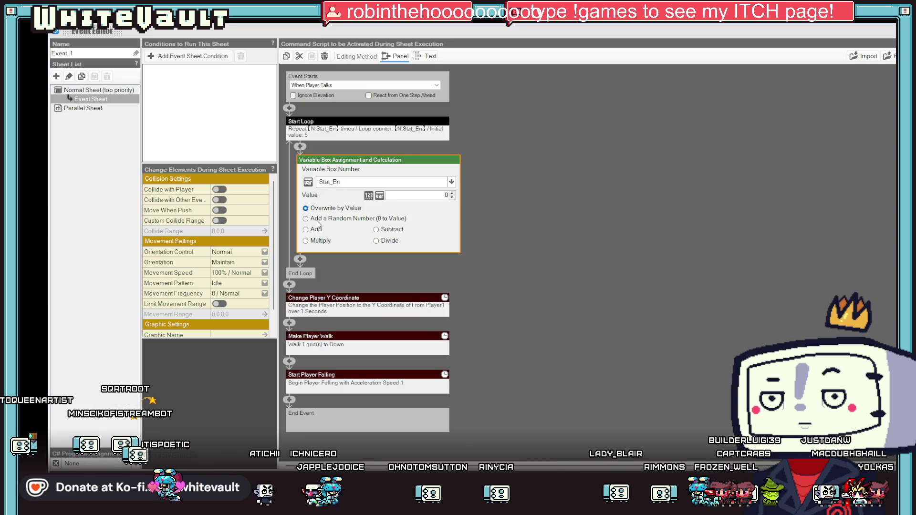
pyautogui.click(377, 229)
pyautogui.click(437, 193)
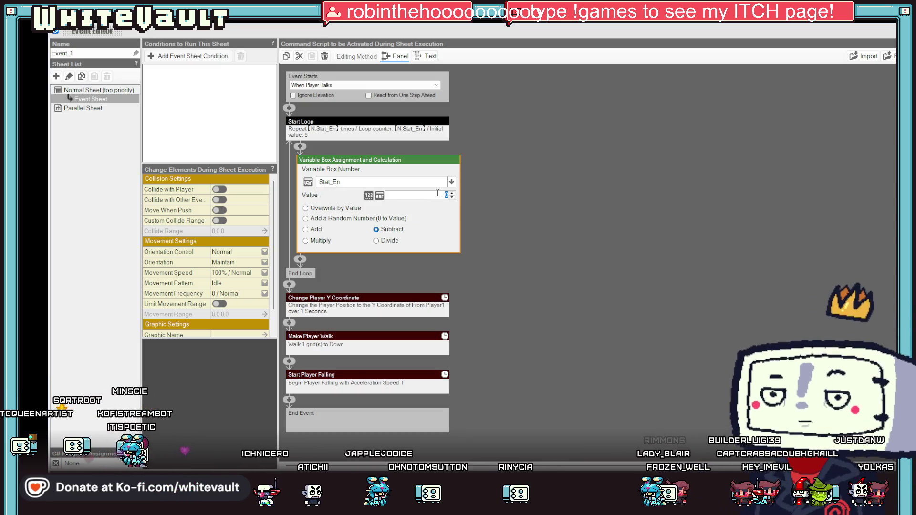
pyautogui.write('1')
pyautogui.click(613, 238)
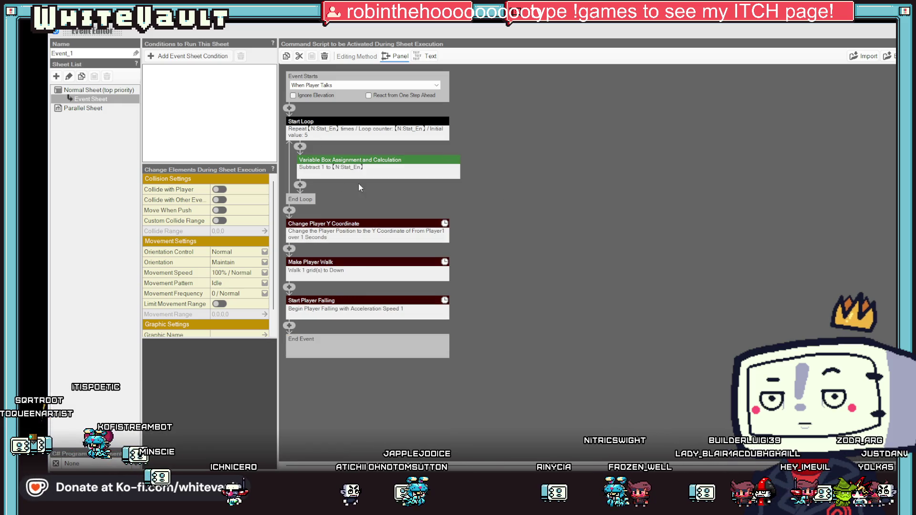
# - Insert an Advanced Variable Box Operation on Stat_En at the loop's start and view its value sources
pyautogui.click(300, 147)
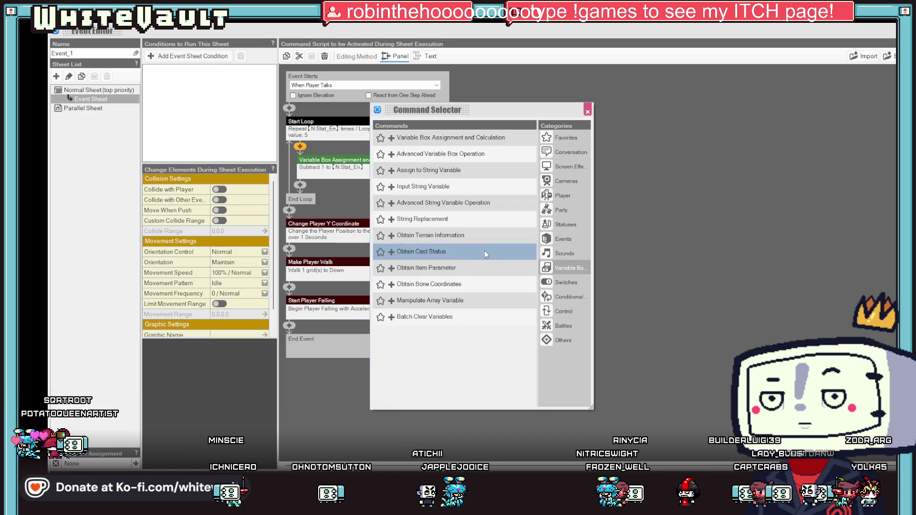
pyautogui.click(482, 153)
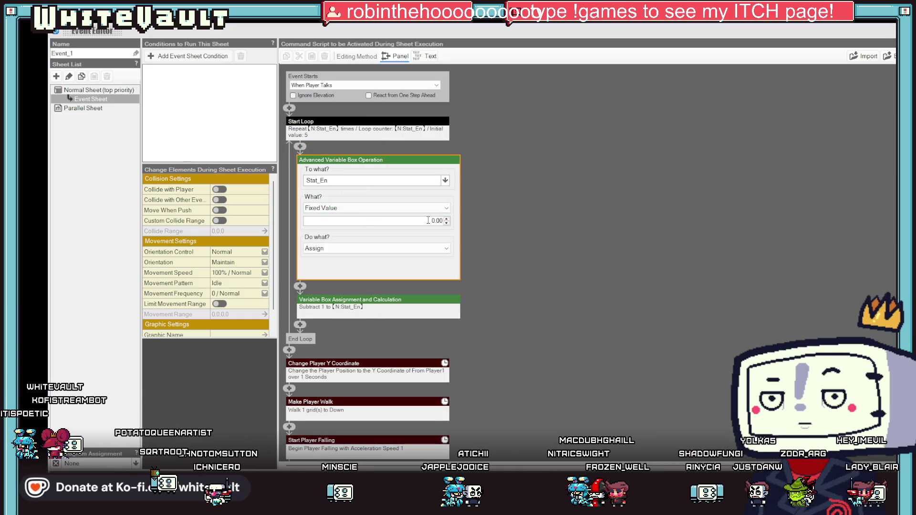
pyautogui.click(418, 210)
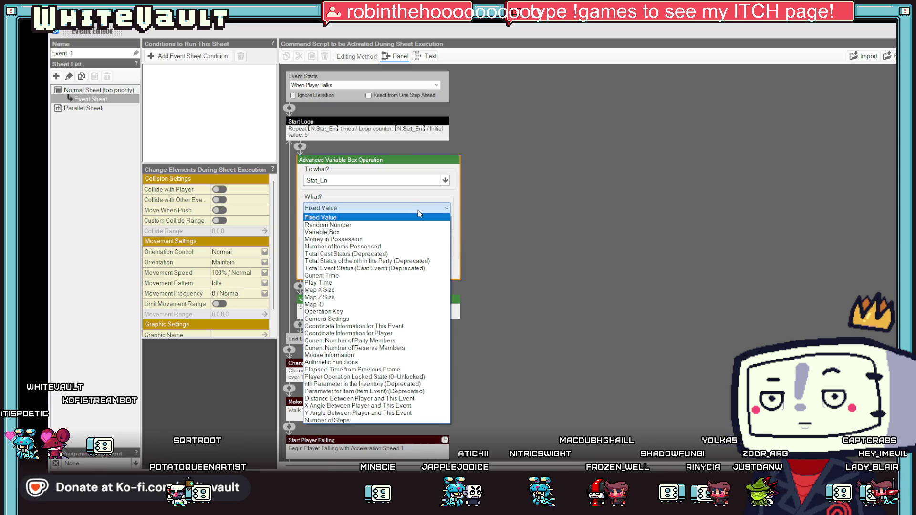